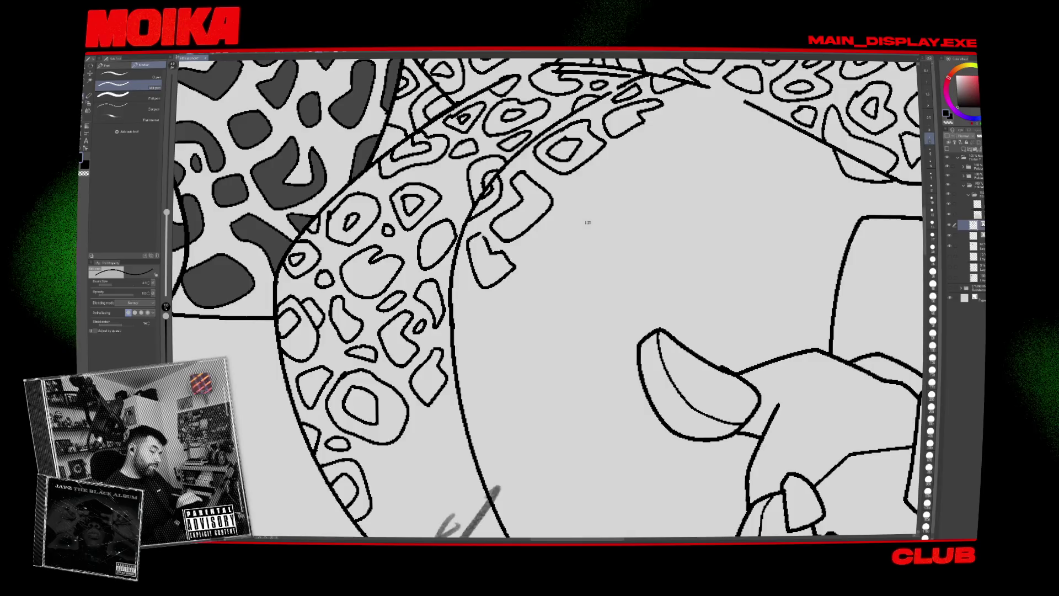
Ink two more leopard-spot outlines, one right of and one below the existing spots.
left_click_drag(521, 249, 589, 223)
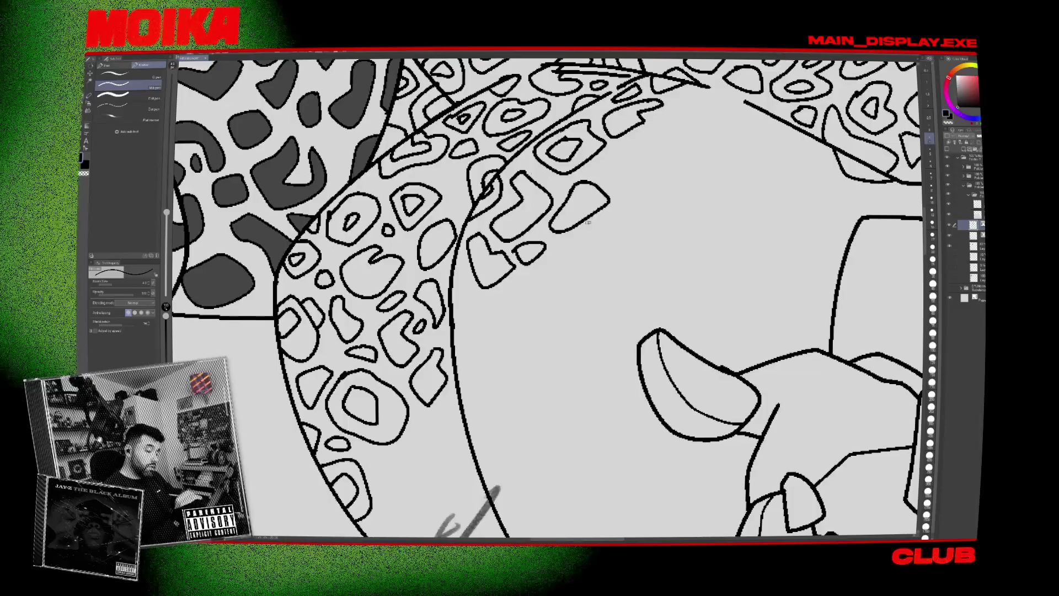
mouse_move(469, 297)
left_mouse_down()
mouse_move(515, 319)
mouse_move(571, 276)
mouse_move(518, 281)
left_mouse_up()
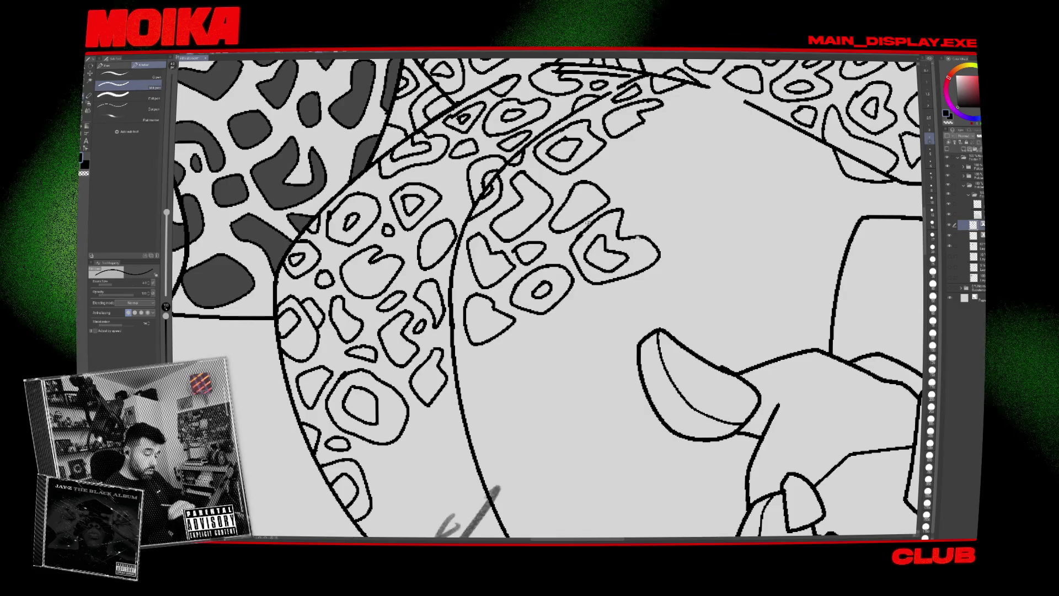
key("ctrl+minus")
key("ctrl+minus")
key("ctrl+minus")
scroll(639, 222, "up", 3)
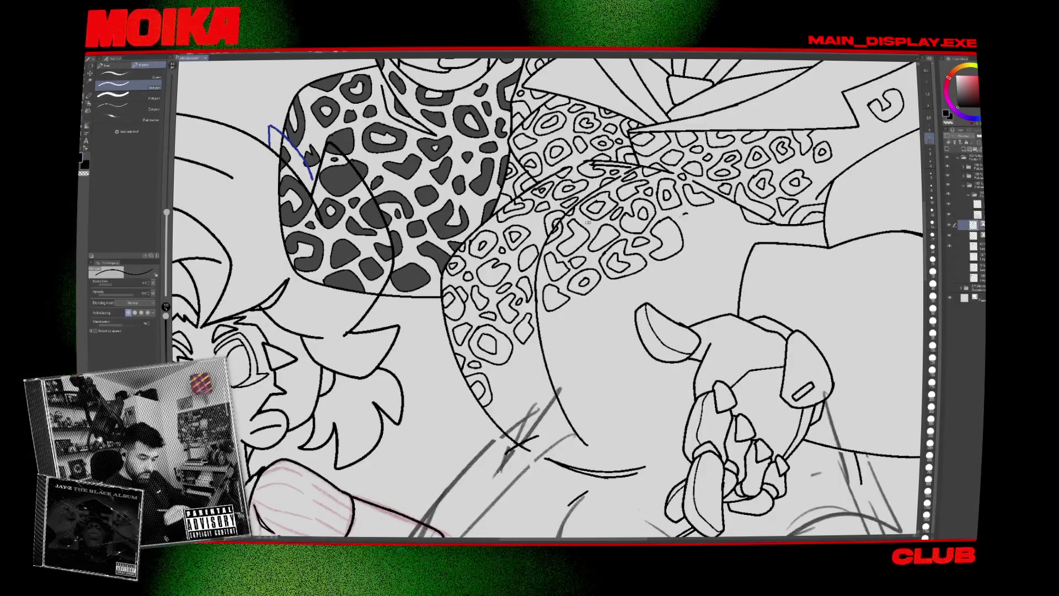
Add one more spot outline to the coat, then zoom in close on the jacket's chest pattern.
left_click_drag(702, 214, 697, 216)
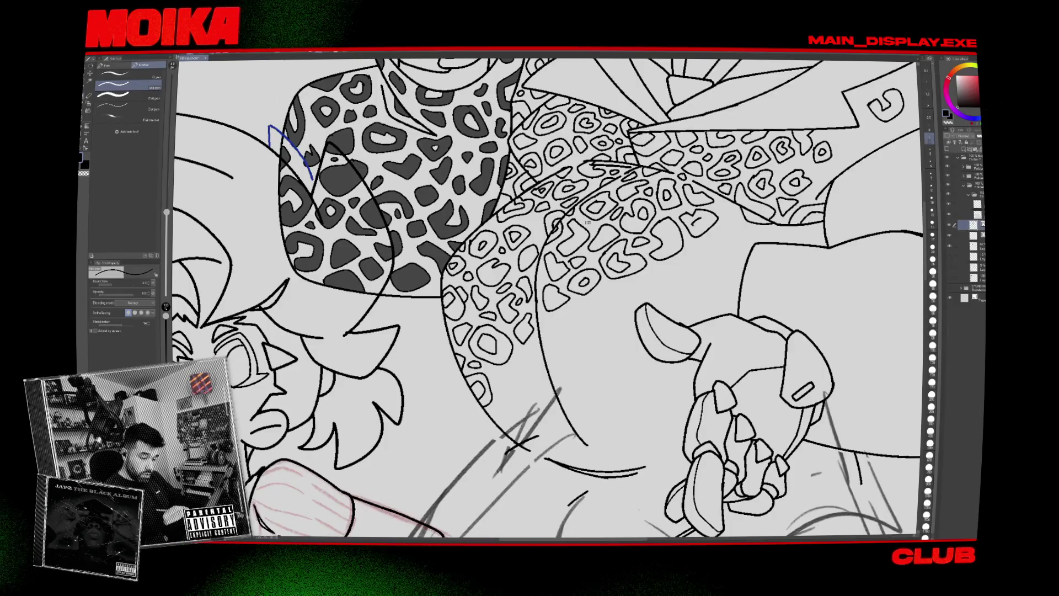
key("ctrl+0")
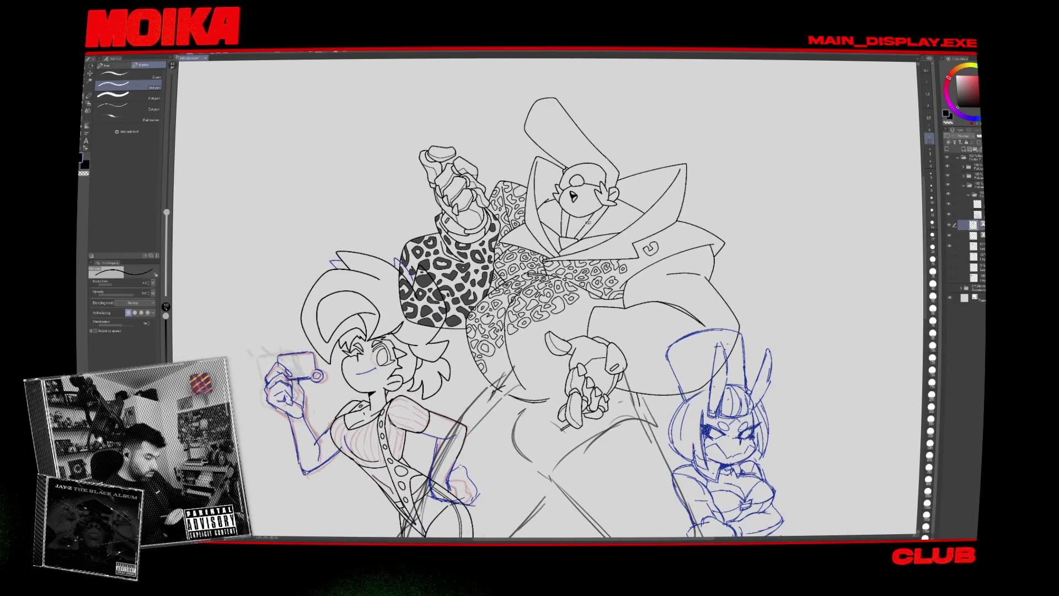
left_click_drag(521, 403, 550, 411)
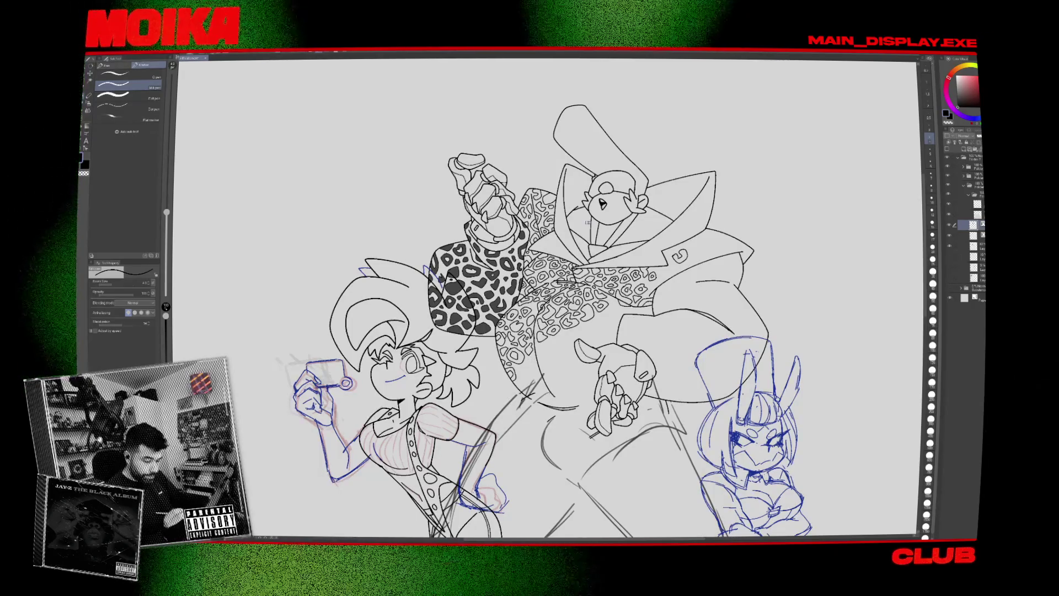
scroll(588, 222, "up", 5)
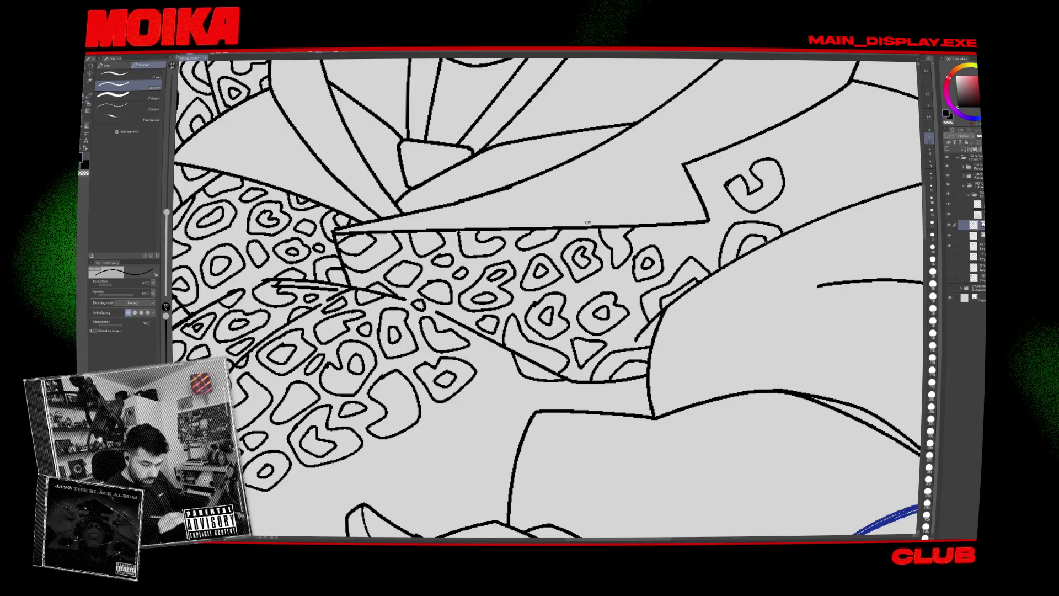
Ink spots on the chest pattern, a curved spot near the lapel, and a small arc with a teardrop spot.
left_click_drag(691, 238, 720, 249)
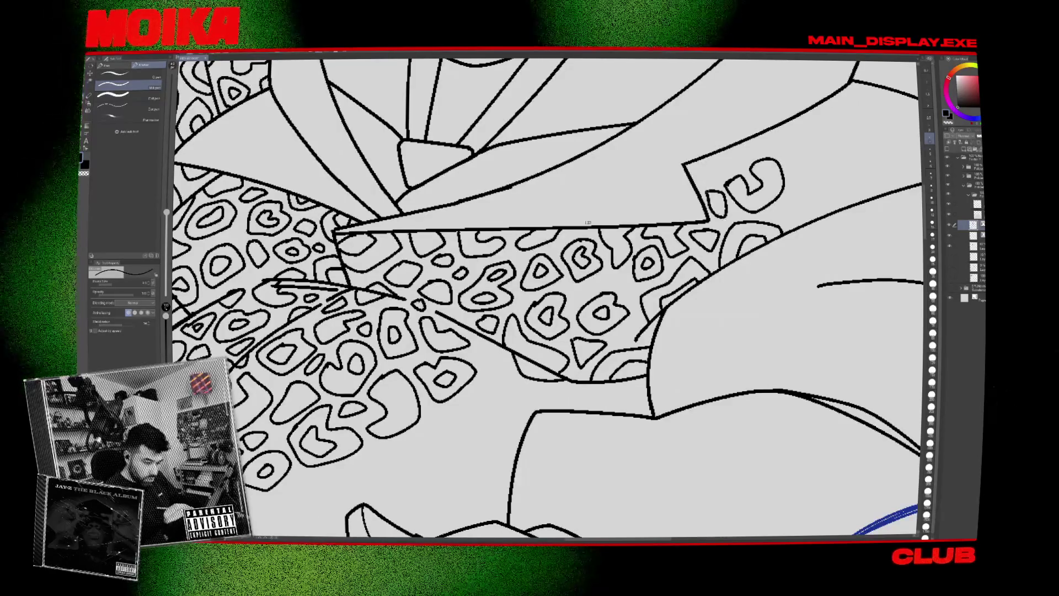
left_click_drag(588, 222, 425, 281)
mouse_move(633, 282)
left_mouse_down()
mouse_move(662, 230)
mouse_move(711, 254)
left_mouse_up()
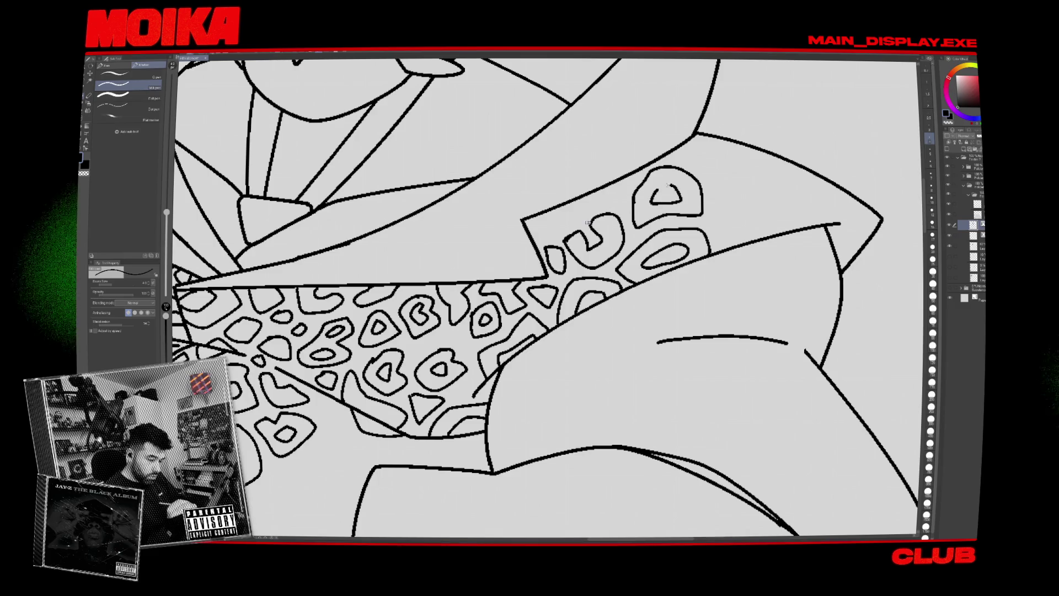
mouse_move(543, 235)
left_mouse_down()
mouse_move(556, 217)
mouse_move(617, 202)
left_mouse_up()
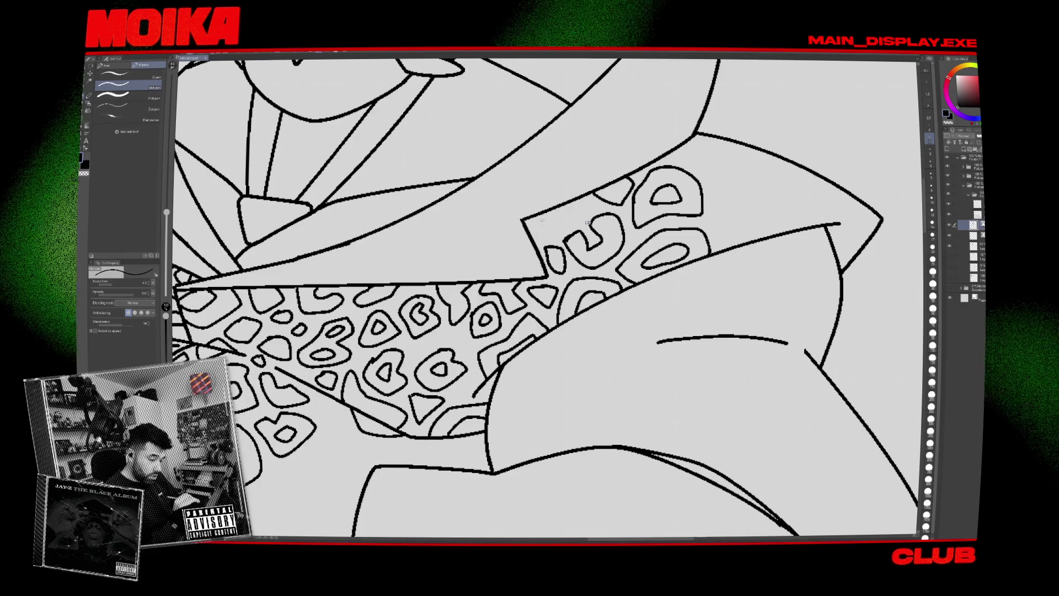
Add a spot outline to the sleeve pattern and check the whole page.
key("ctrl+0")
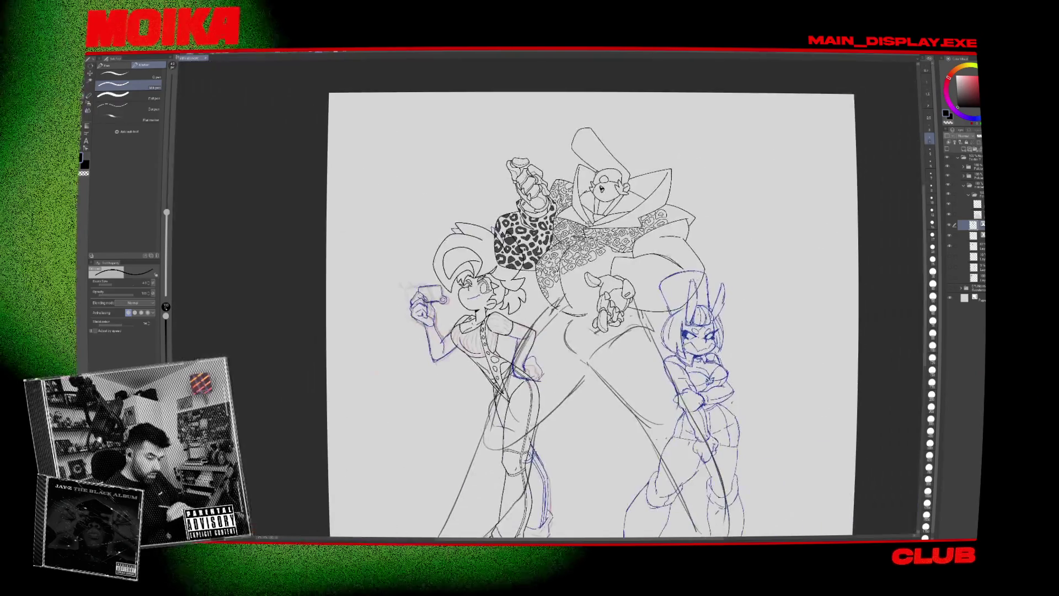
scroll(672, 215, "up", 5)
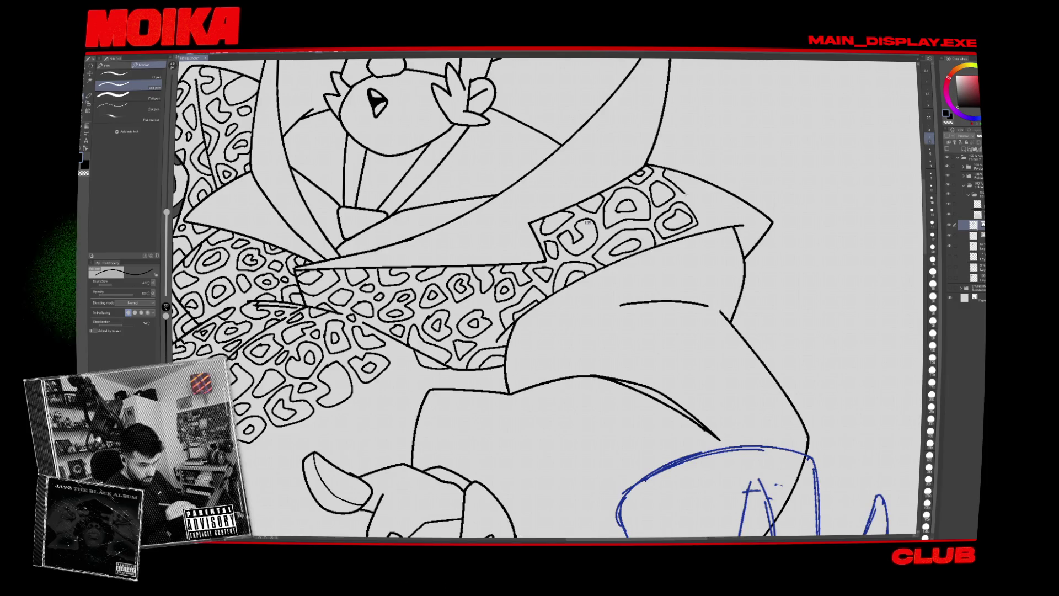
left_click_drag(707, 199, 704, 221)
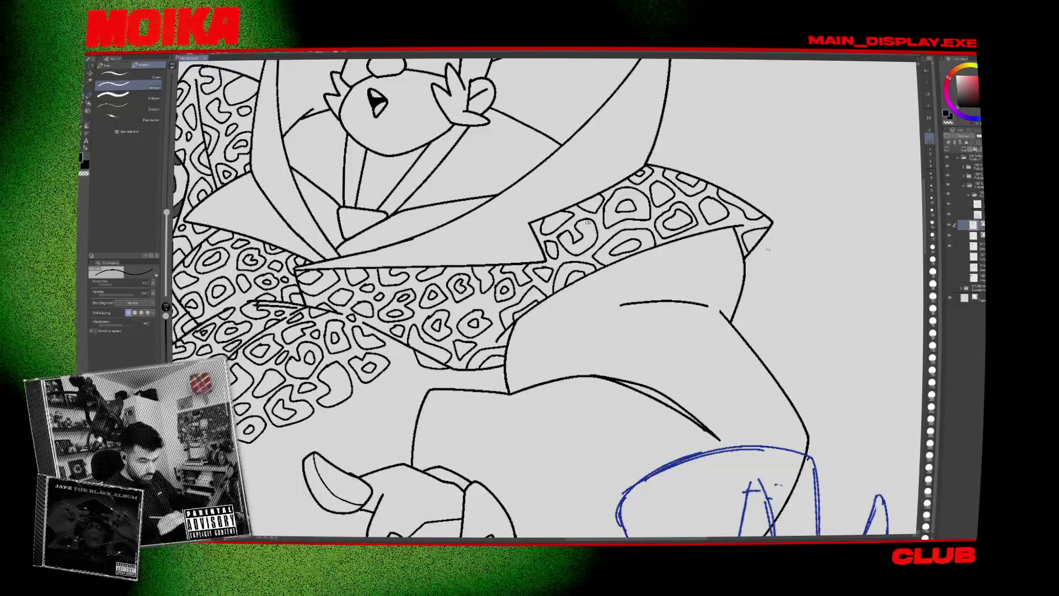
key("ctrl+0")
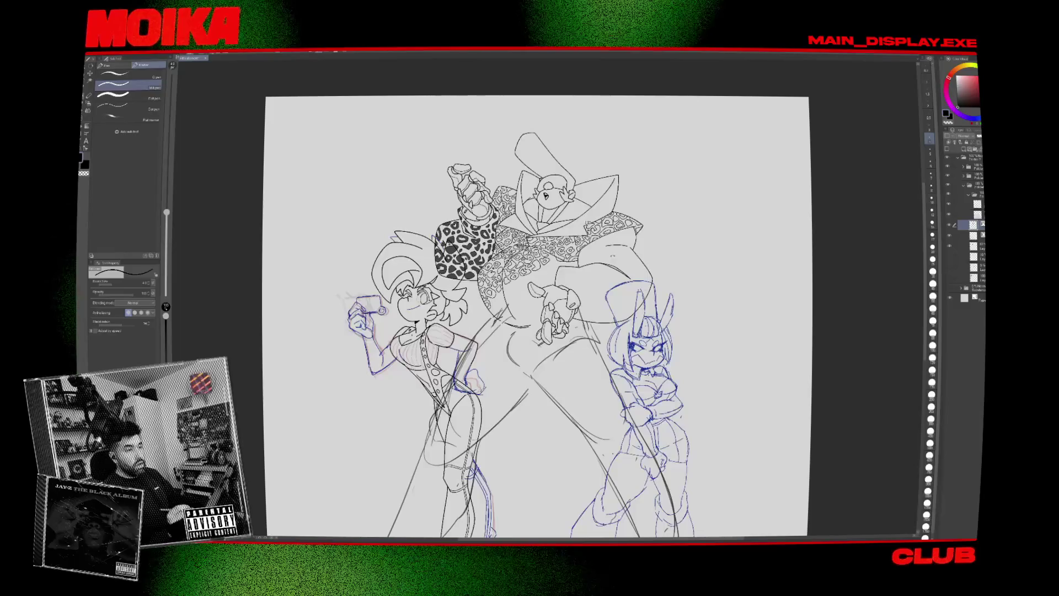
Pick the sleeve's layer from the canvas with the Operation tool, also trying a boxed area pick.
scroll(395, 299, "up", 3)
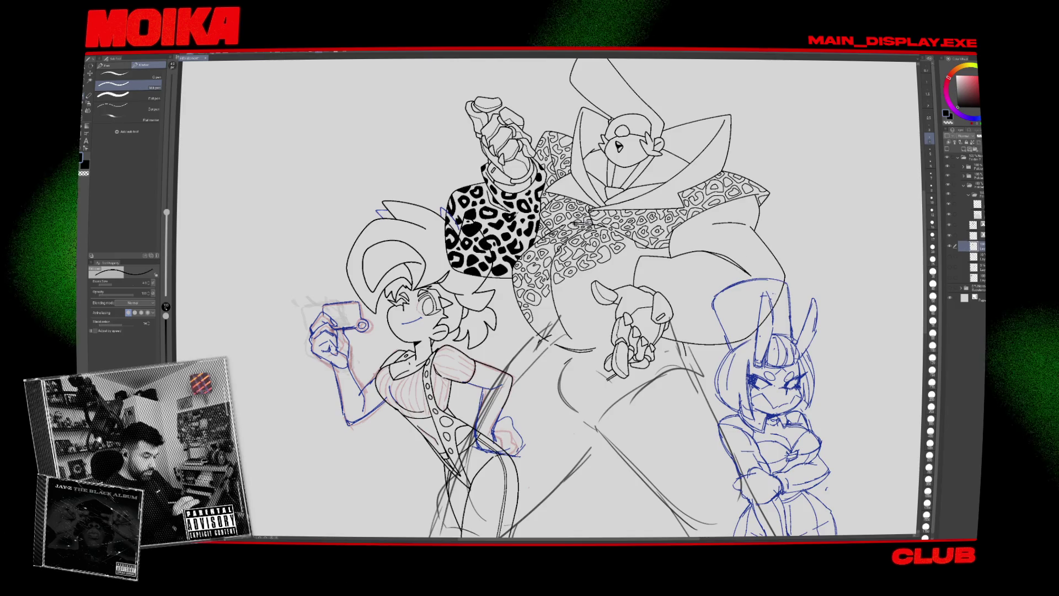
key("o")
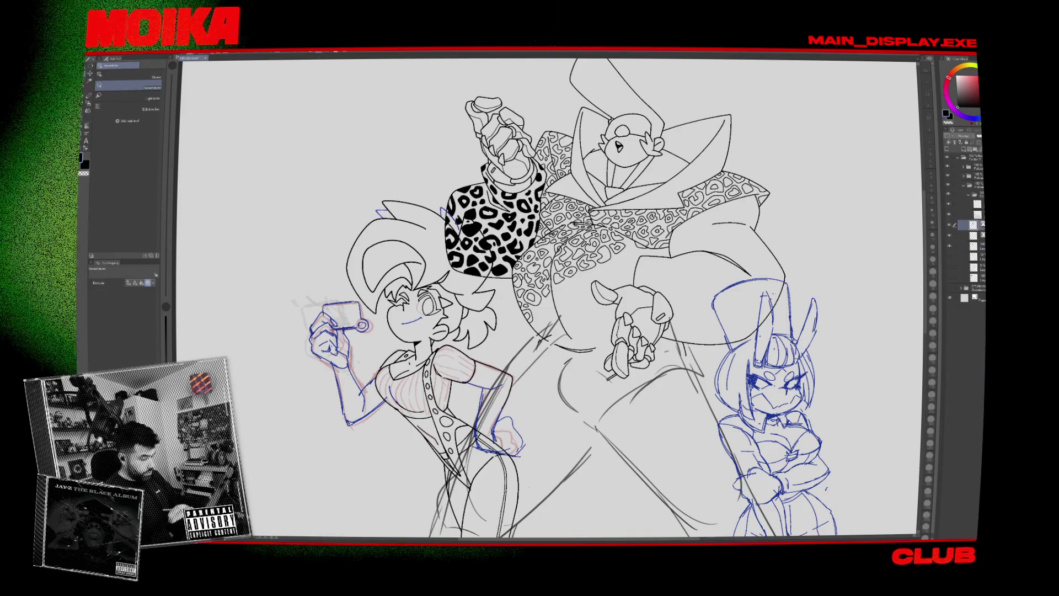
left_click(974, 224)
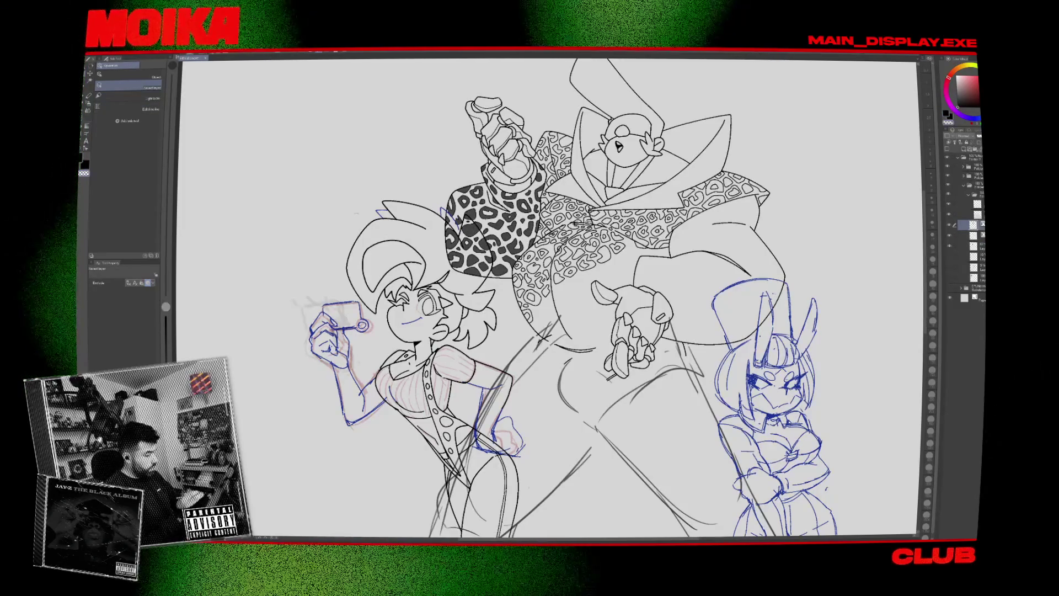
key("m")
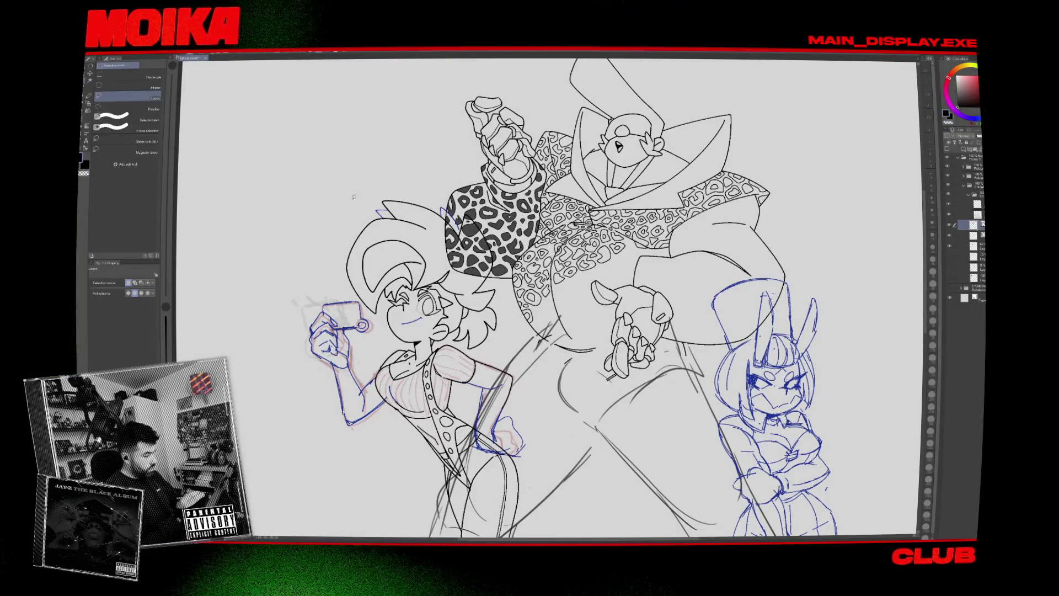
left_click_drag(276, 311, 277, 311)
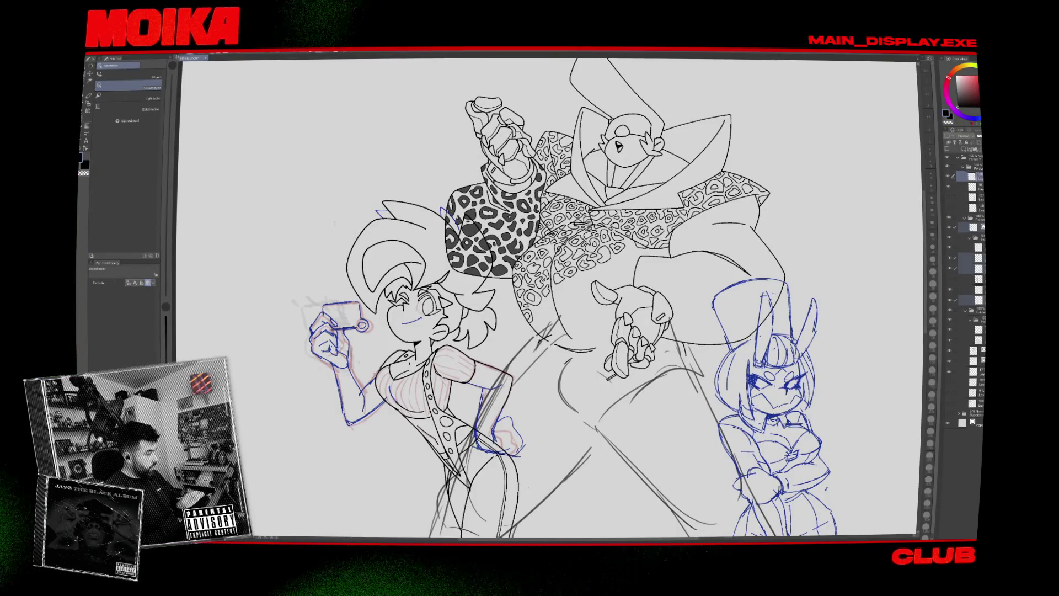
key("p")
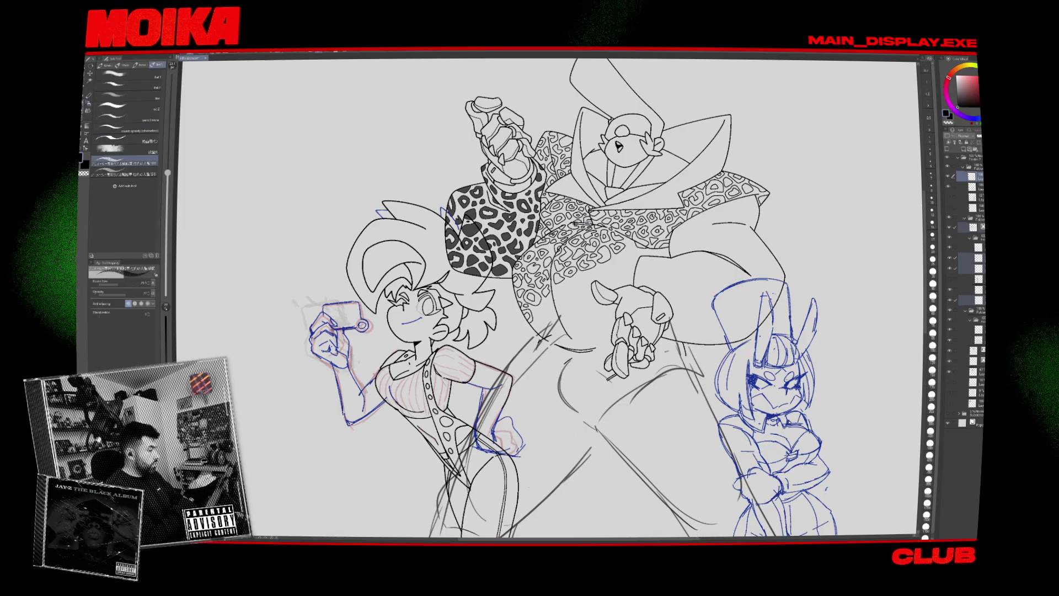
key("e")
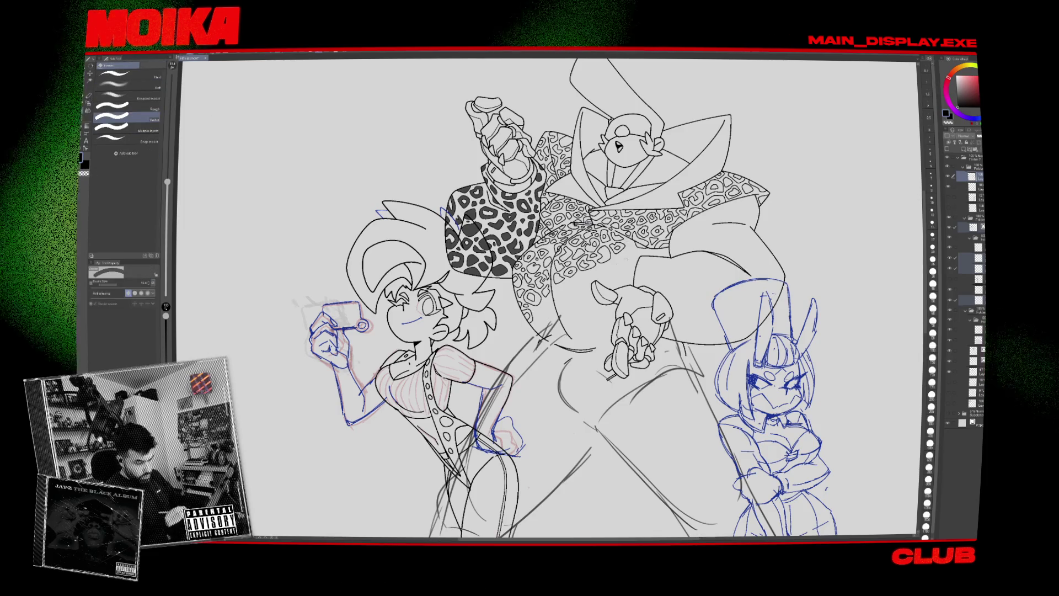
Test Fill with Refer other layers on a spot, the torso and the sleeve, undoing the black fills.
key("g")
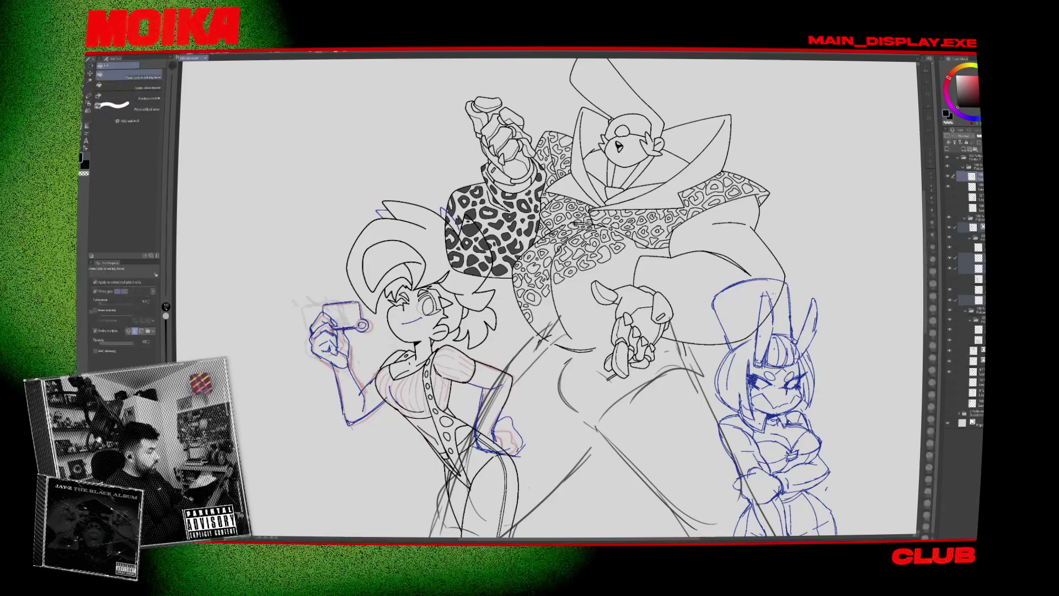
left_click(133, 88)
left_click(606, 221)
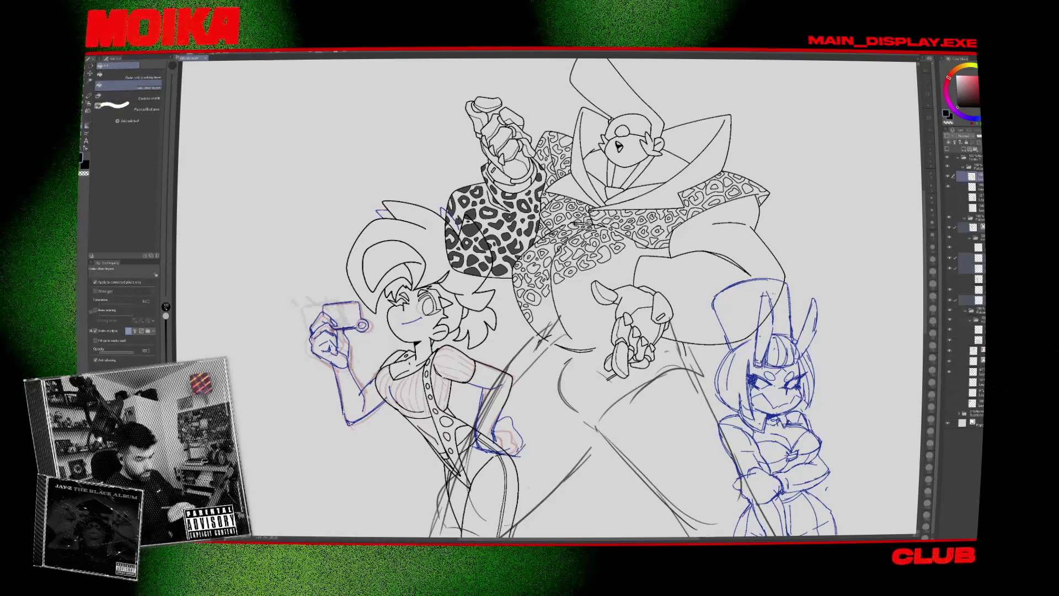
left_click(577, 353)
left_click_drag(580, 395, 540, 427)
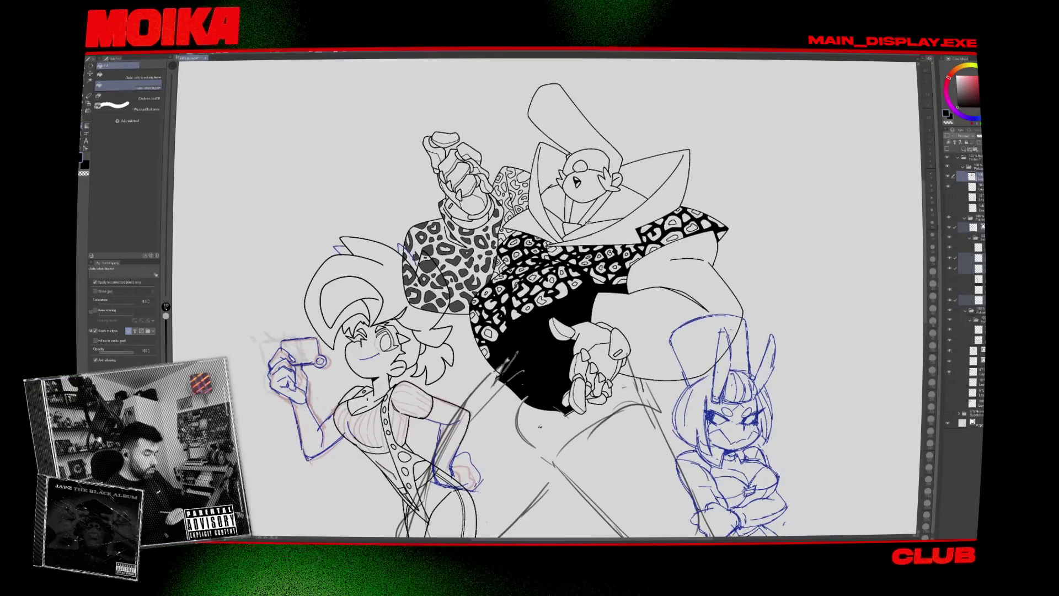
key("ctrl+z")
left_click(466, 253)
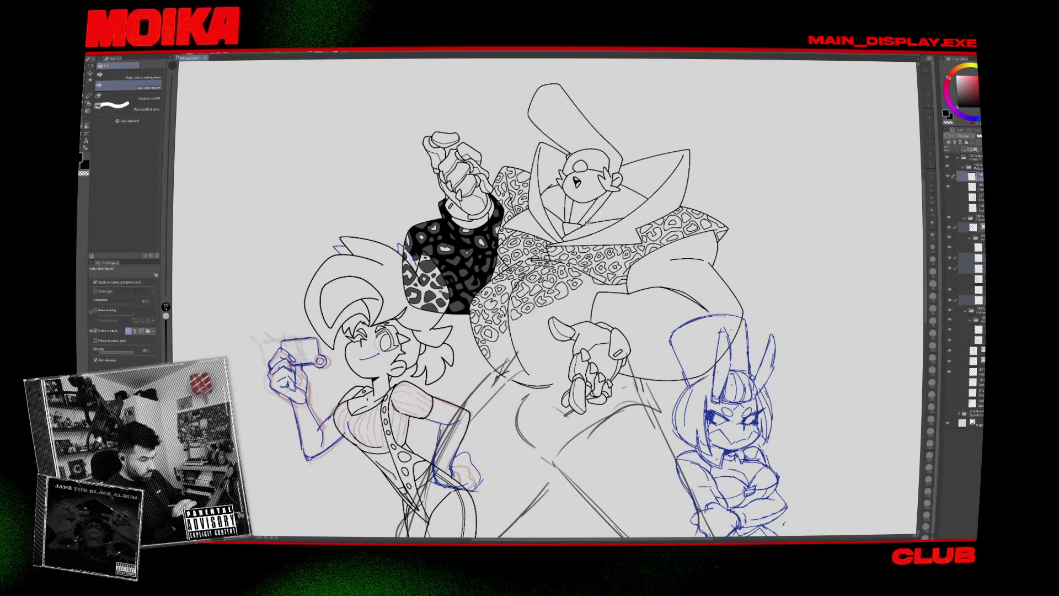
key("ctrl+z")
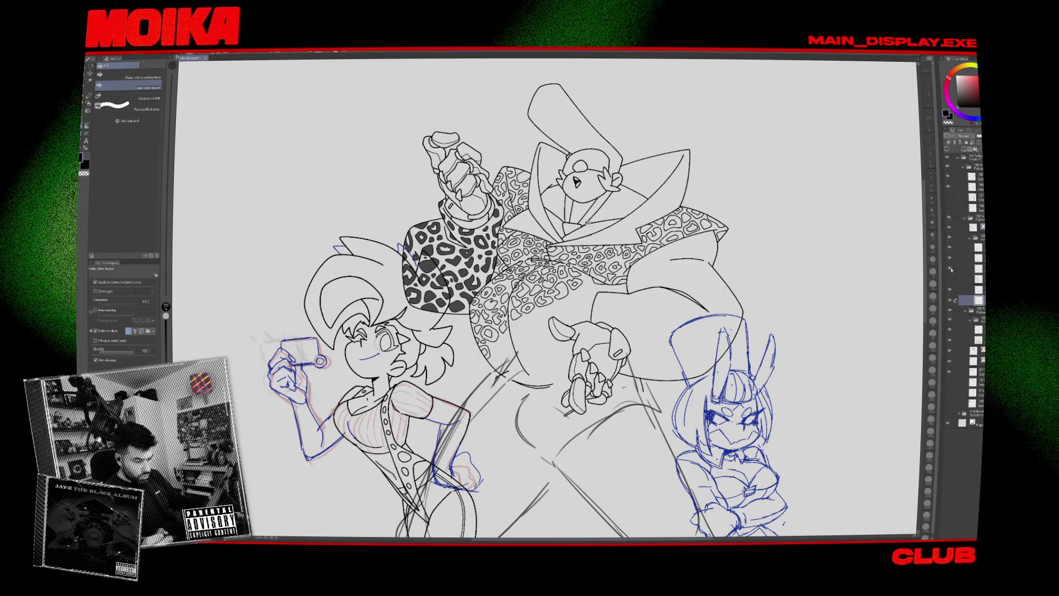
Hide the right character's blue sketch and the left girl's layers.
left_click(949, 227)
left_click(949, 228)
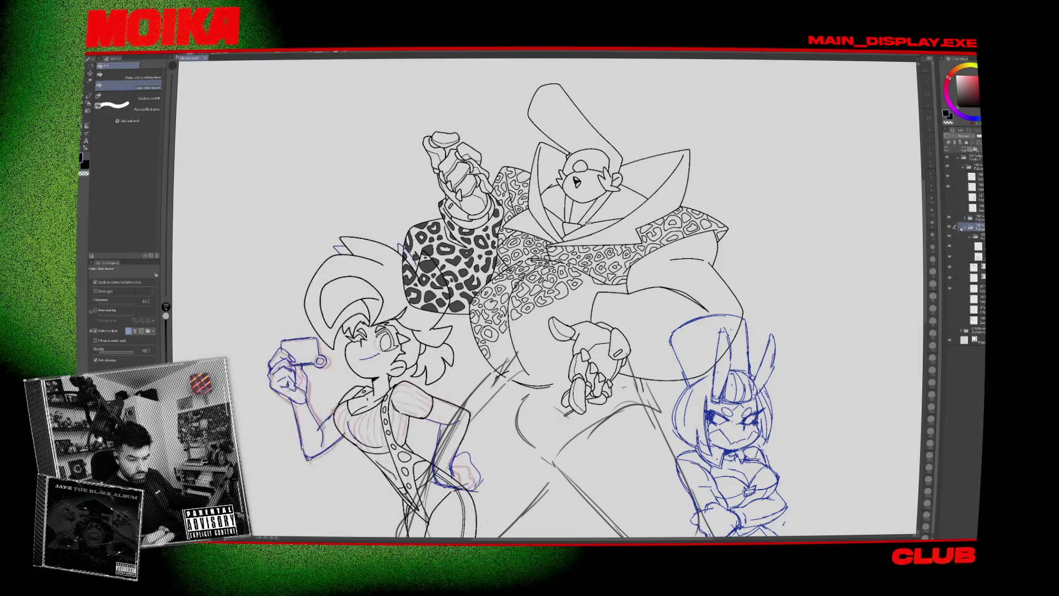
left_click(965, 228)
left_click(965, 227)
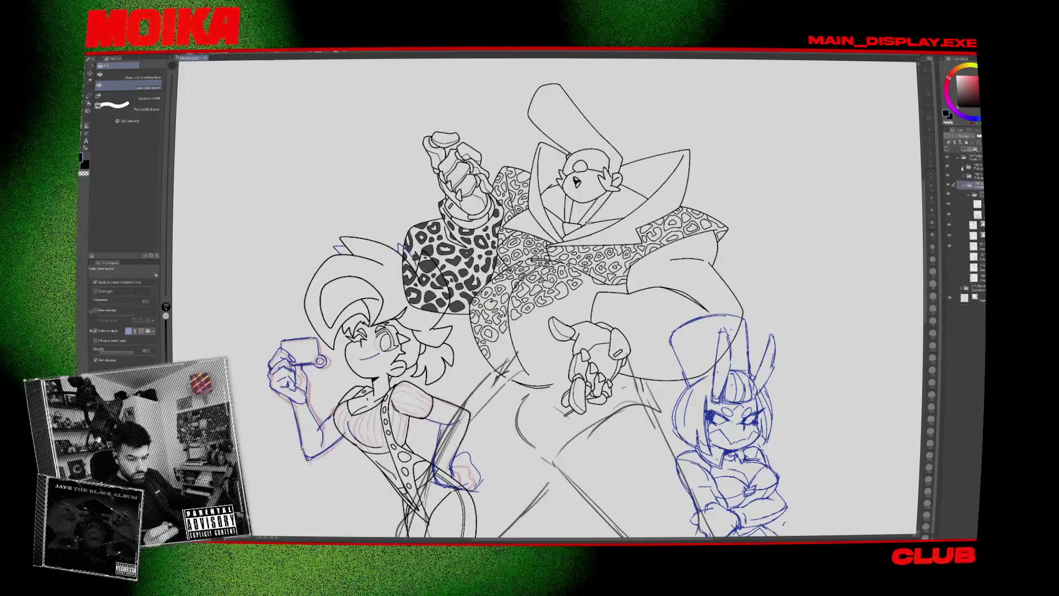
left_click(949, 176)
left_click(949, 246)
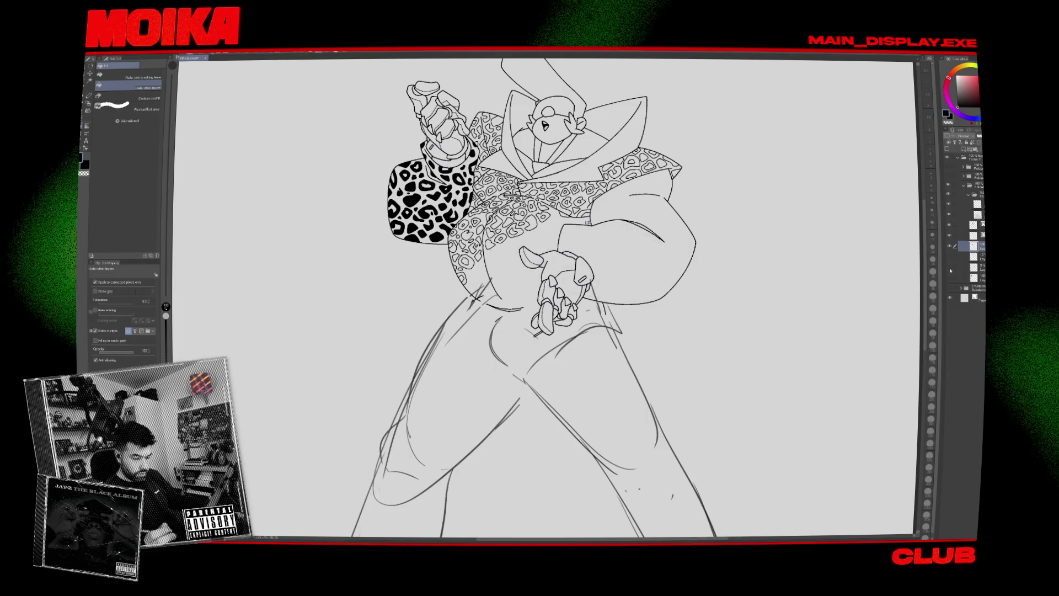
Select the upper ink layer, flip the canvas horizontally, zoom in on the hand and switch to the pen.
left_click(963, 267)
left_click(962, 224)
key("h")
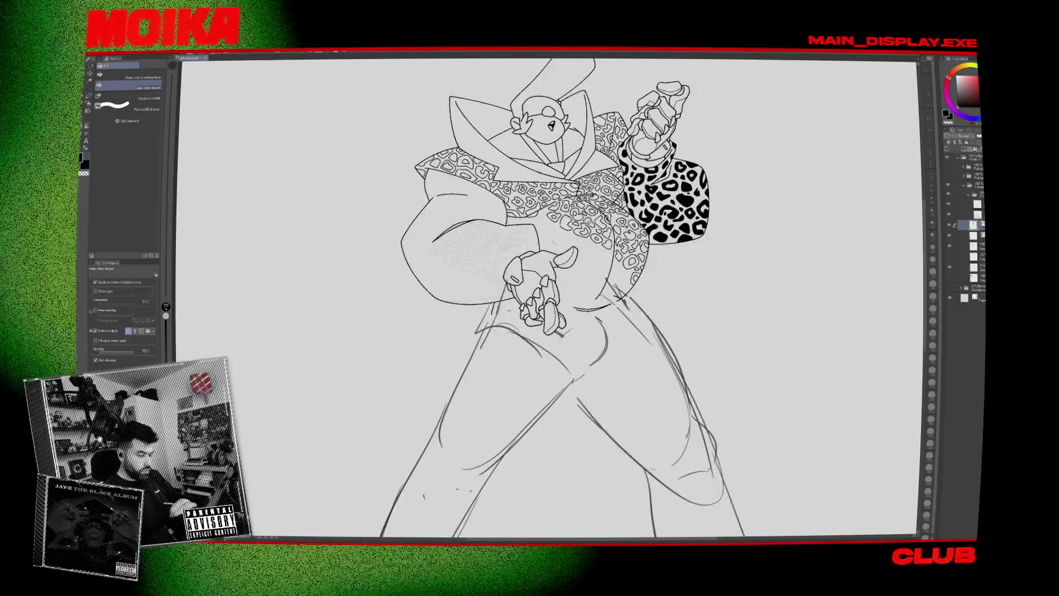
key("ctrl+plus")
key("ctrl+plus")
key("p")
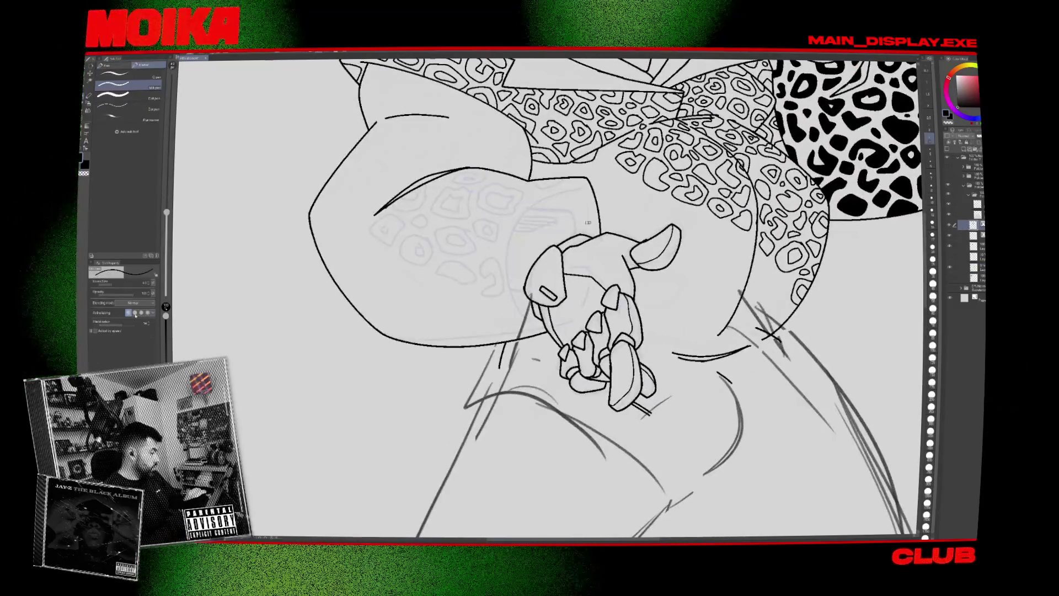
Ink the curved line and short strokes beside the hand and along the sleeve near the cuff.
left_click_drag(501, 278, 516, 334)
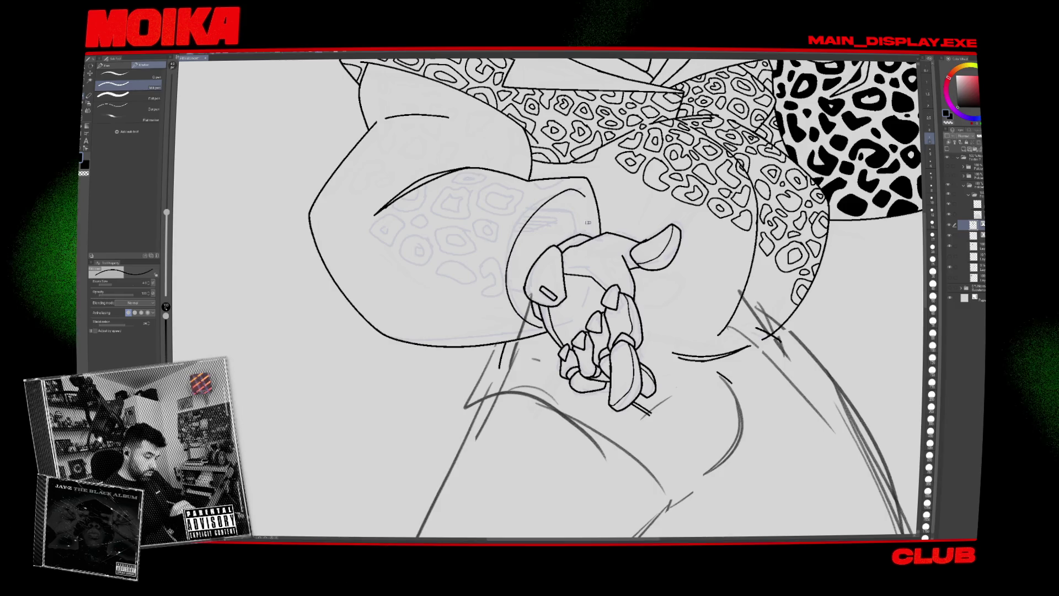
key("h")
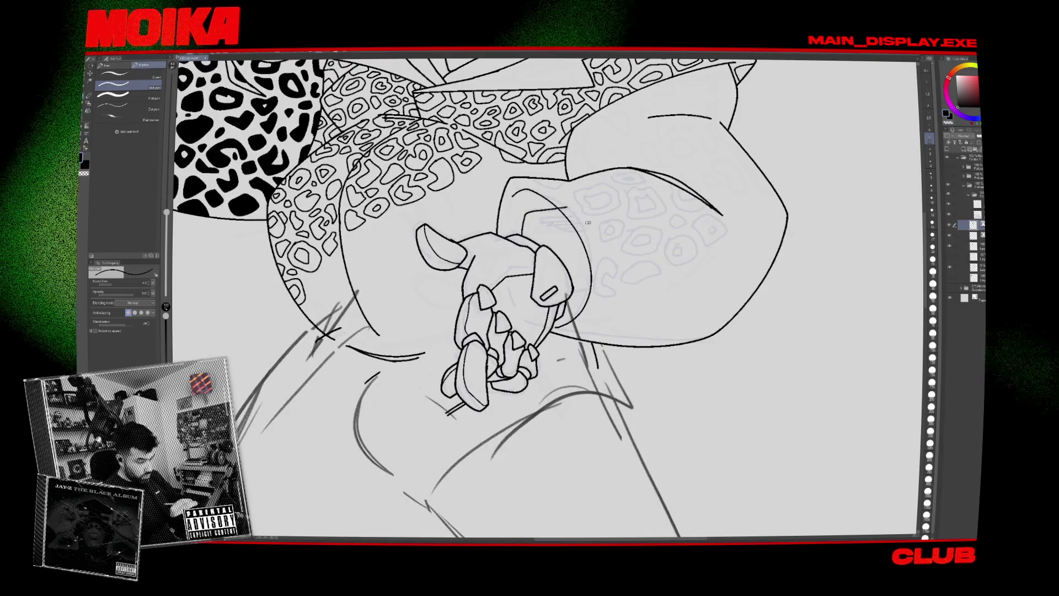
scroll(589, 222, "up", 3)
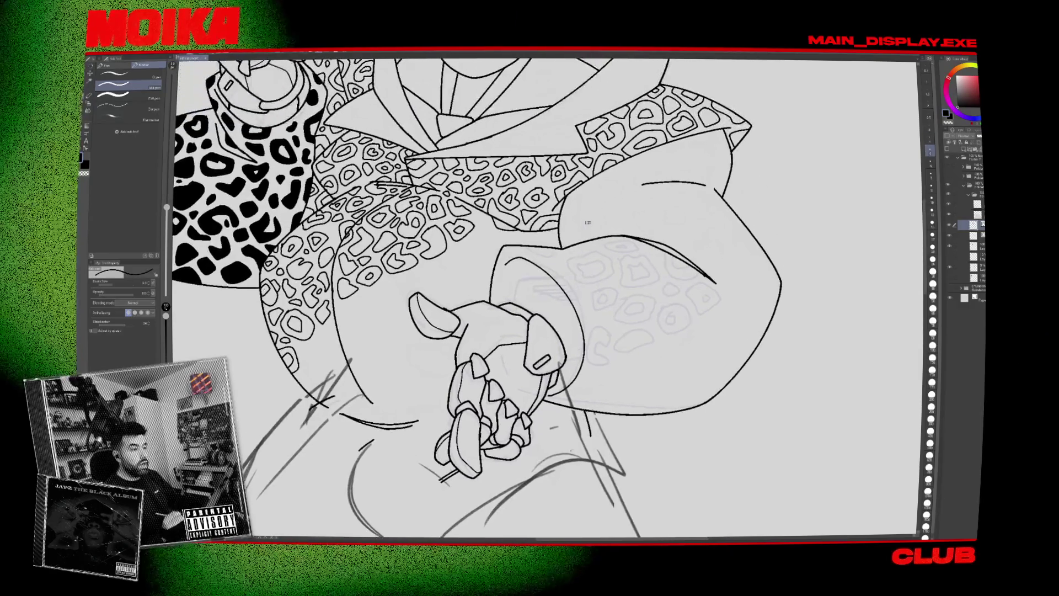
key("minus")
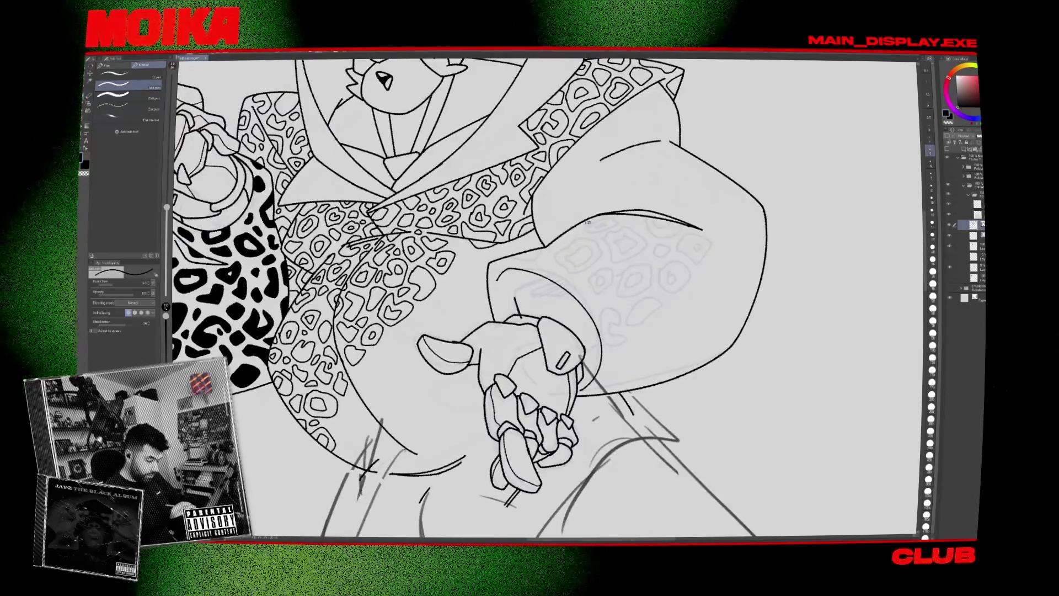
left_click_drag(516, 289, 573, 266)
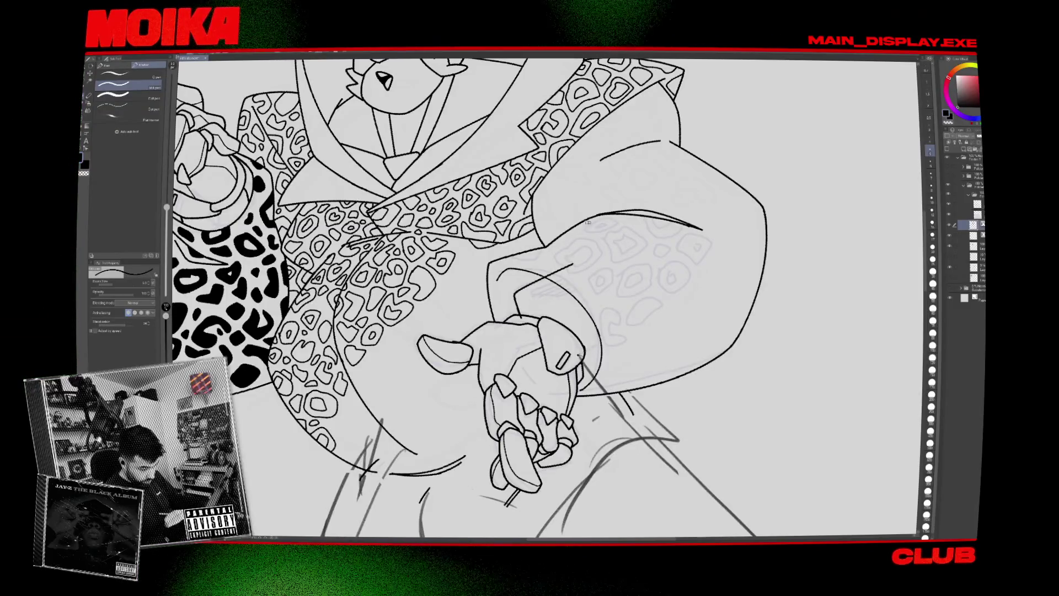
left_click_drag(580, 353, 624, 330)
key("e")
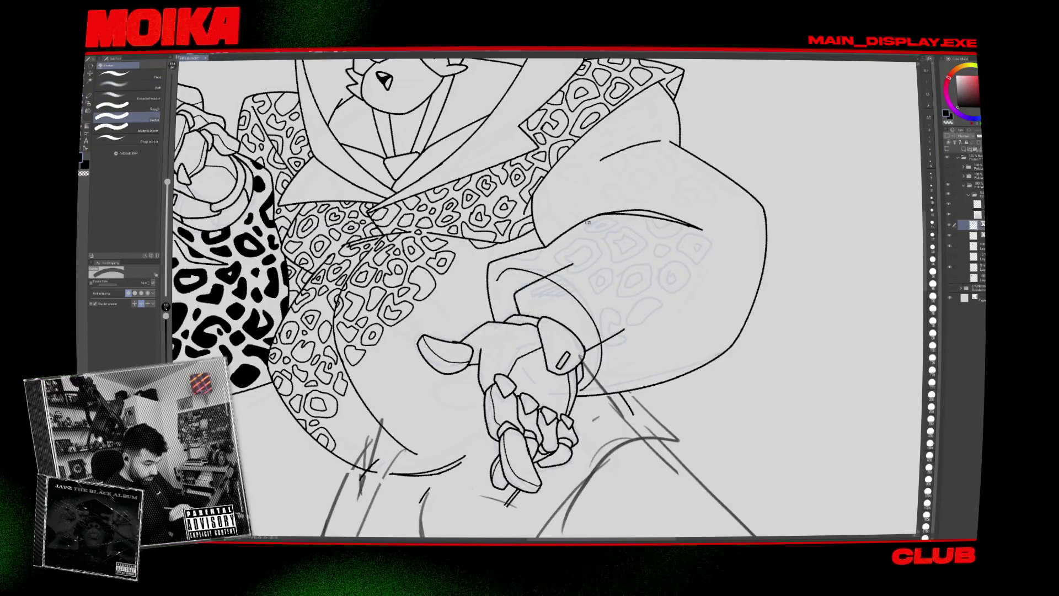
key("p")
left_click_drag(538, 286, 557, 275)
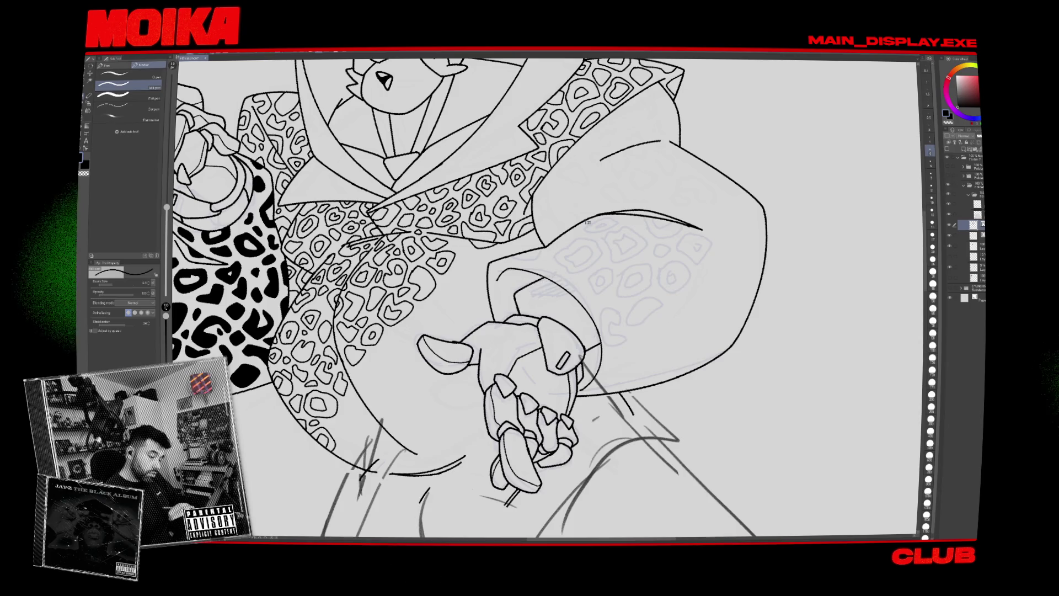
Hatch the sleeve cuff above the hand with short parallel G-pen strokes.
key("b")
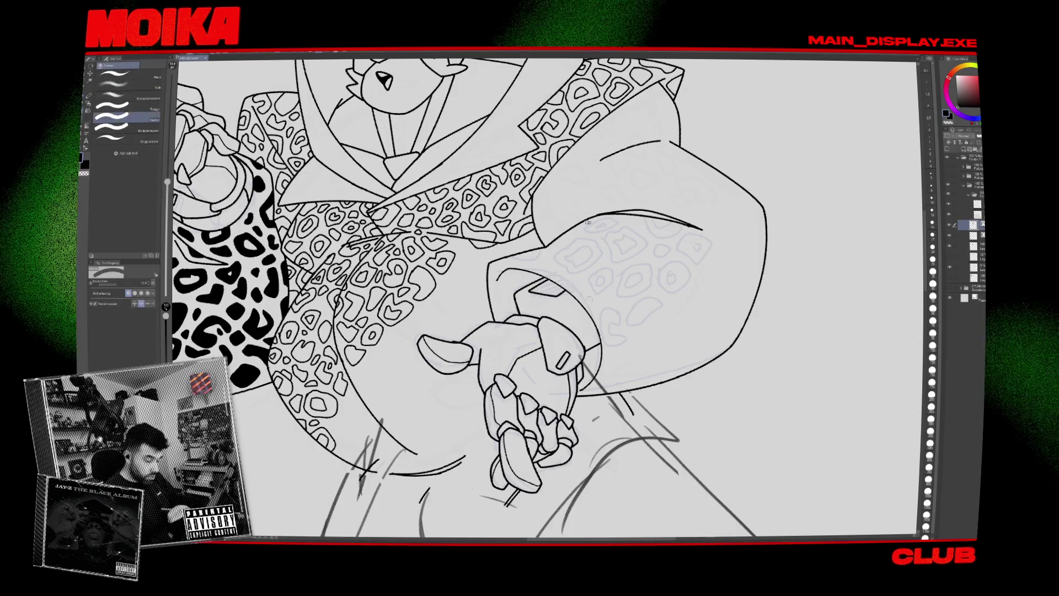
key("h")
key("h")
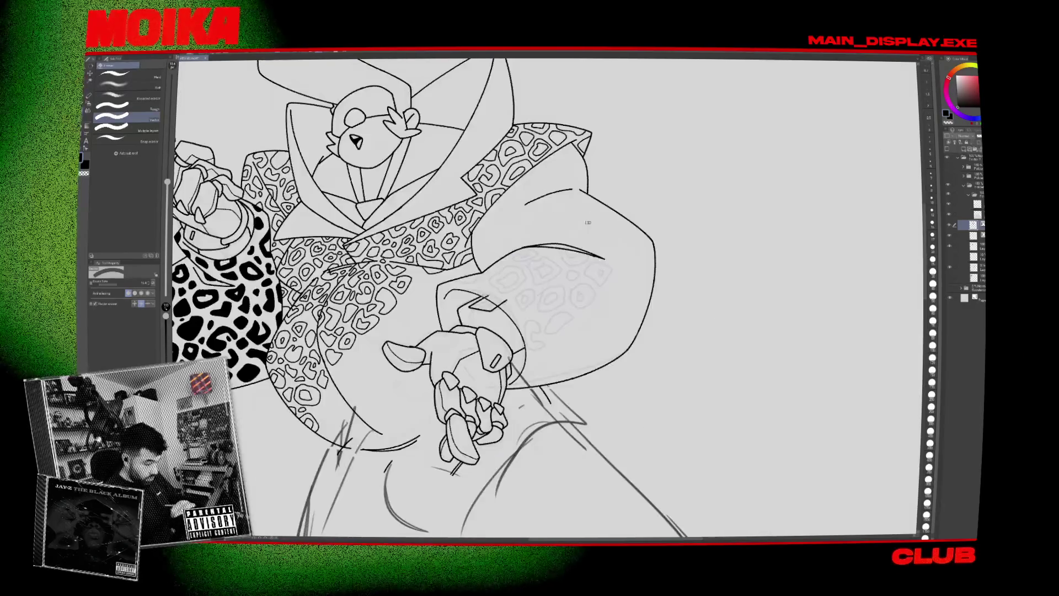
scroll(588, 222, "up", 1)
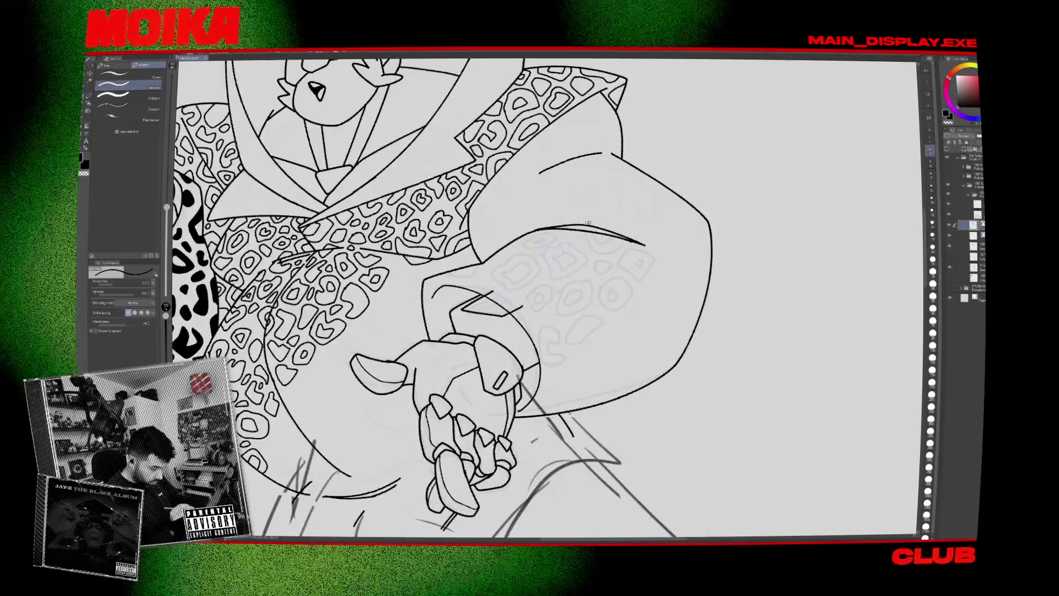
scroll(589, 223, "up", 1)
key("p")
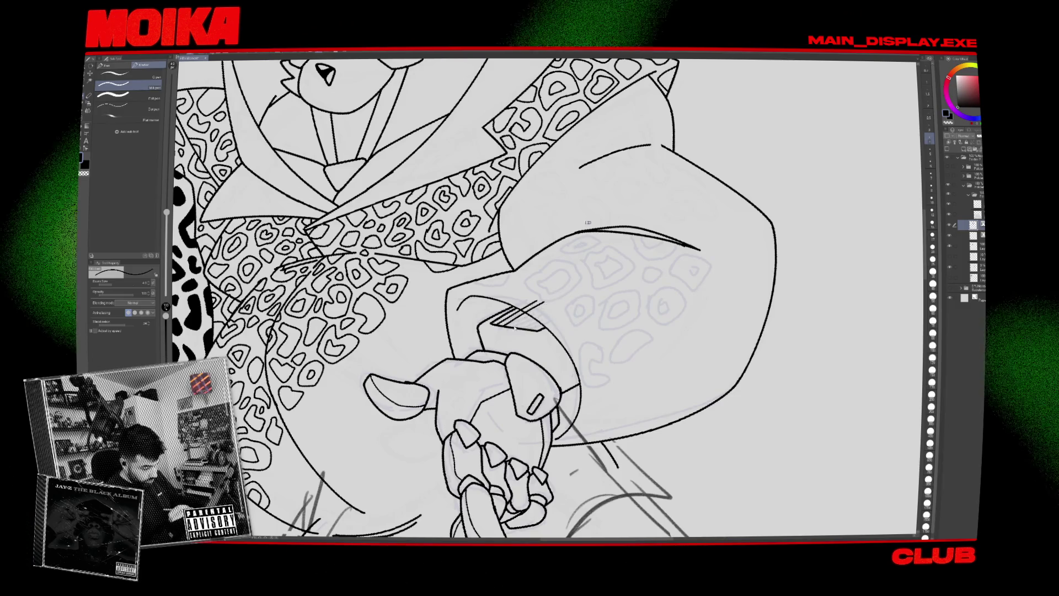
left_click_drag(493, 323, 554, 300)
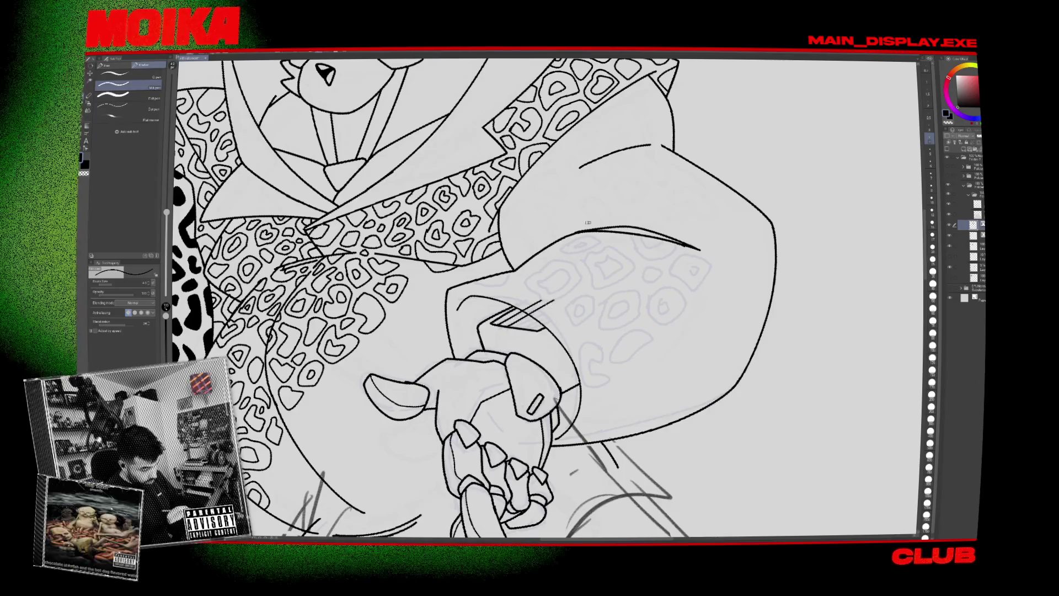
scroll(588, 222, "up", 1)
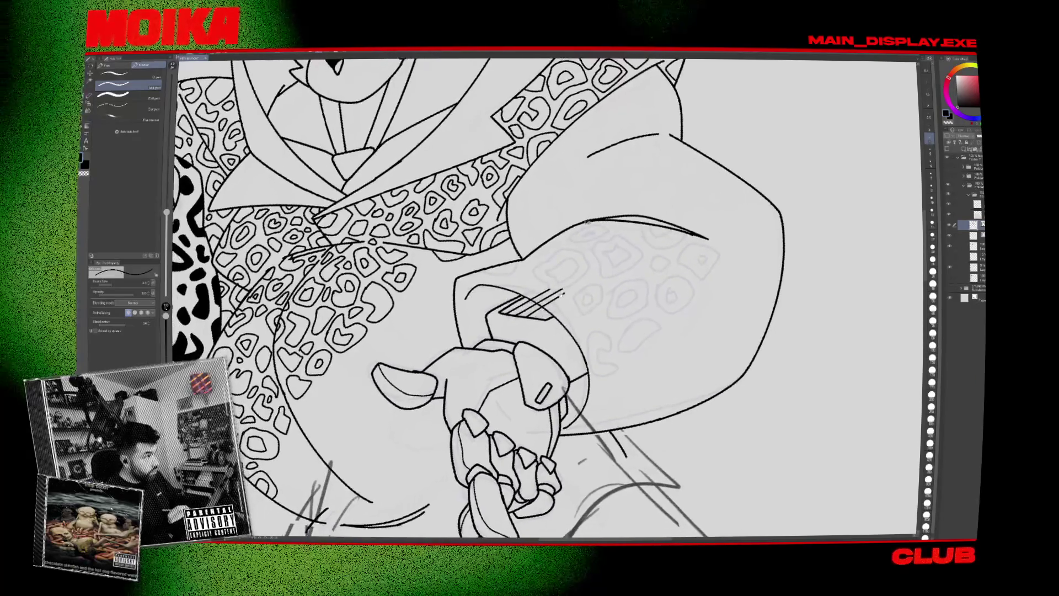
key("e")
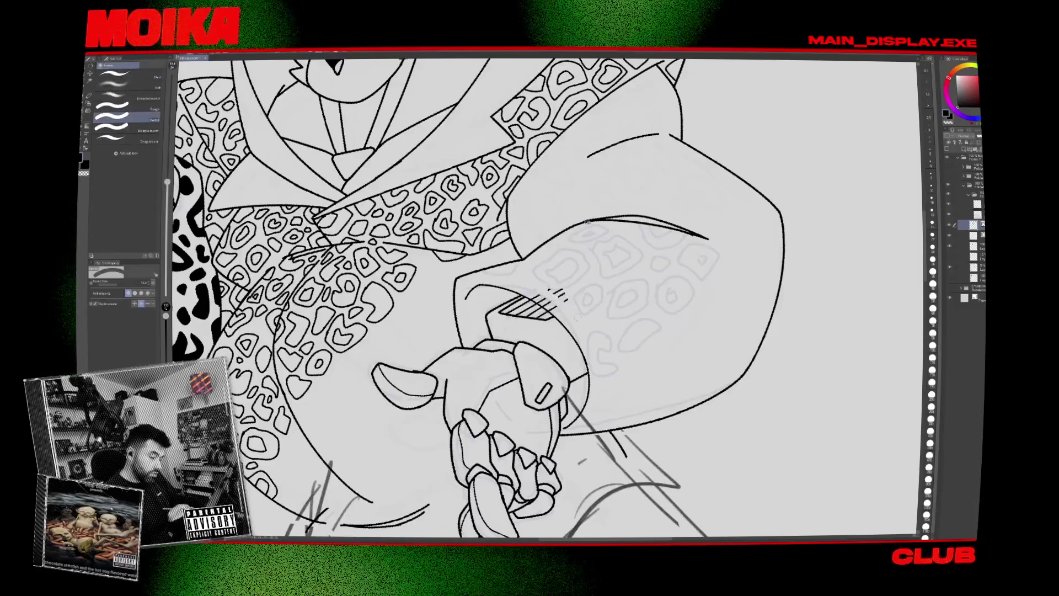
key("ctrl+0")
scroll(588, 222, "up", 5)
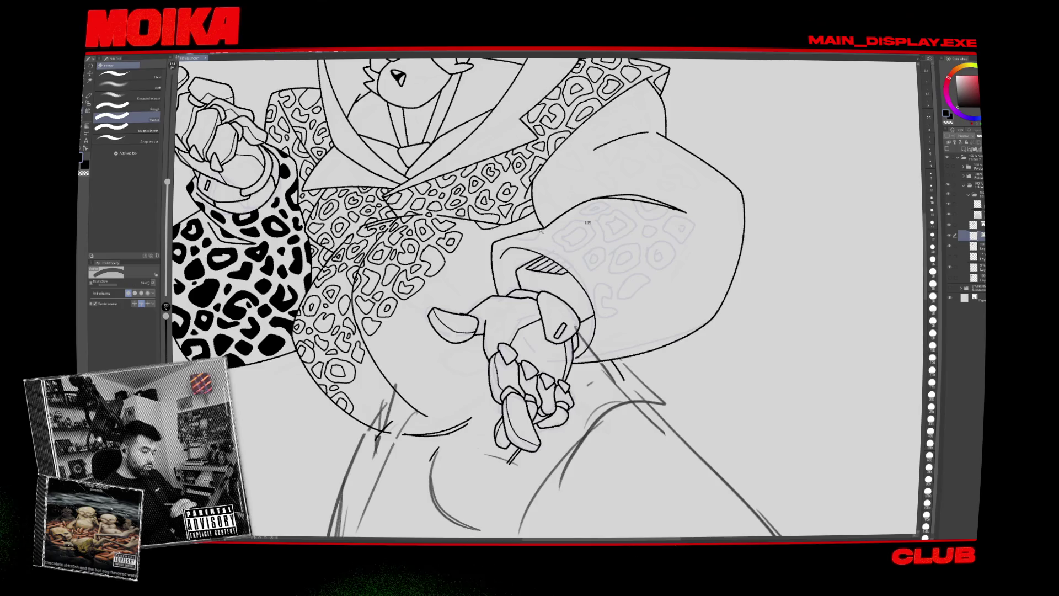
scroll(588, 223, "up", 2)
Close the hooked line end and trace the sketched sleeve spots as closed leopard outlines.
key("p")
mouse_move(532, 234)
left_mouse_down()
mouse_move(573, 237)
mouse_move(587, 222)
left_mouse_up()
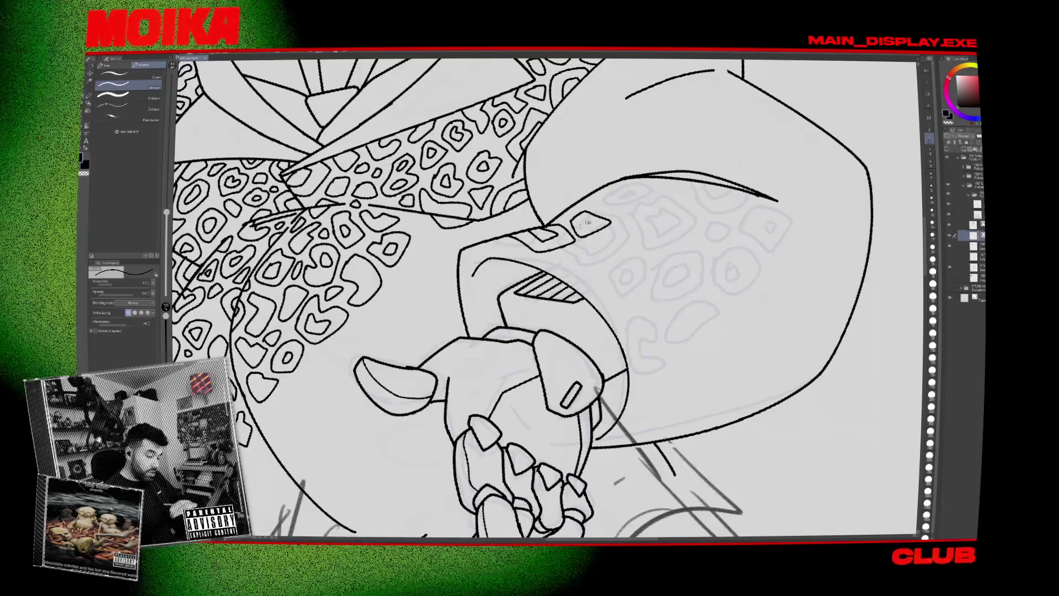
left_click_drag(629, 176, 588, 223)
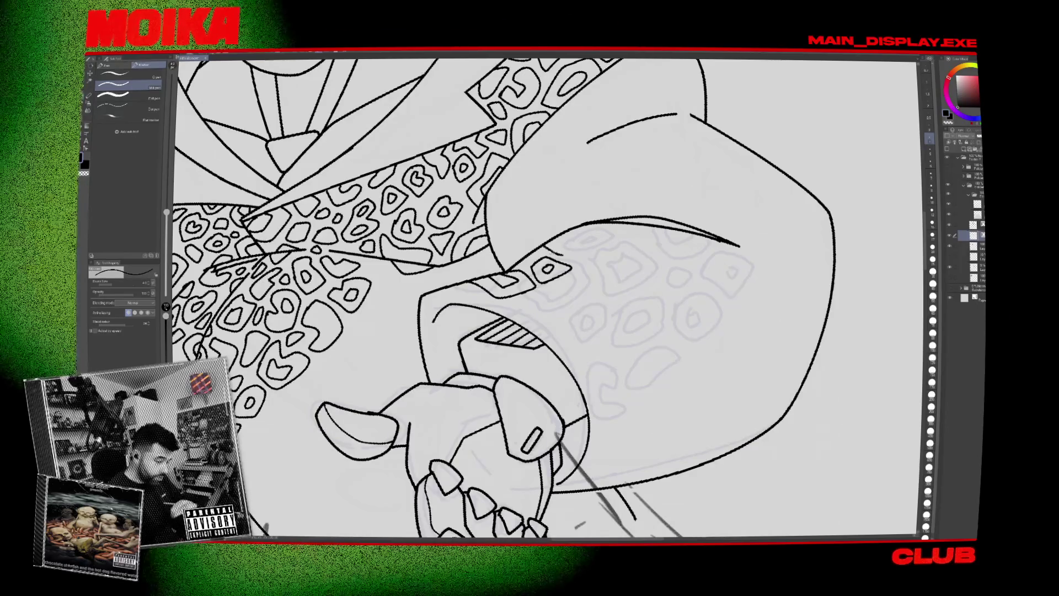
mouse_move(566, 255)
left_mouse_down()
mouse_move(595, 228)
mouse_move(582, 234)
mouse_move(614, 278)
left_mouse_up()
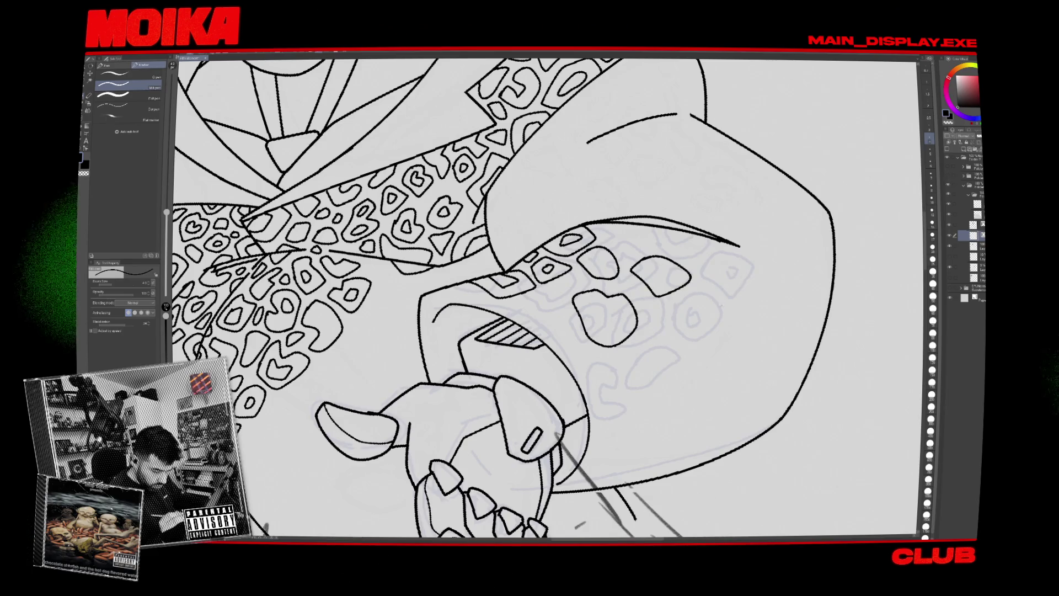
left_click_drag(724, 327, 687, 334)
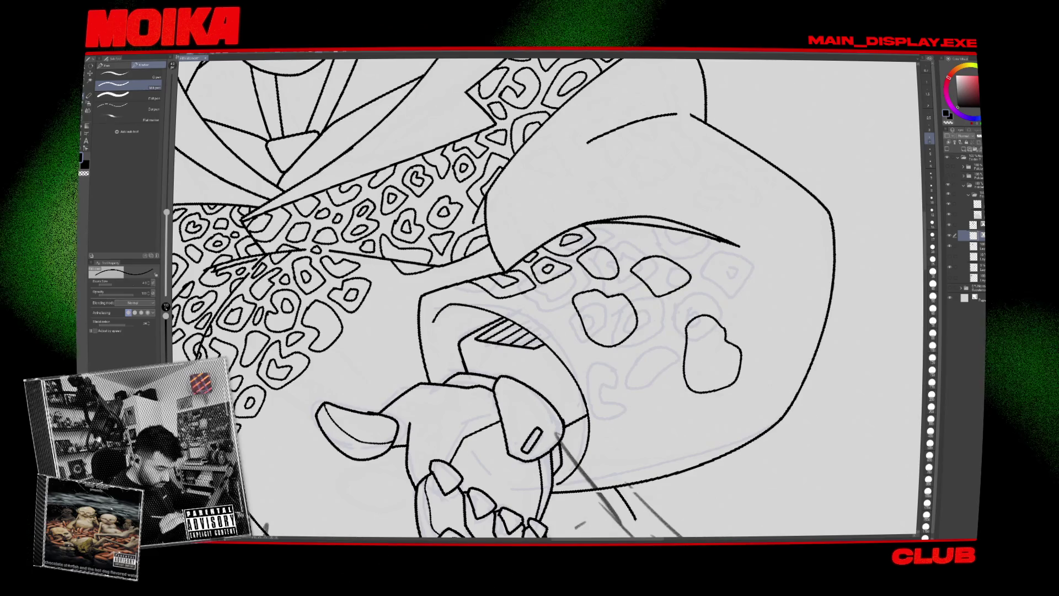
left_click_drag(649, 370, 635, 377)
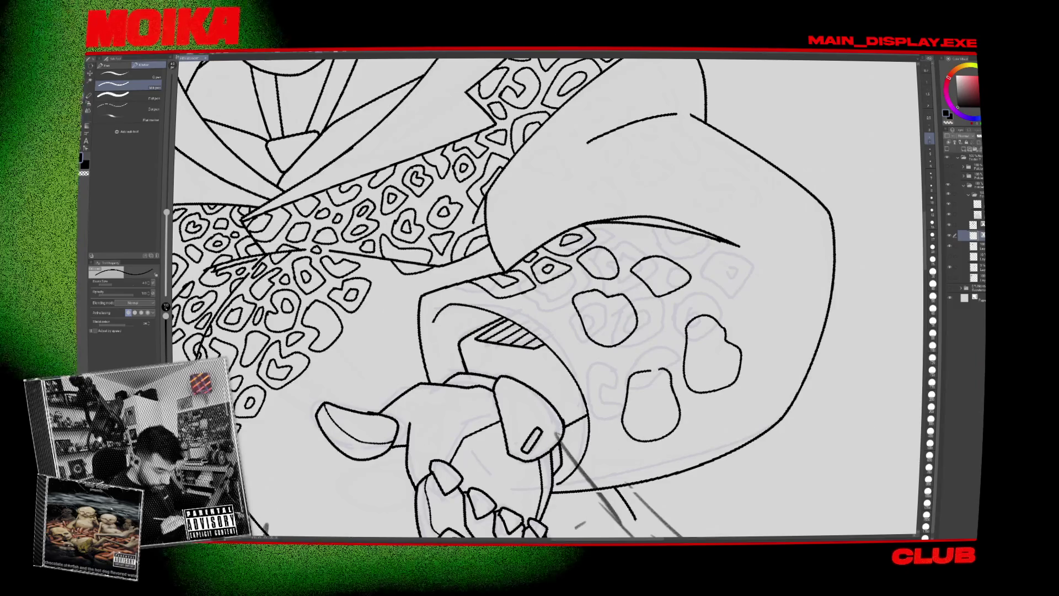
left_click_drag(571, 358, 577, 354)
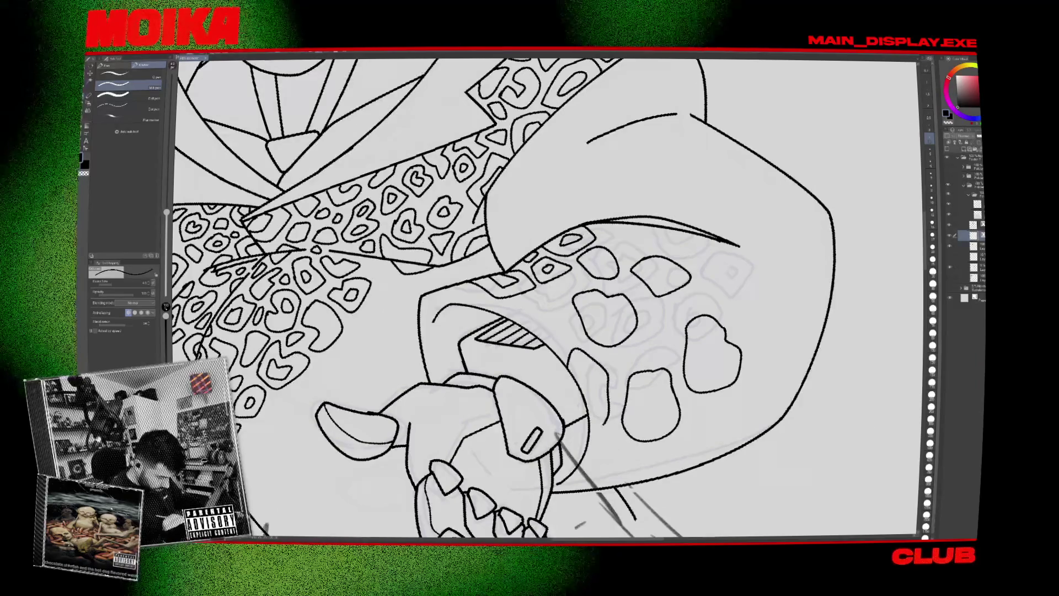
left_click_drag(693, 433, 697, 465)
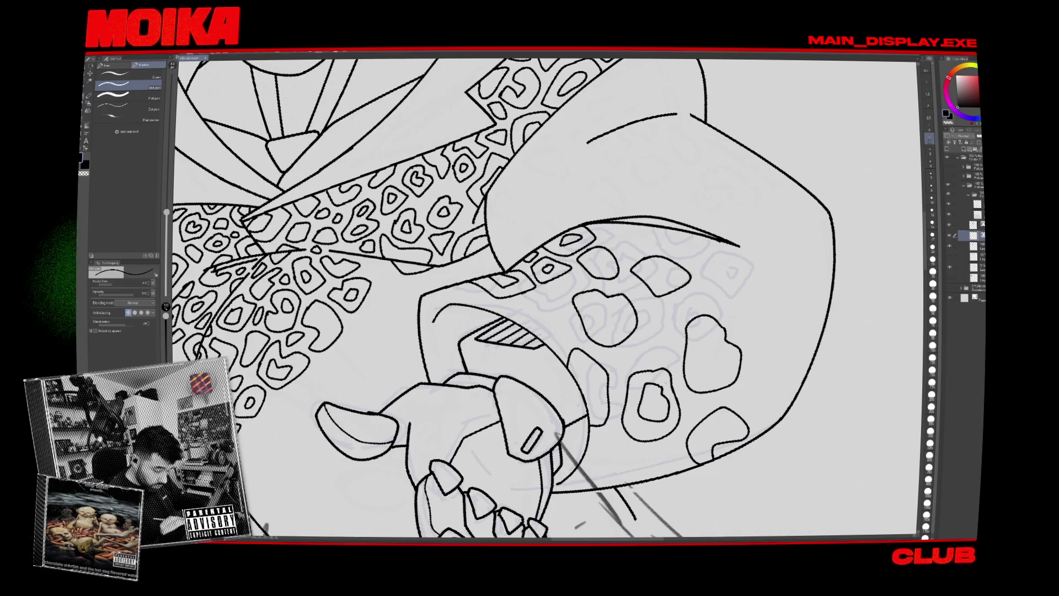
Ink inner rings inside two spots, one of them heart-shaped.
left_click_drag(711, 337, 713, 340)
left_click_drag(601, 305, 565, 287)
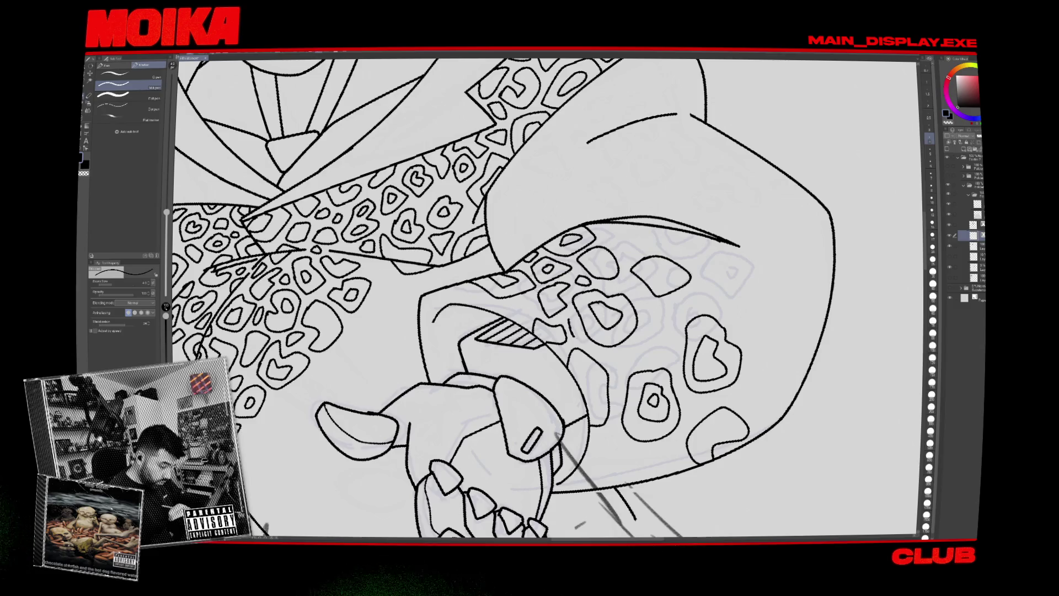
key("ctrl+0")
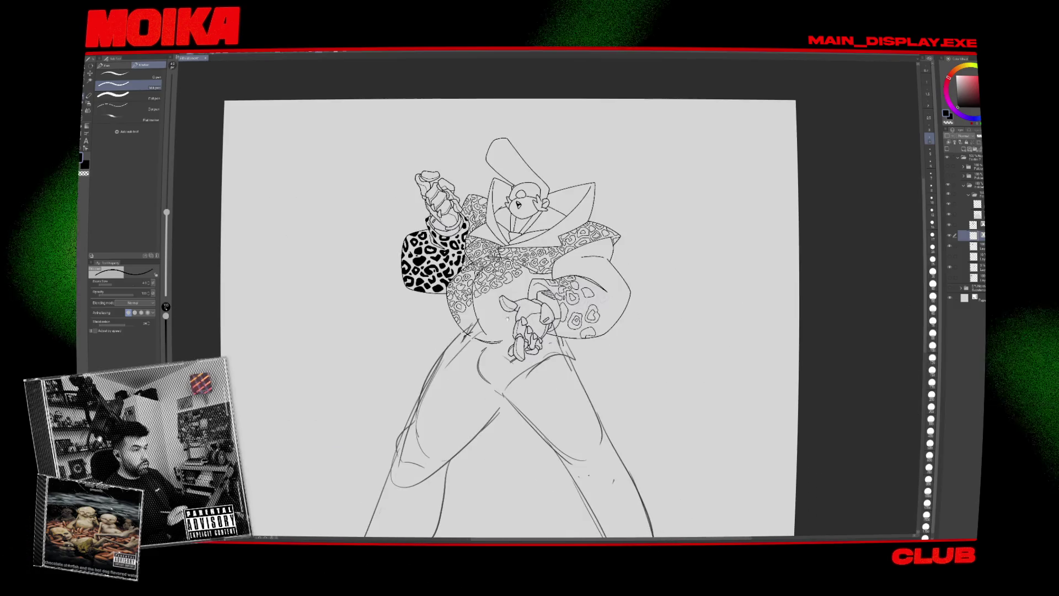
Ink small curves and a spot outline along the lower sleeve's right edge beside the hand.
scroll(500, 309, "up", 5)
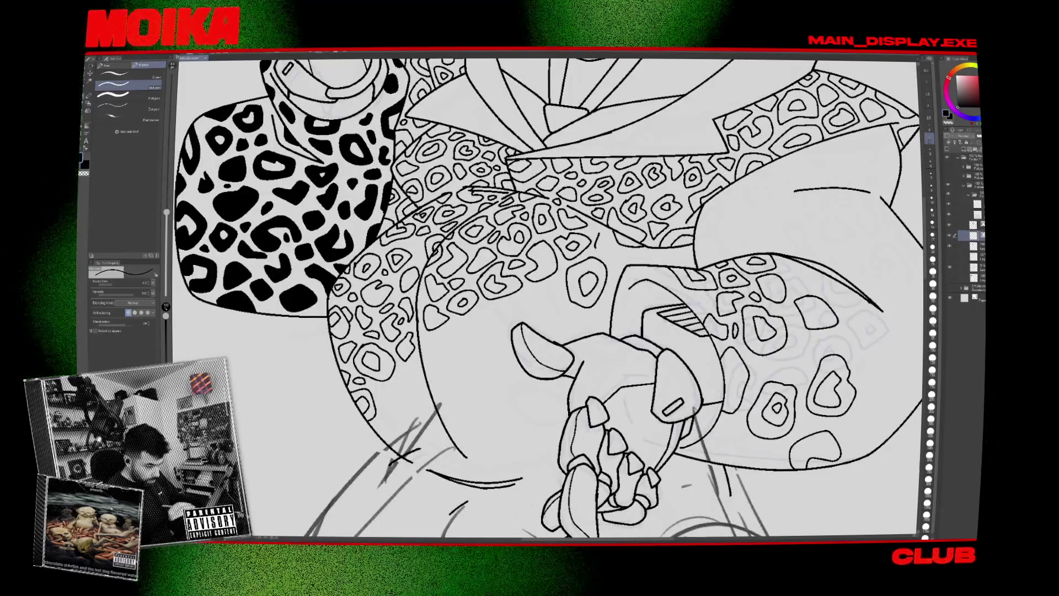
key("ctrl+0")
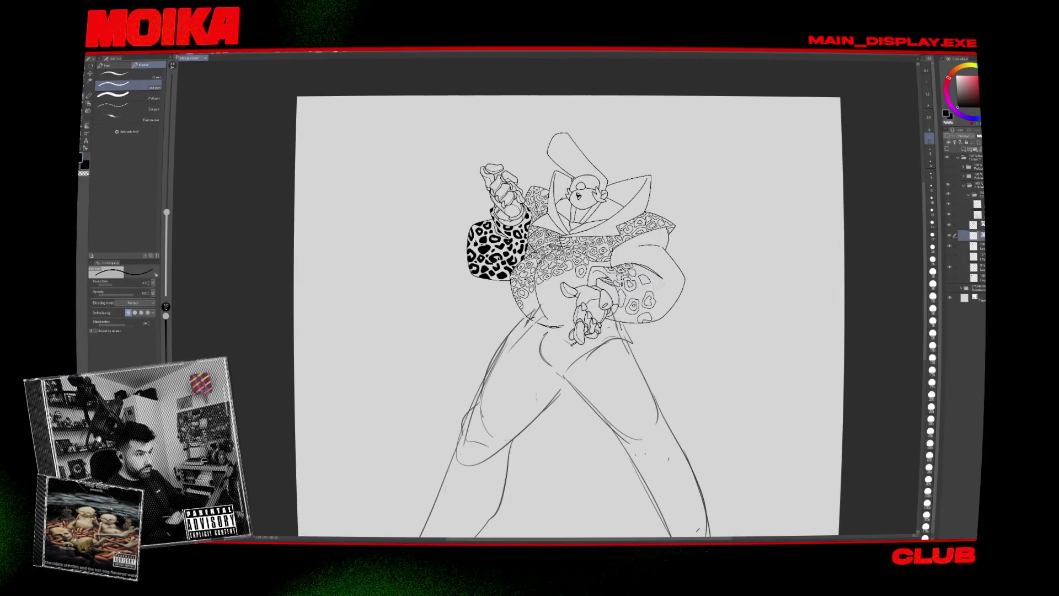
scroll(624, 245, "up", 5)
scroll(541, 303, "up", 4)
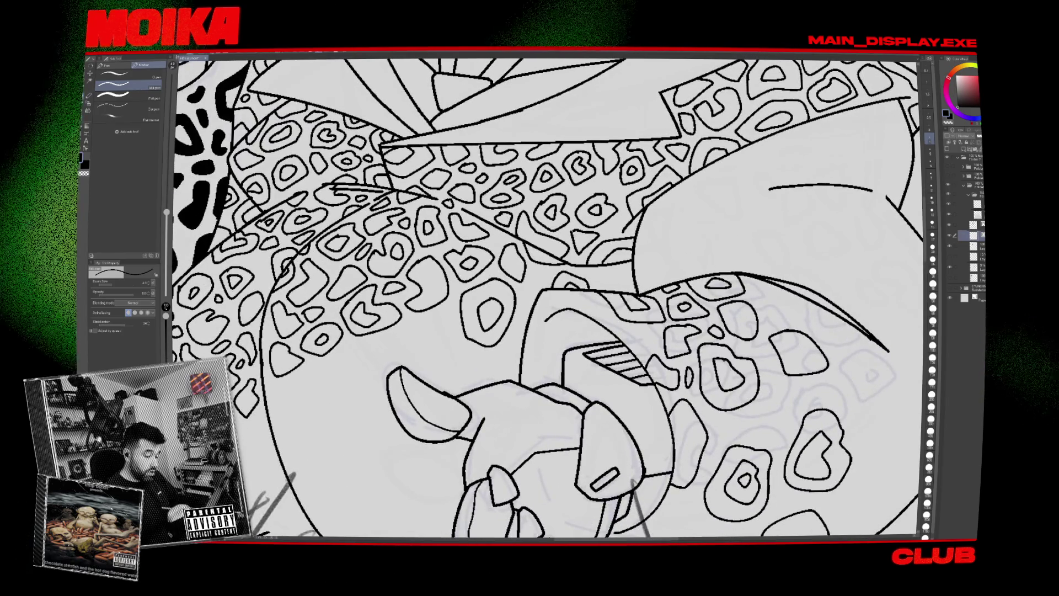
scroll(546, 298, "down", 5)
scroll(607, 249, "up", 5)
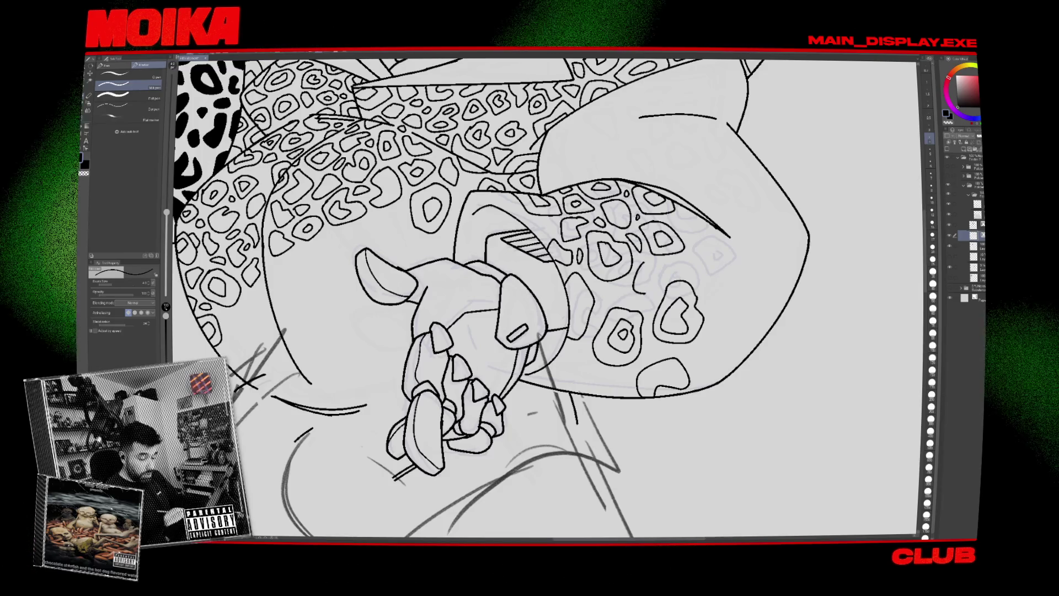
left_click_drag(547, 298, 483, 315)
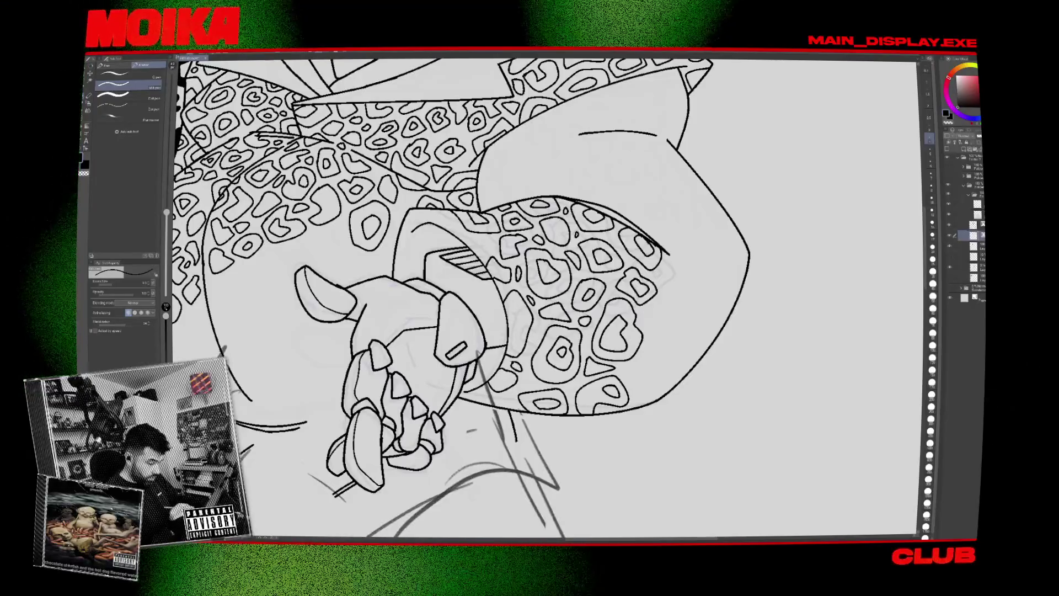
left_click_drag(653, 314, 651, 334)
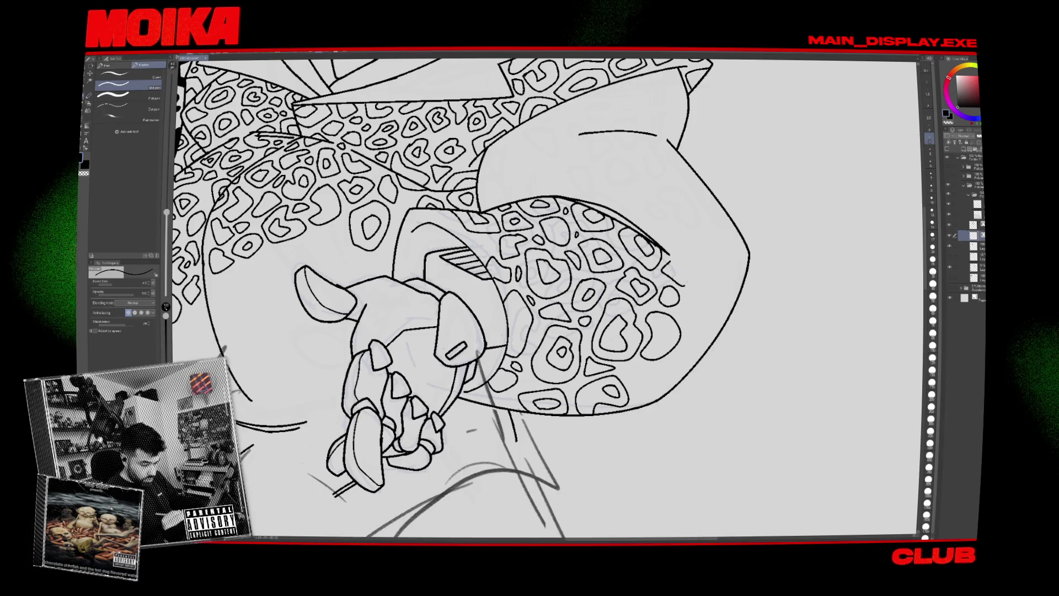
left_click_drag(682, 274, 689, 302)
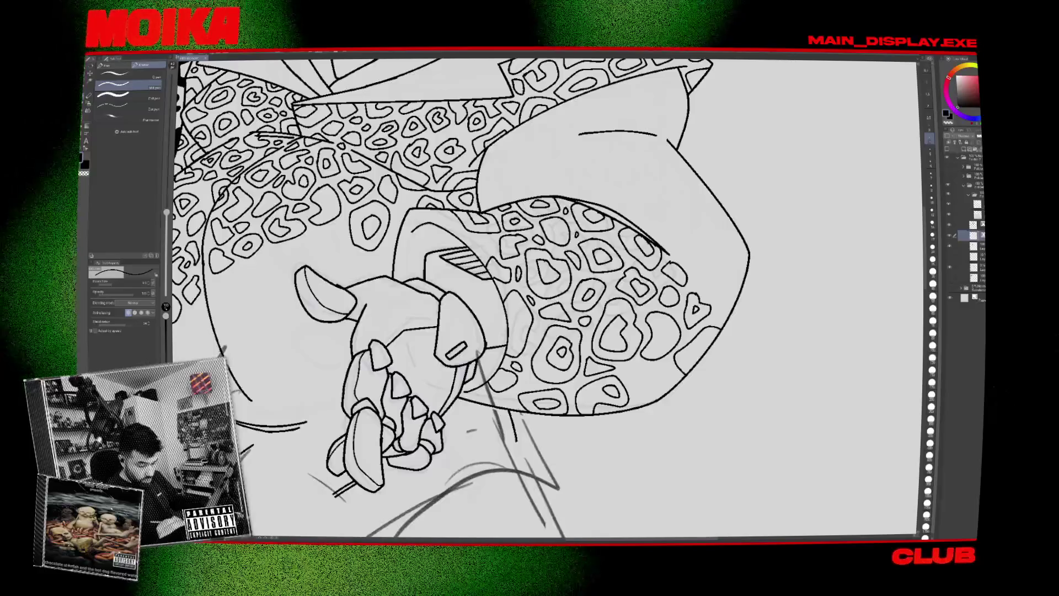
left_click_drag(716, 332, 683, 366)
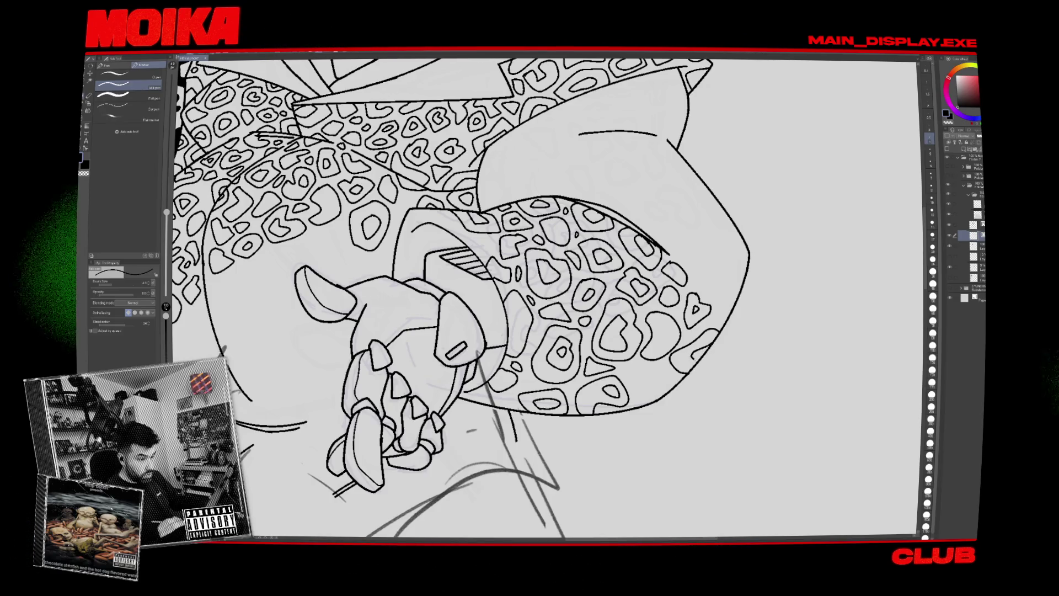
left_click_drag(662, 371, 638, 402)
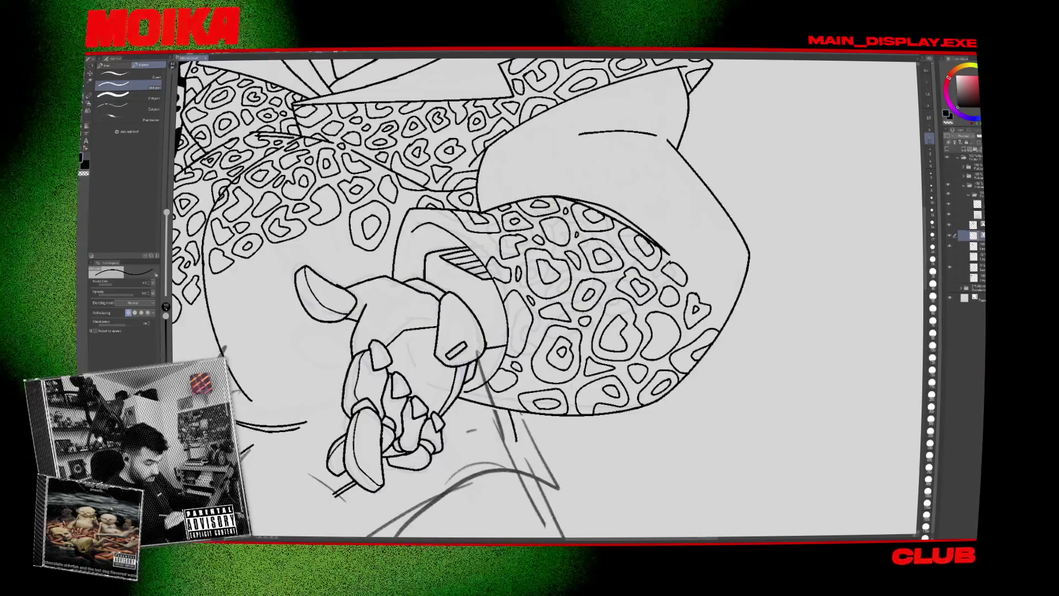
Zoom out to the whole page to check the sleeve's spot pattern.
key("ctrl+0")
scroll(576, 379, "up", 5)
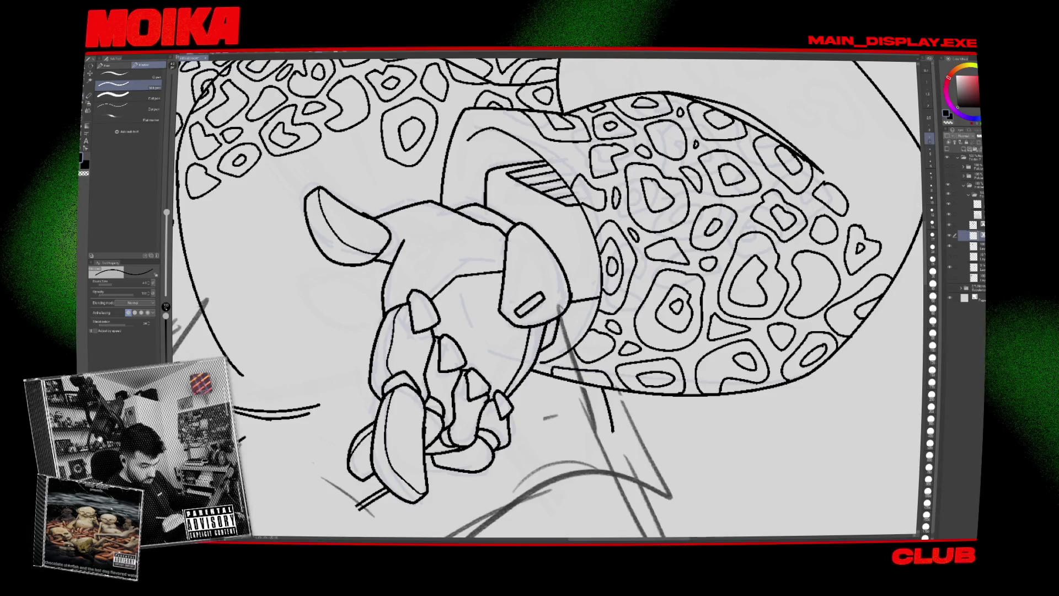
key("ctrl+0")
scroll(738, 330, "up", 3)
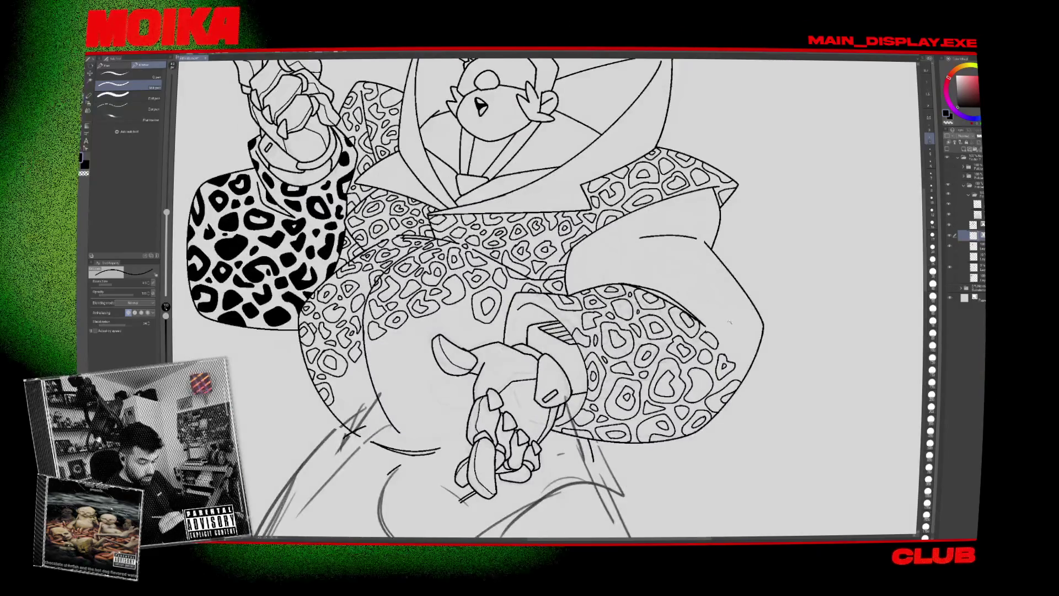
Add one last small spot stroke to the sleeve pattern.
scroll(738, 330, "up", 2)
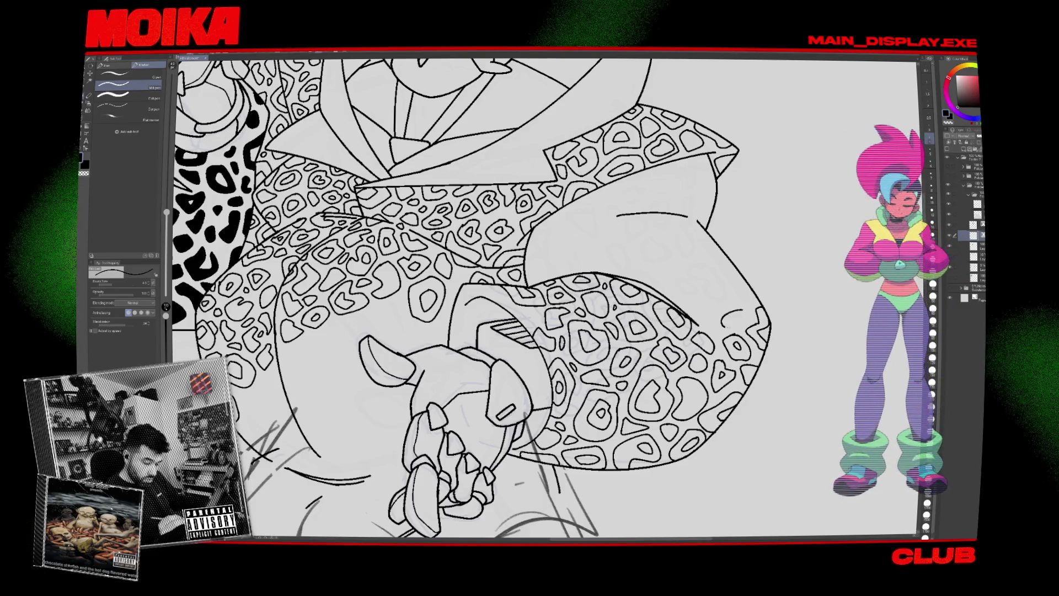
left_click_drag(725, 315, 742, 320)
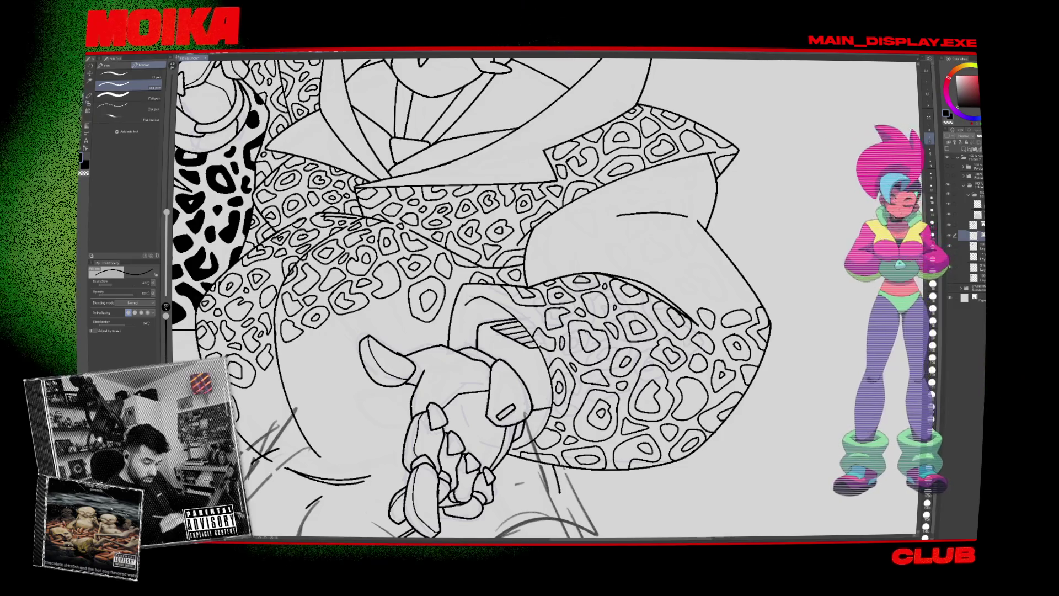
scroll(726, 311, "down", 5)
scroll(726, 311, "up", 3)
scroll(726, 311, "up", 4)
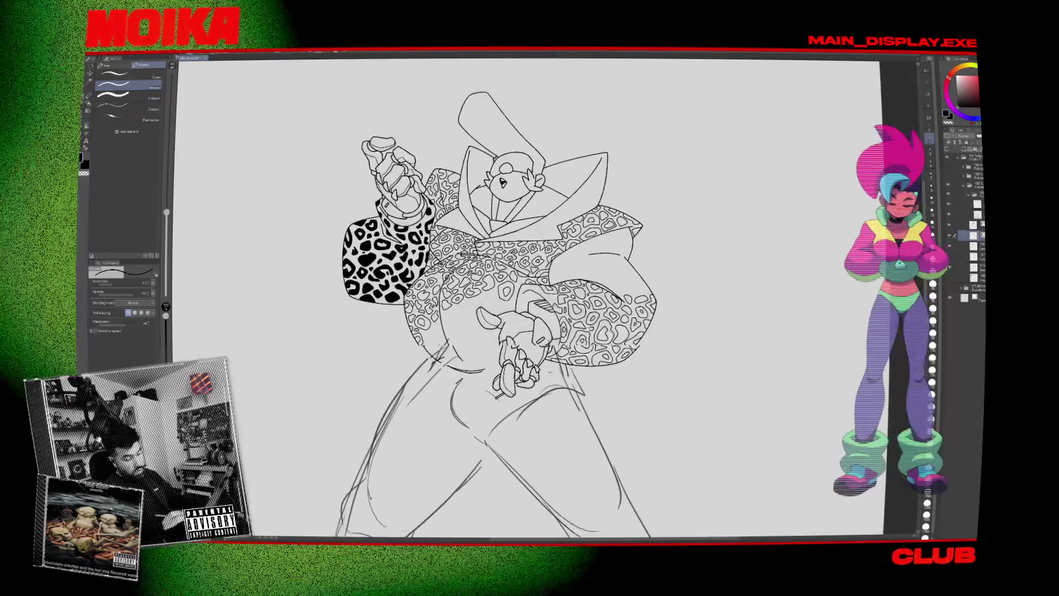
scroll(535, 298, "up", 2)
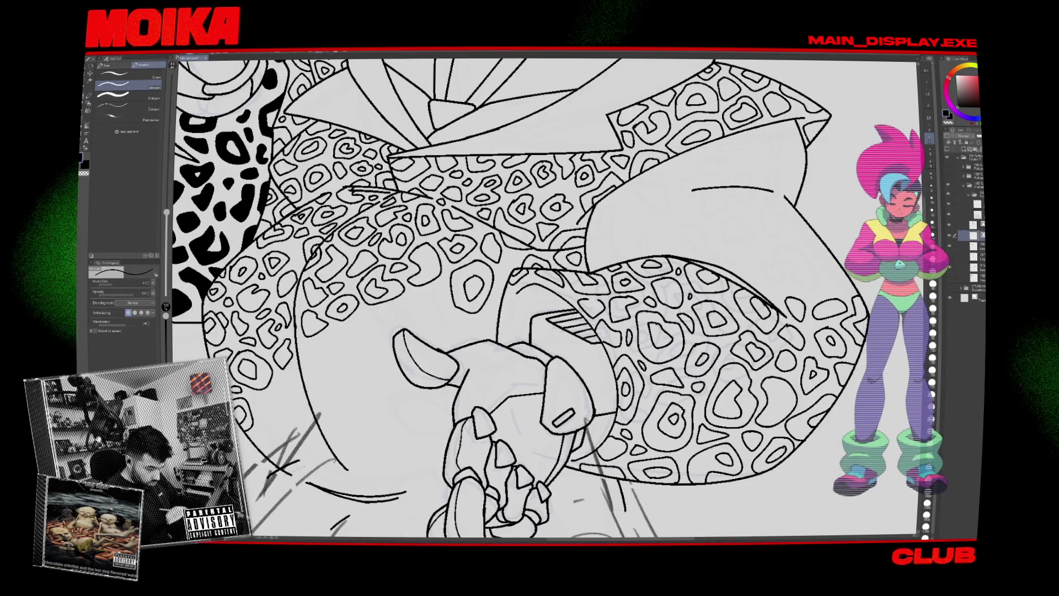
Zoom out to the full page and review the whole inked leopard-coat figure.
key("ctrl+0")
key("ctrl+minus")
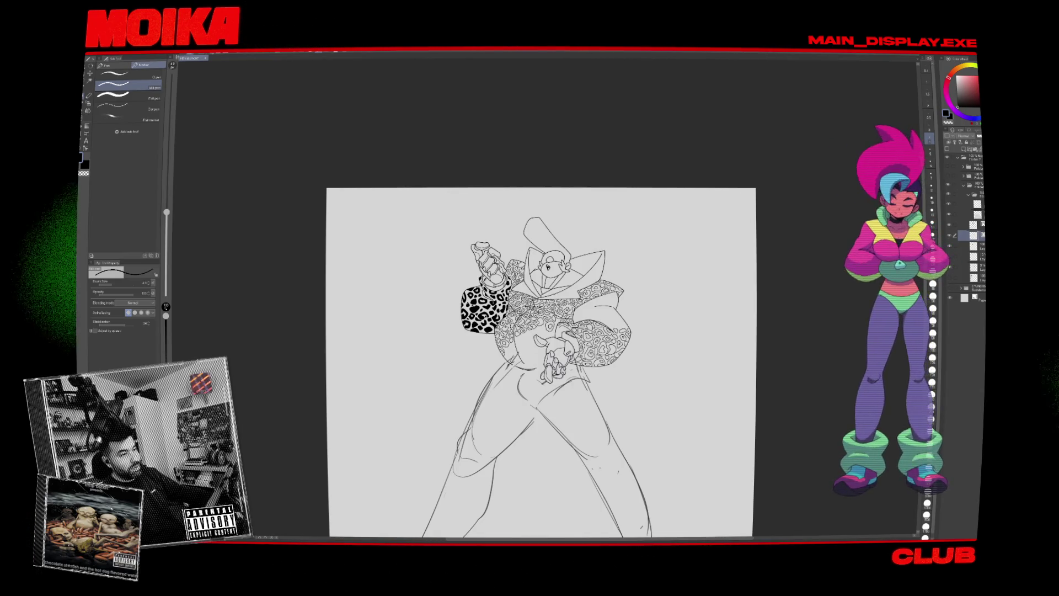
scroll(523, 241, "up", 2)
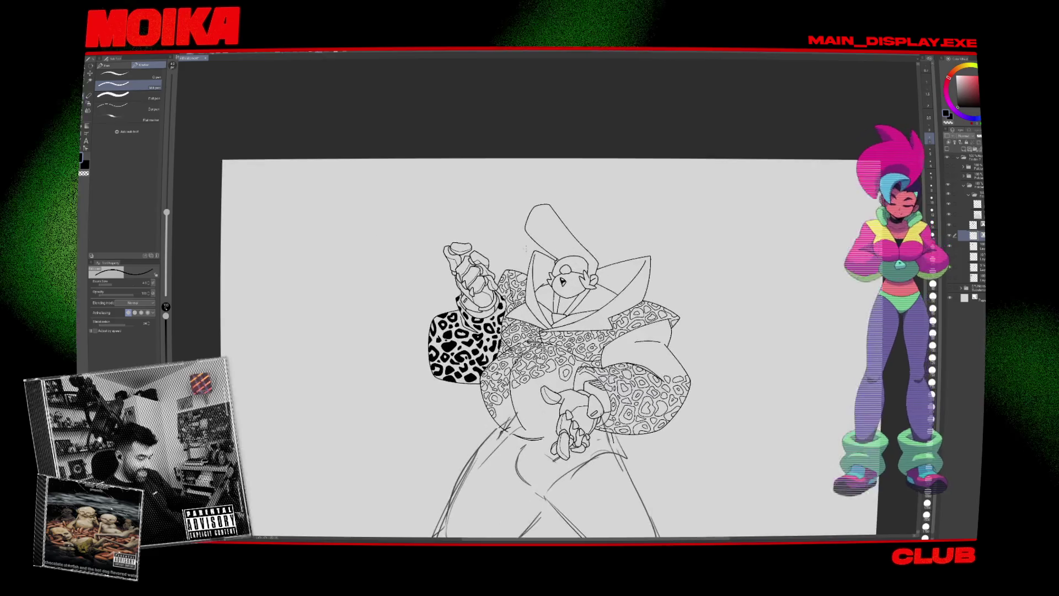
scroll(546, 300, "up", 3)
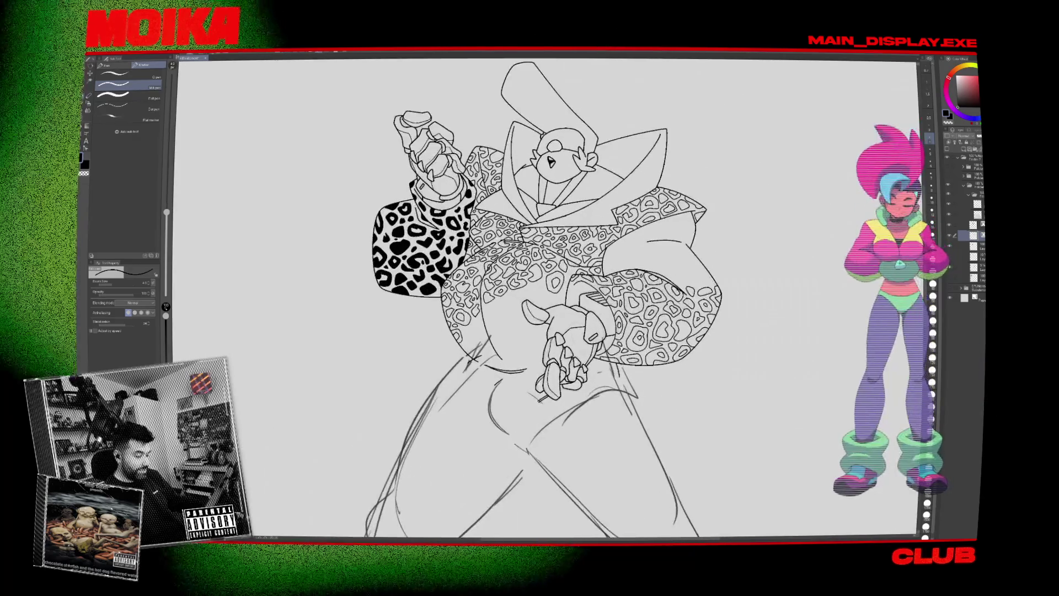
scroll(547, 298, "down", 4)
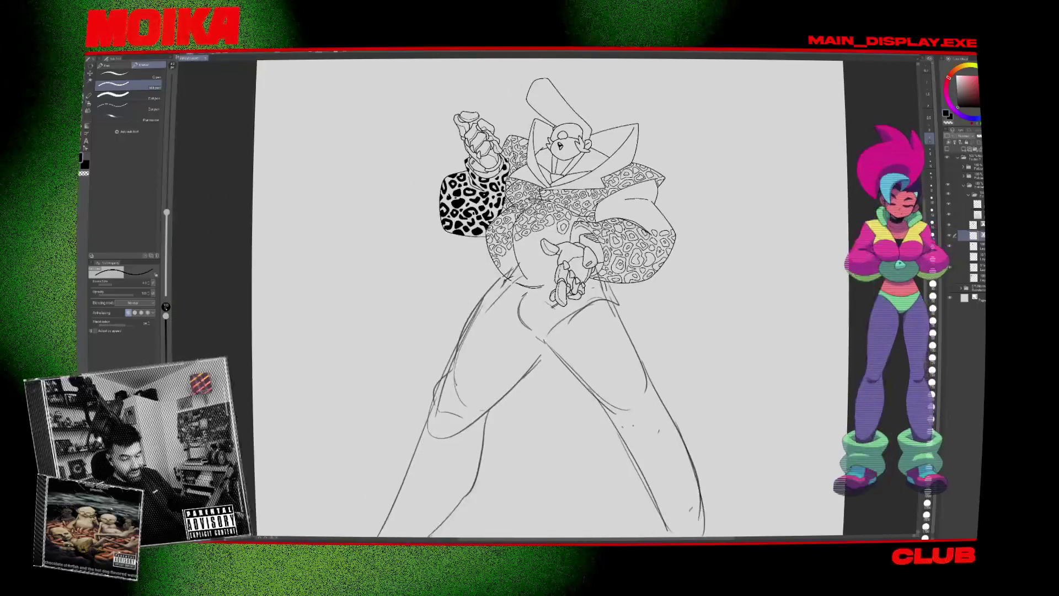
scroll(546, 298, "up", 3)
scroll(547, 298, "down", 3)
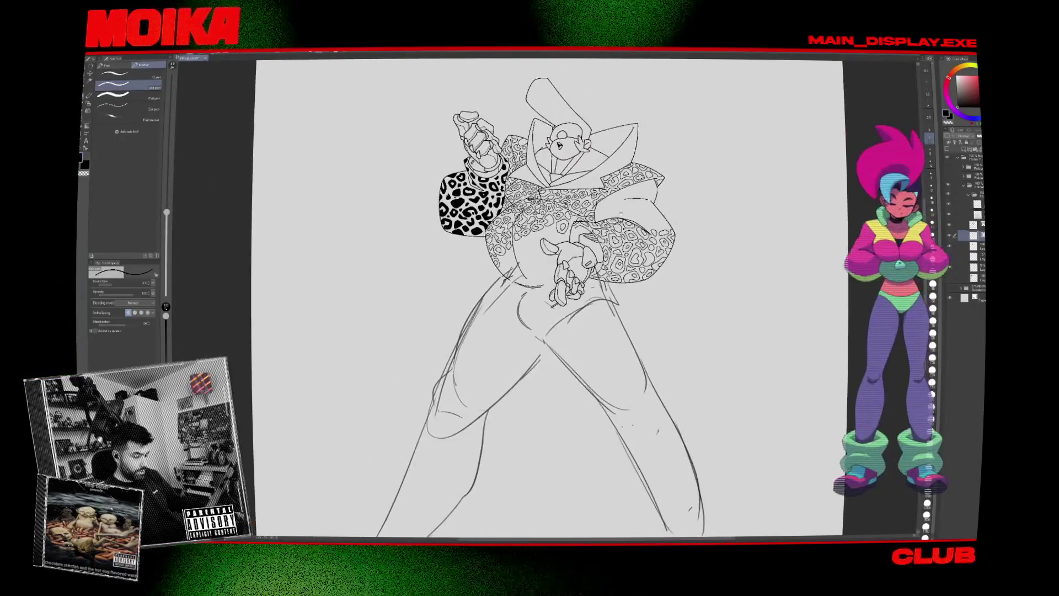
scroll(546, 298, "up", 2)
scroll(546, 298, "down", 4)
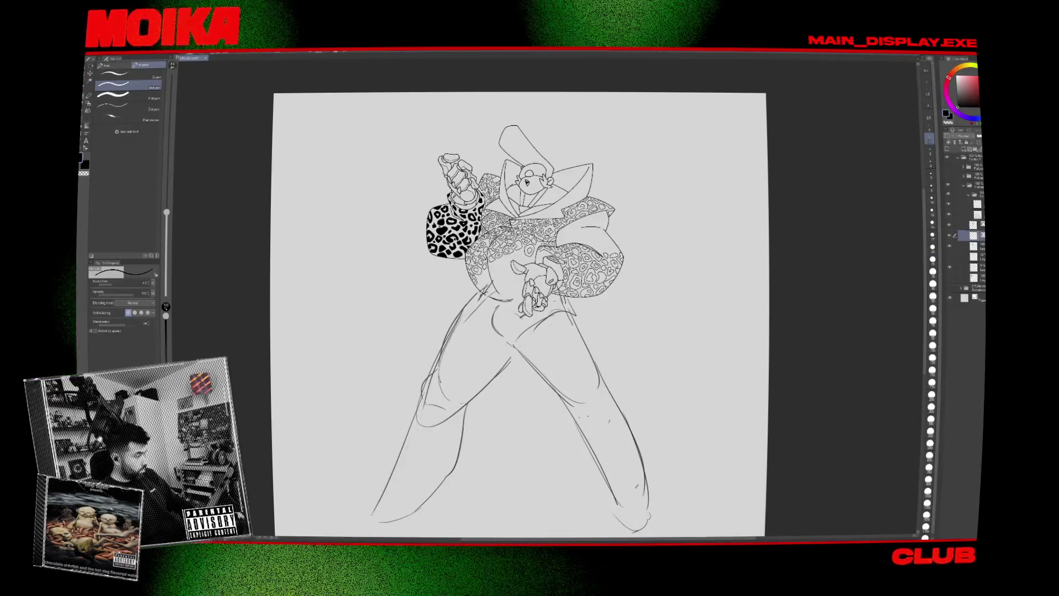
key("m")
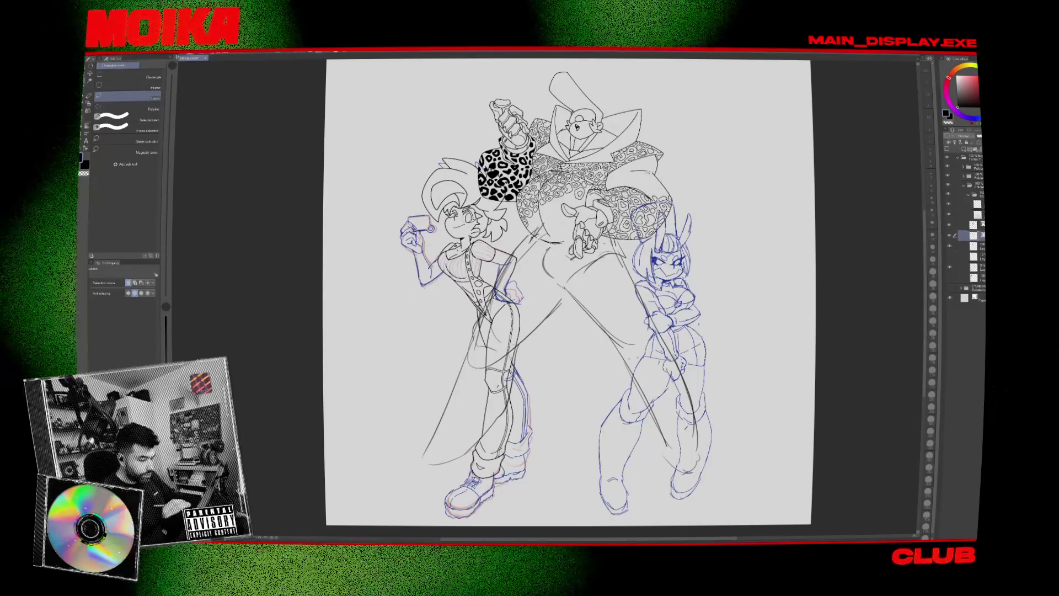
Ink two closed spot outlines, a small ring and an oval spot on the upper right sleeve.
key("p")
scroll(607, 221, "up", 5)
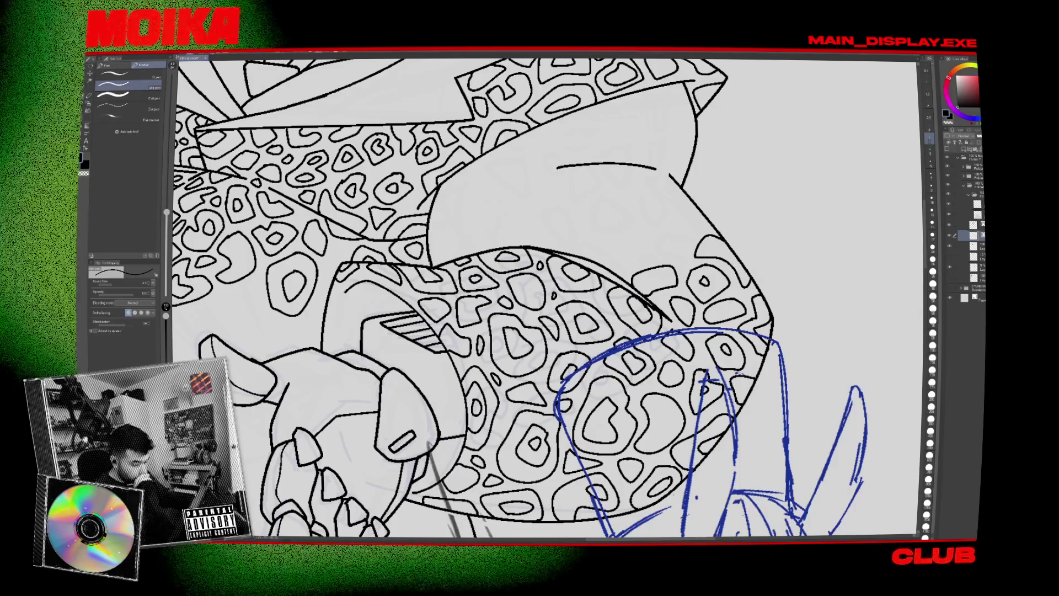
left_click_drag(546, 298, 613, 356)
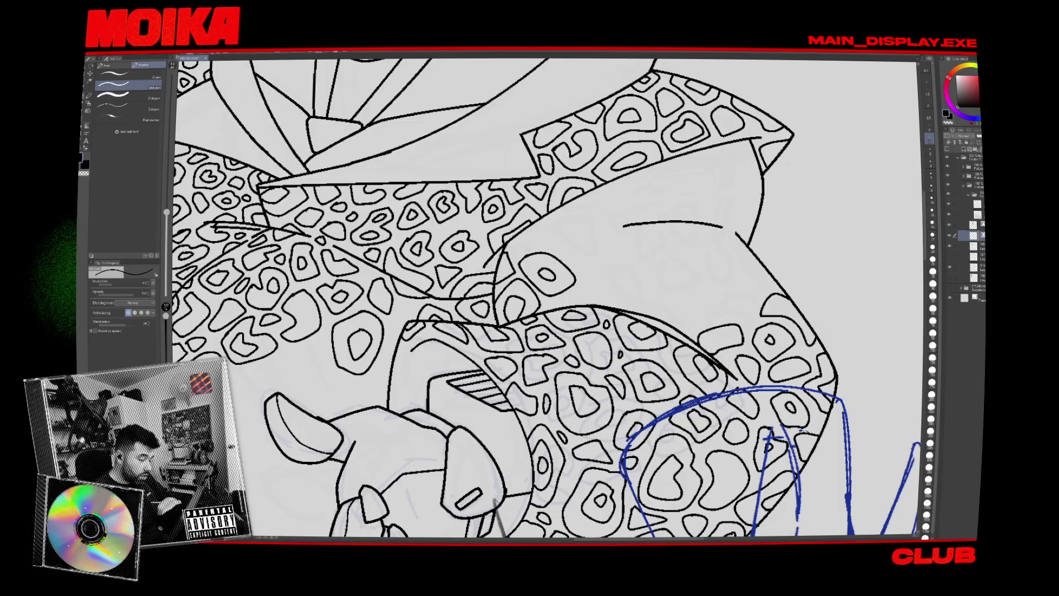
left_click_drag(574, 245, 571, 250)
mouse_move(615, 276)
left_mouse_down()
mouse_move(634, 300)
mouse_move(670, 287)
mouse_move(634, 263)
left_mouse_up()
left_click_drag(643, 226, 714, 229)
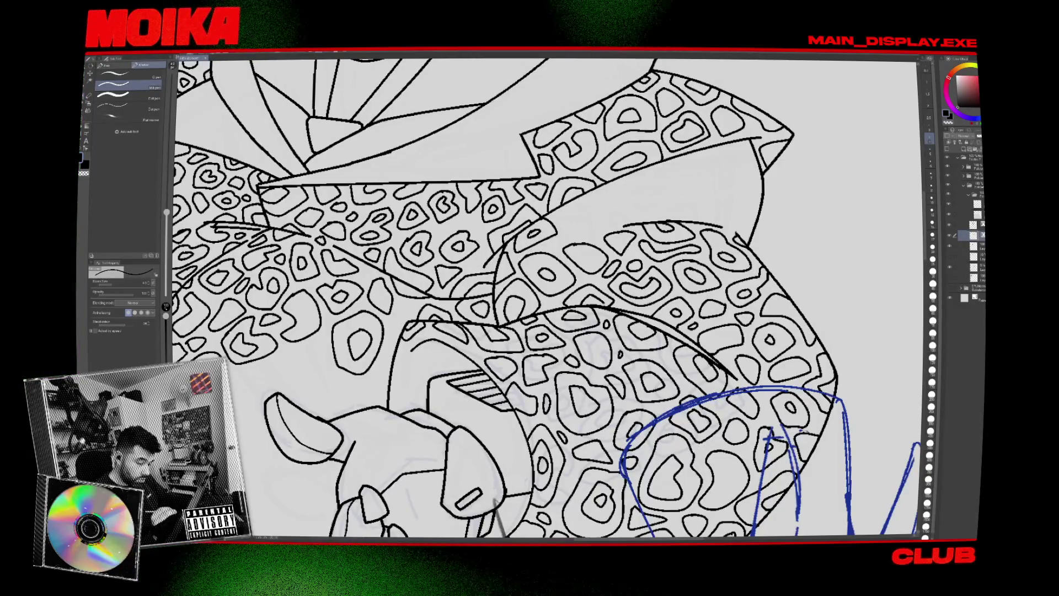
key("ctrl+0")
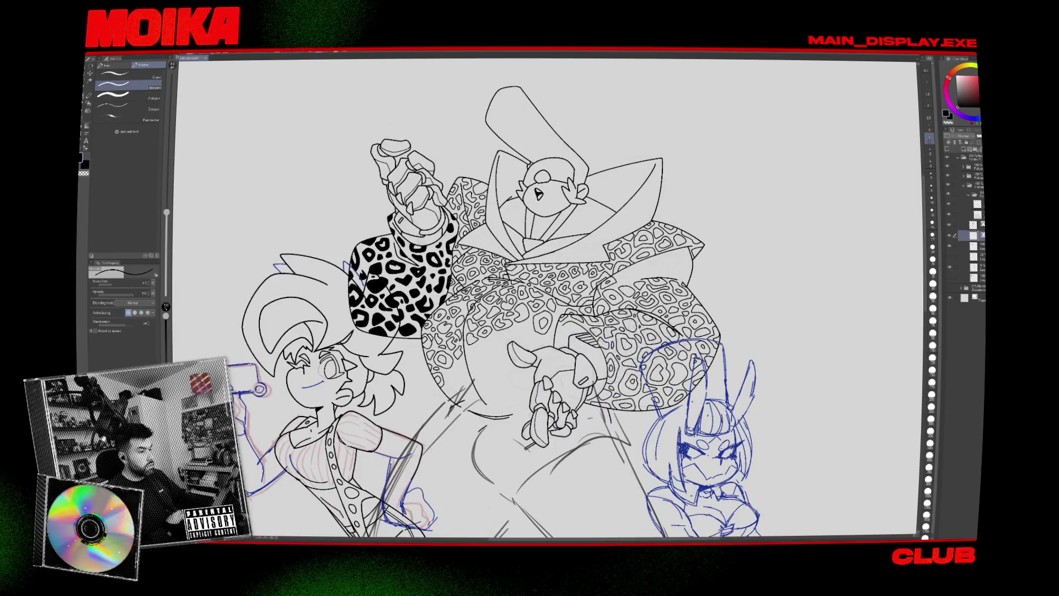
scroll(545, 298, "down", 5)
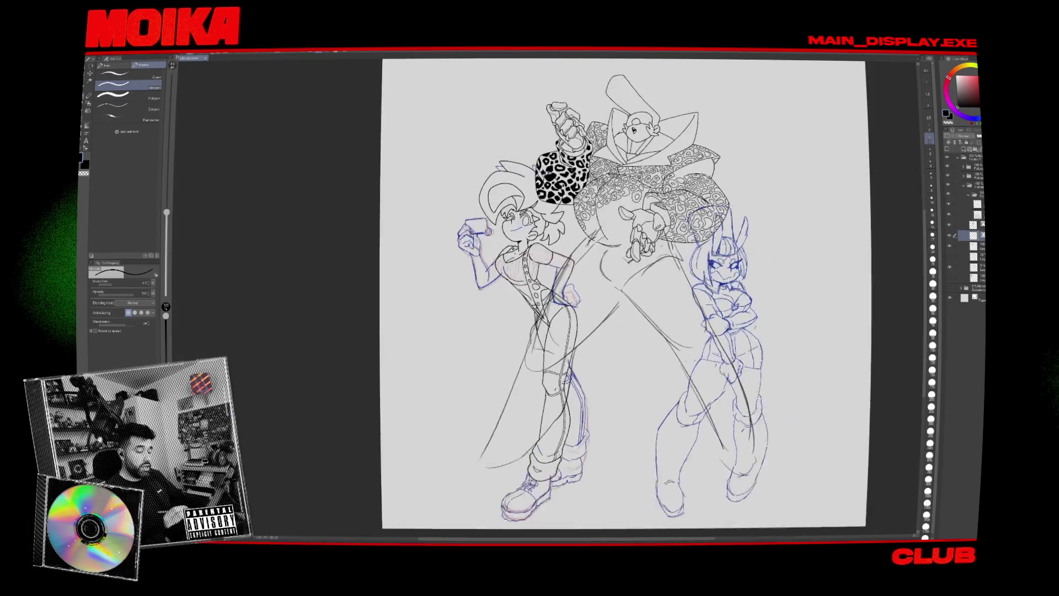
Ink an oval spot on the jacket near the clawed hand, then undo and redraw the leg curve.
scroll(559, 245, "up", 5)
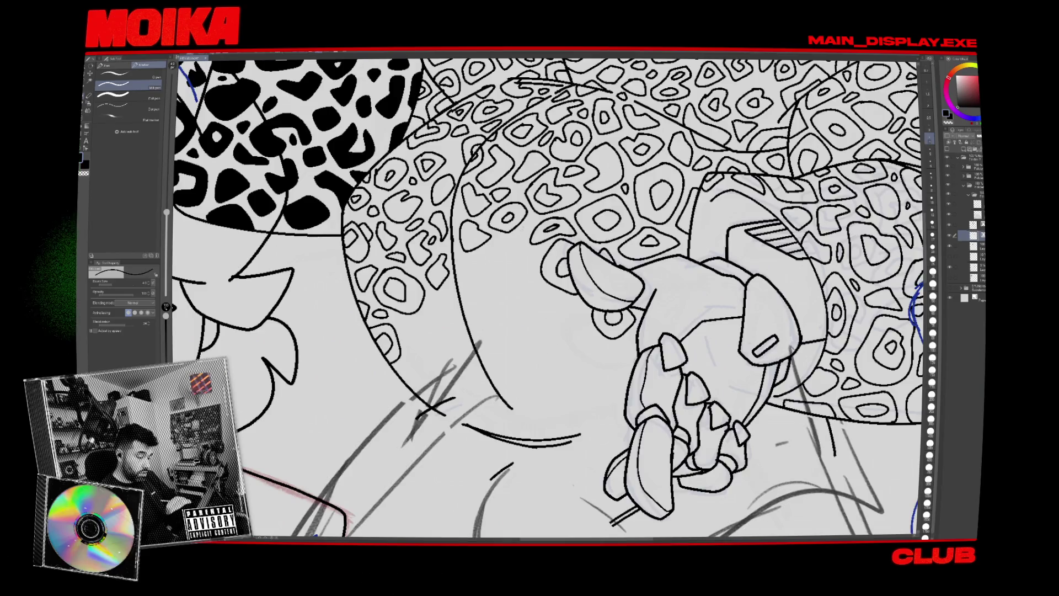
left_click_drag(503, 256, 504, 279)
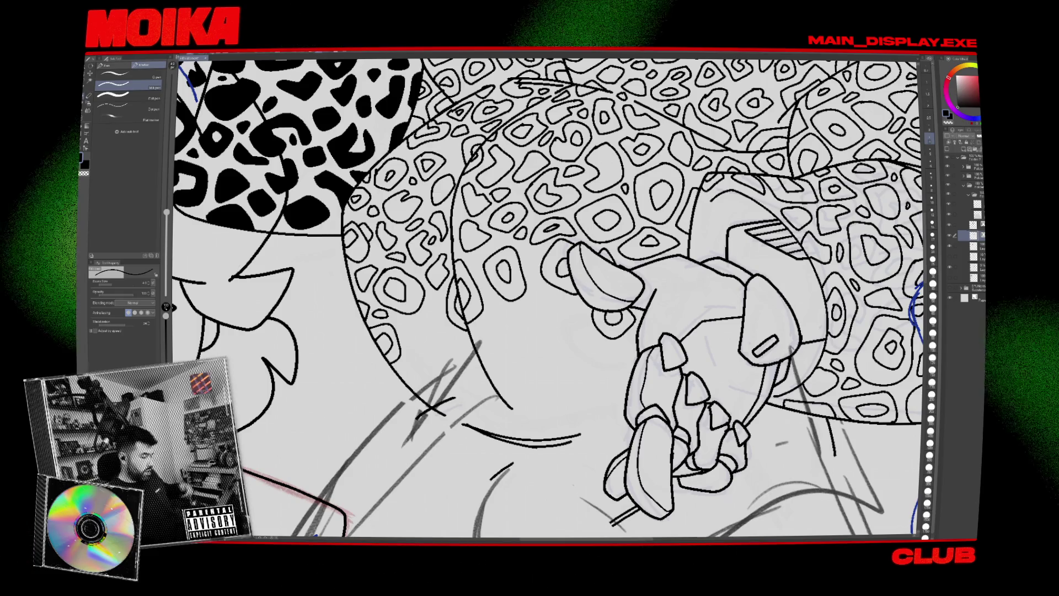
left_click_drag(486, 338, 516, 341)
key("ctrl+z")
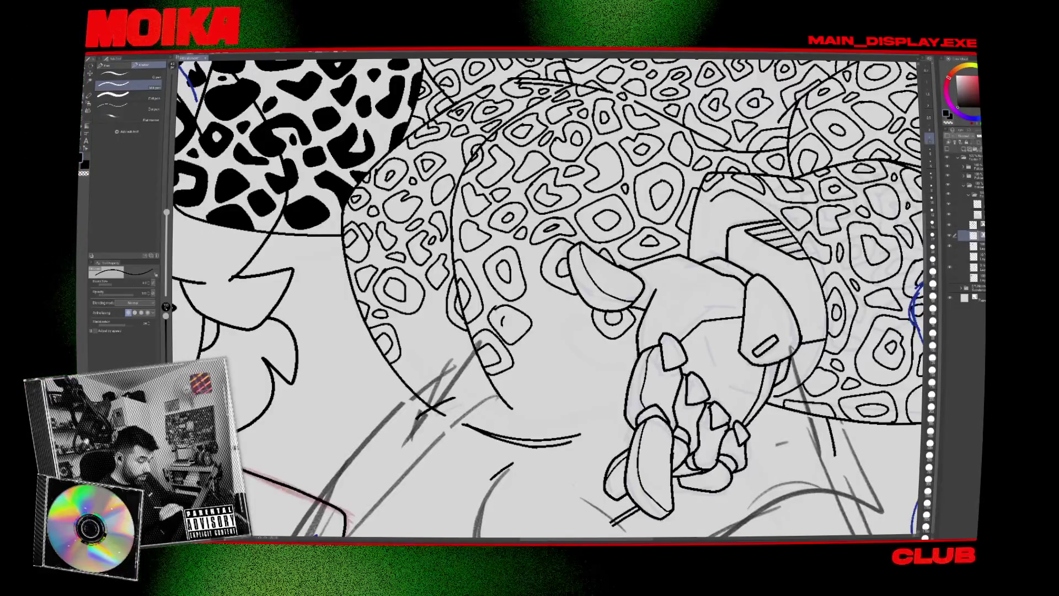
left_click_drag(492, 312, 516, 336)
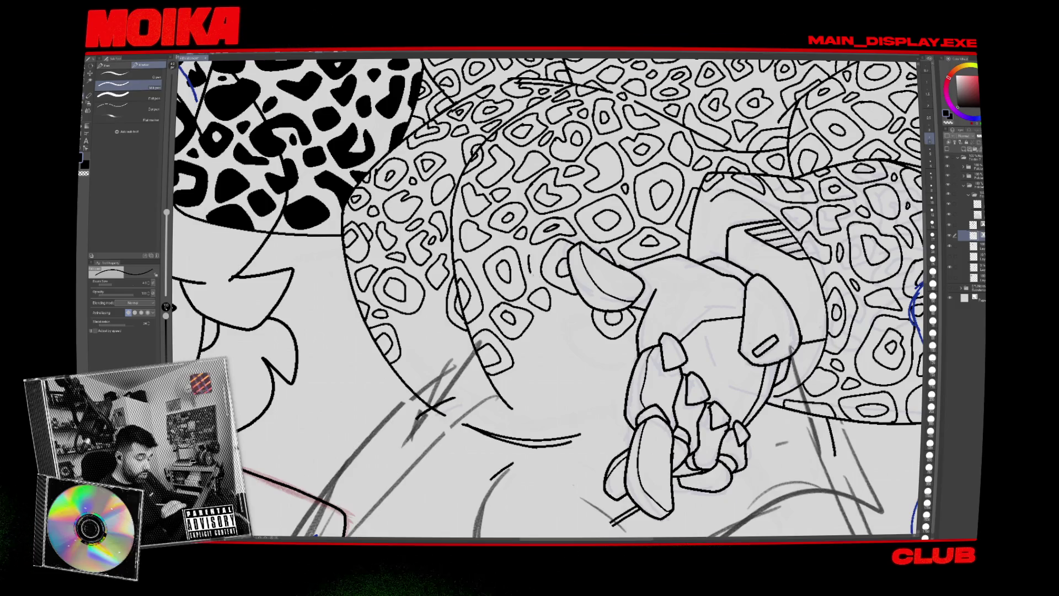
scroll(549, 298, "down", 5)
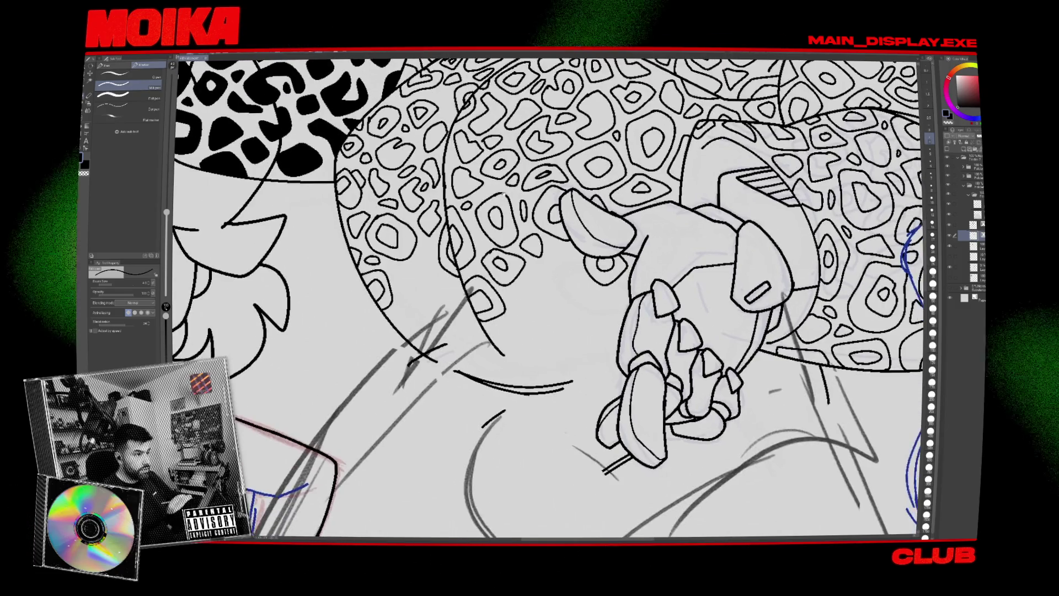
scroll(503, 260, "up", 5)
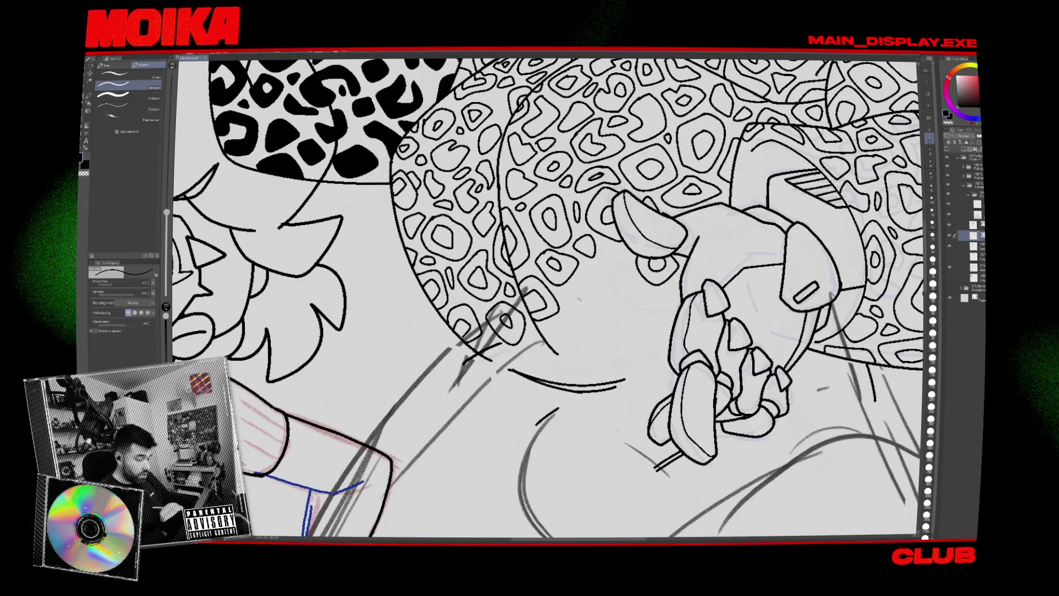
Zoom and pan to the coat, ink a small ringed spot, then zoom toward the upper figure.
scroll(577, 298, "down", 5)
scroll(578, 298, "up", 3)
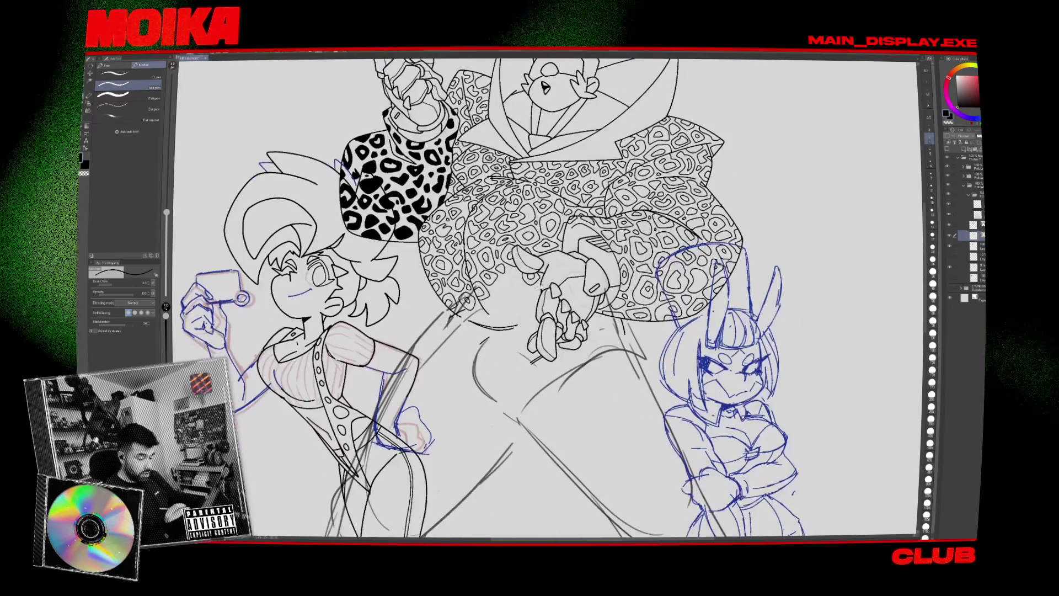
scroll(507, 281, "up", 3)
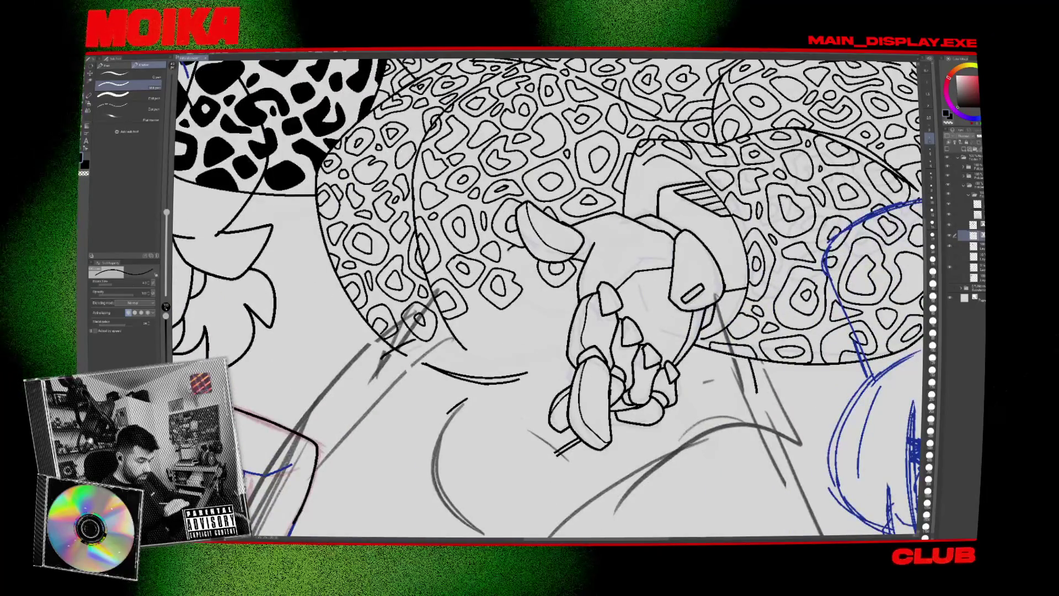
scroll(533, 430, "down", 5)
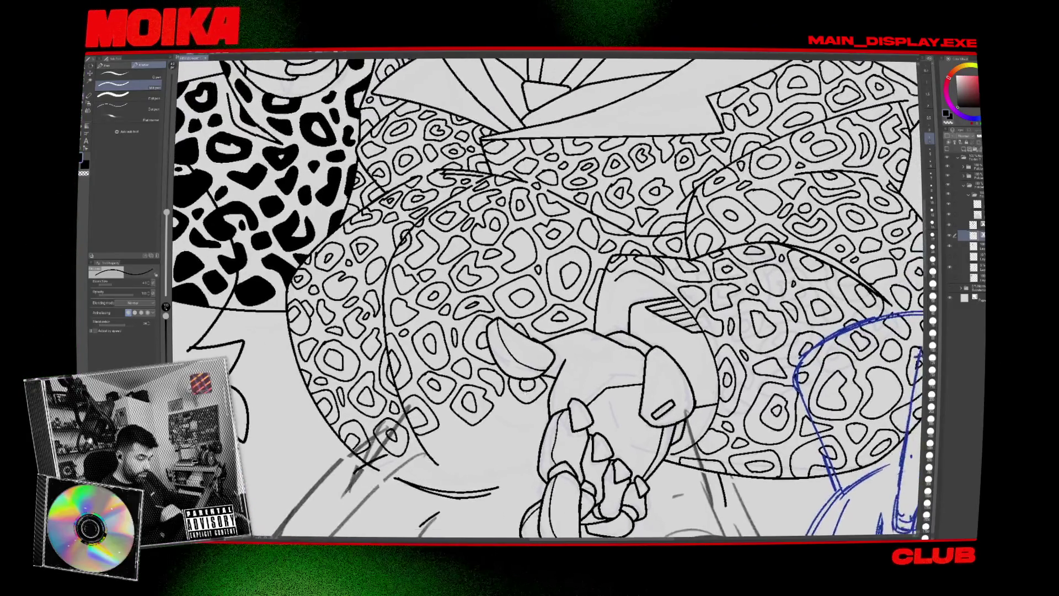
scroll(547, 298, "down", 3)
scroll(547, 298, "down", 2)
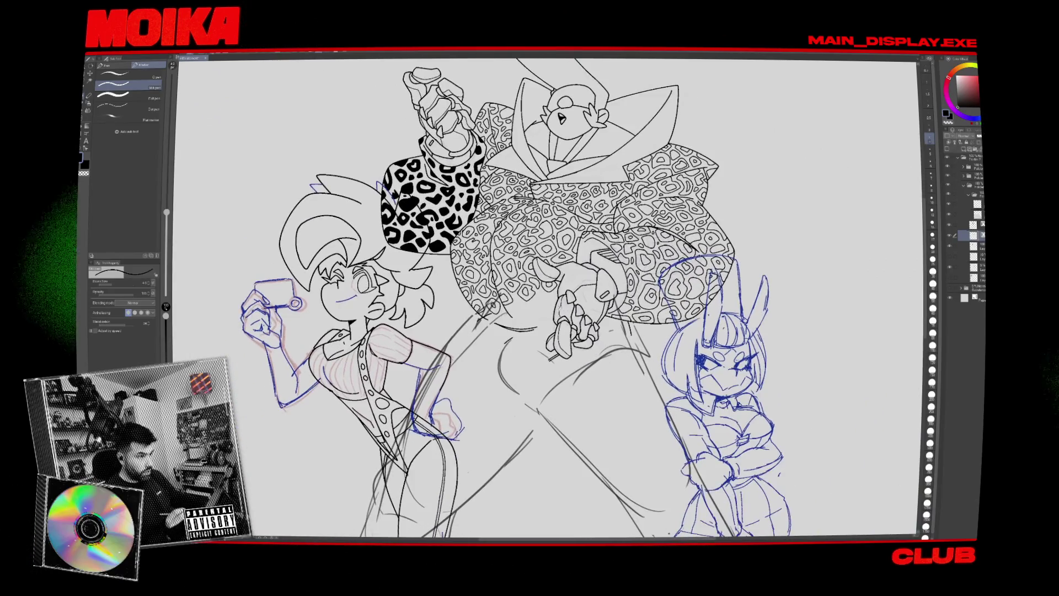
scroll(523, 308, "up", 2)
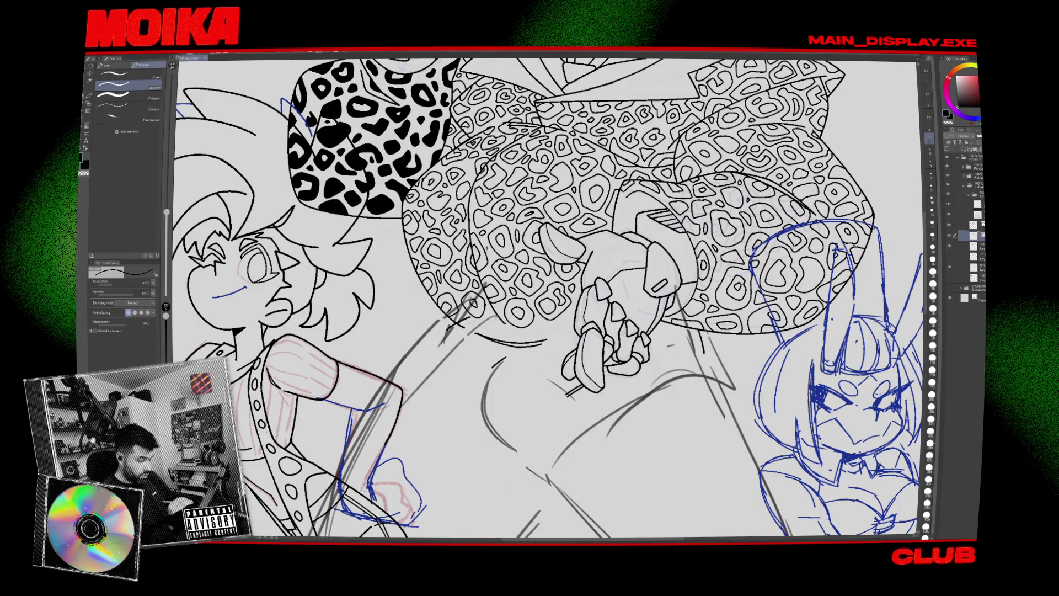
left_click_drag(449, 392, 425, 418)
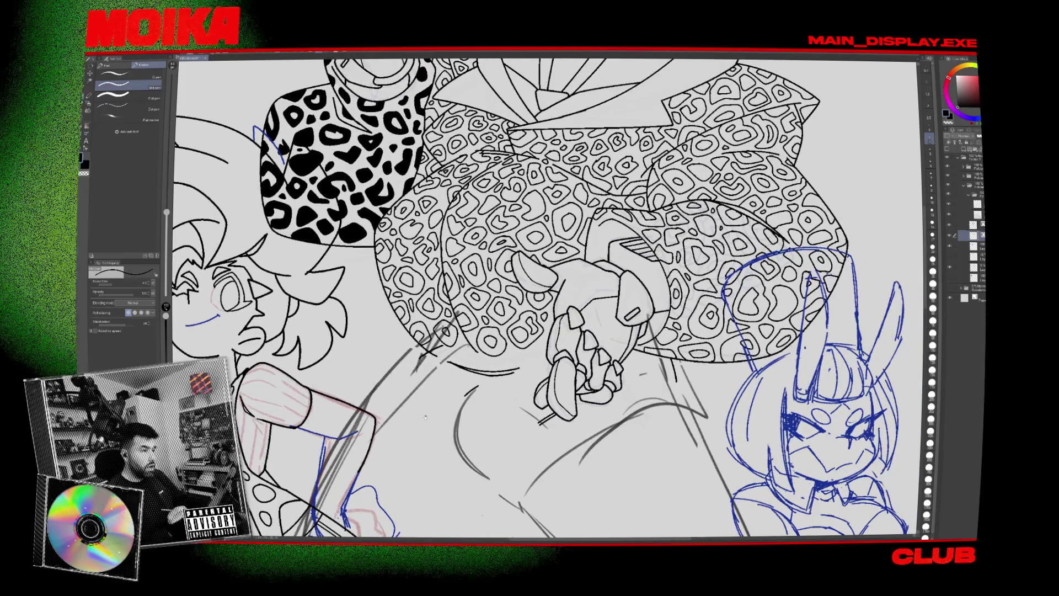
scroll(479, 397, "up", 4)
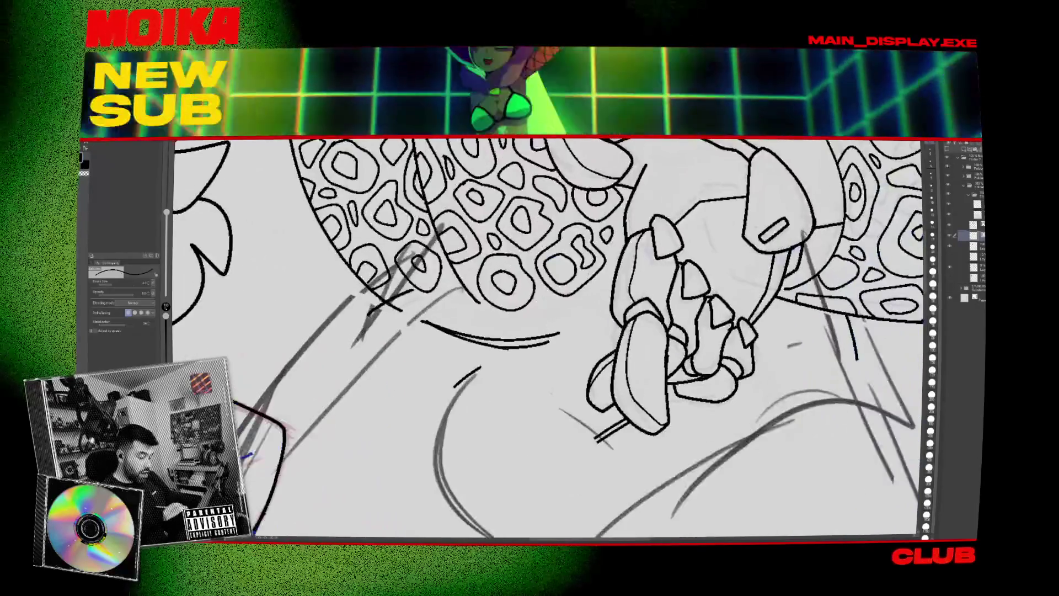
mouse_move(545, 295)
left_mouse_down()
mouse_move(565, 319)
mouse_move(548, 295)
left_mouse_up()
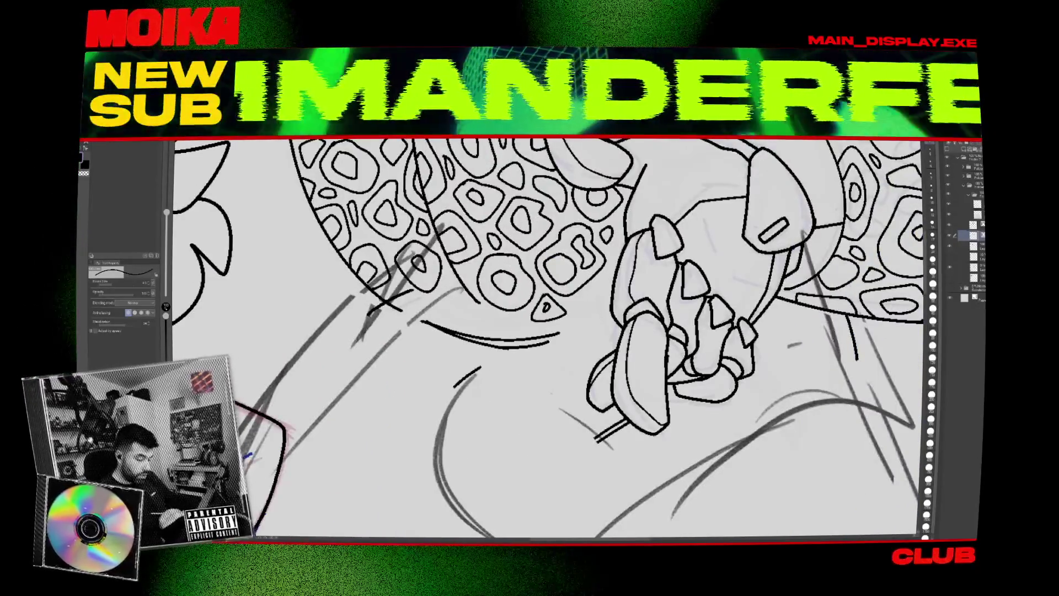
scroll(552, 332, "down", 3)
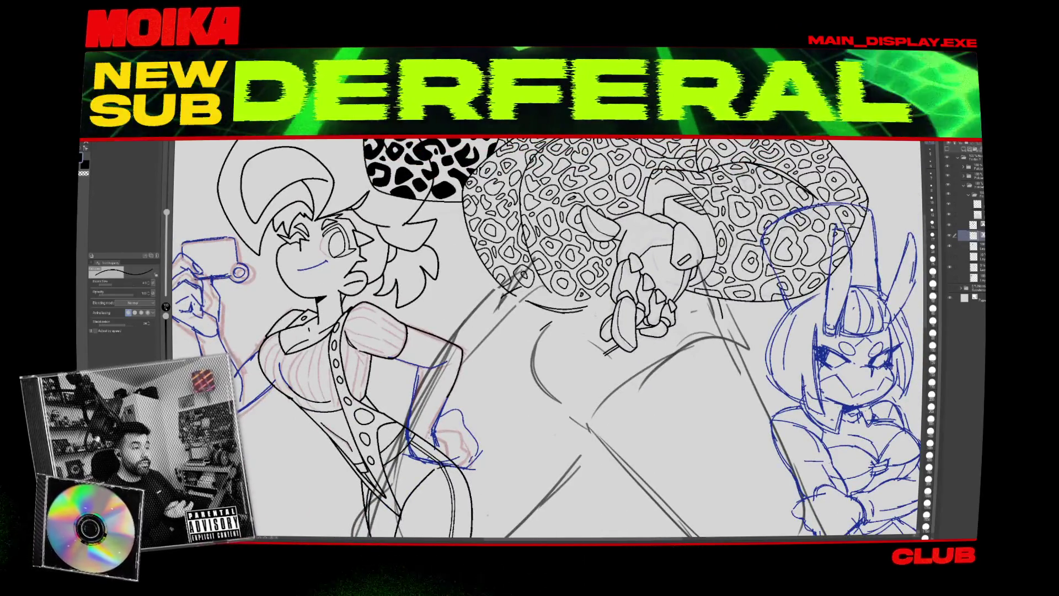
scroll(546, 339, "up", 5)
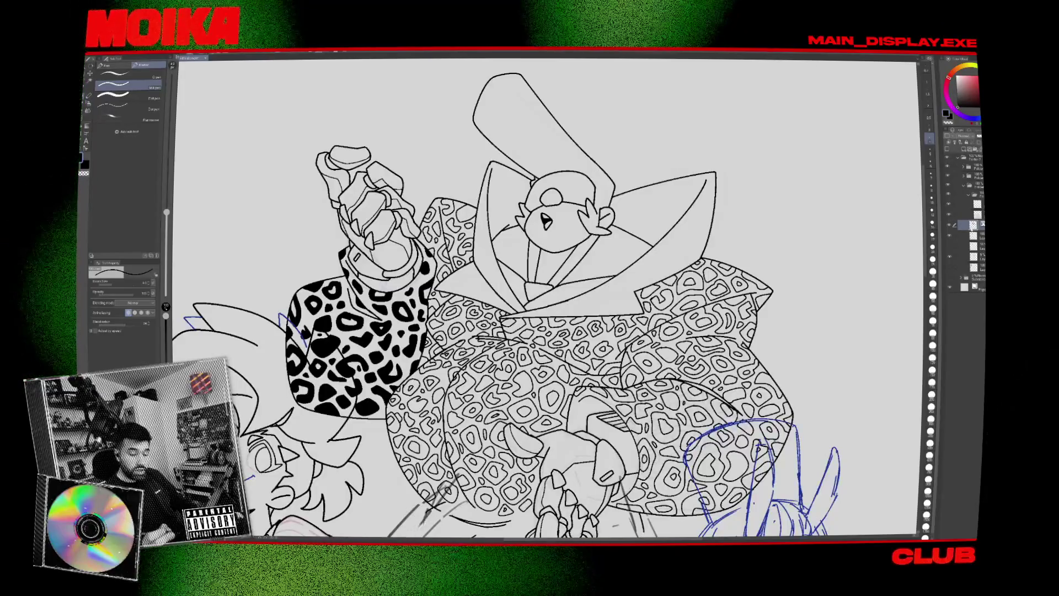
Zoom in on the collar and ink ring-shaped, elongated and oval leopard spots, undoing one stray stroke.
left_click_drag(507, 307, 485, 312)
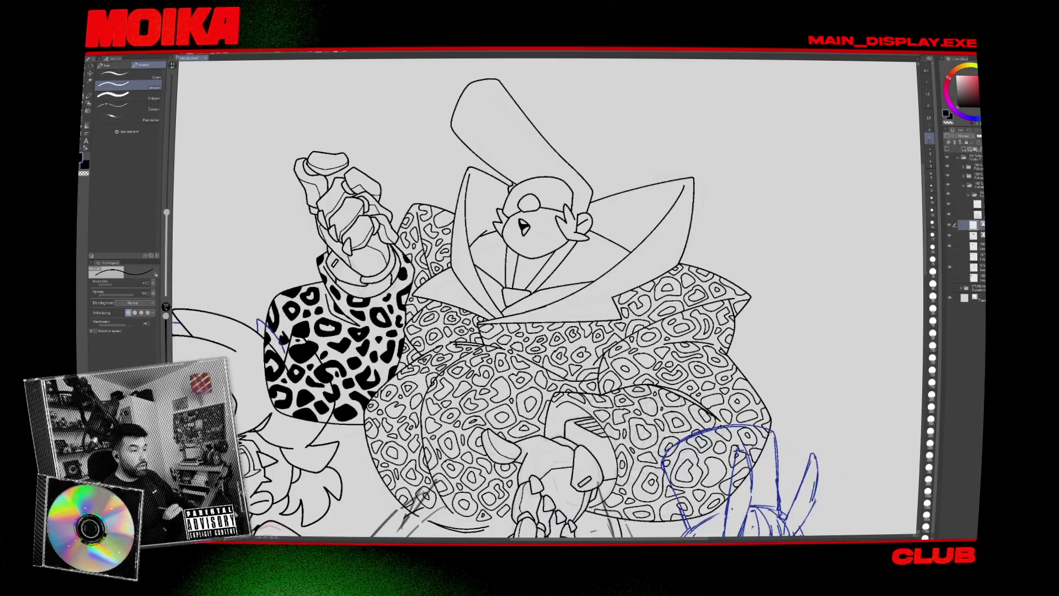
key("ctrl+plus")
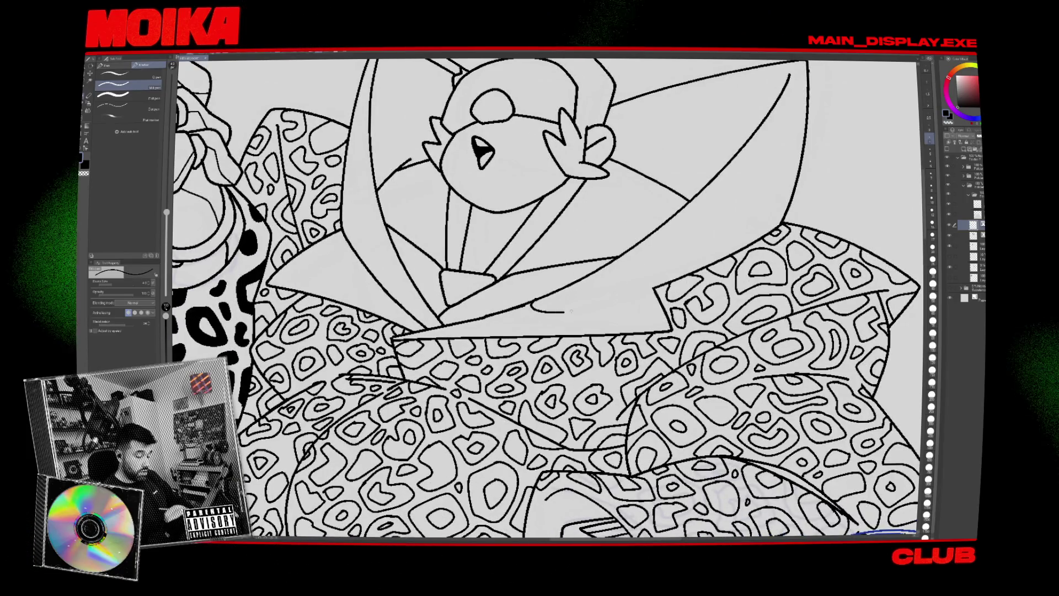
left_click_drag(569, 312, 574, 292)
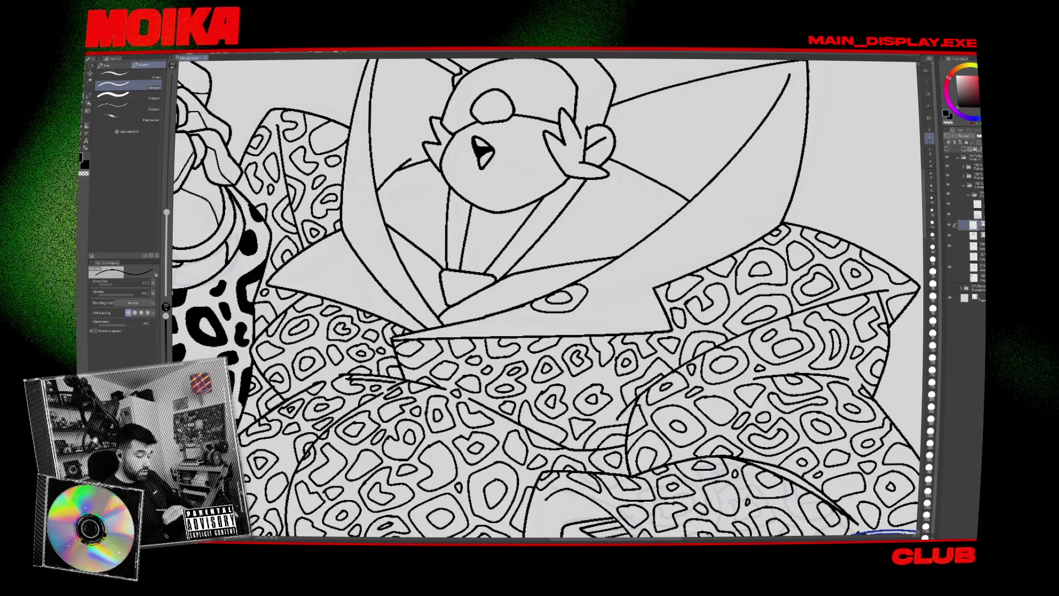
left_click_drag(631, 271, 592, 286)
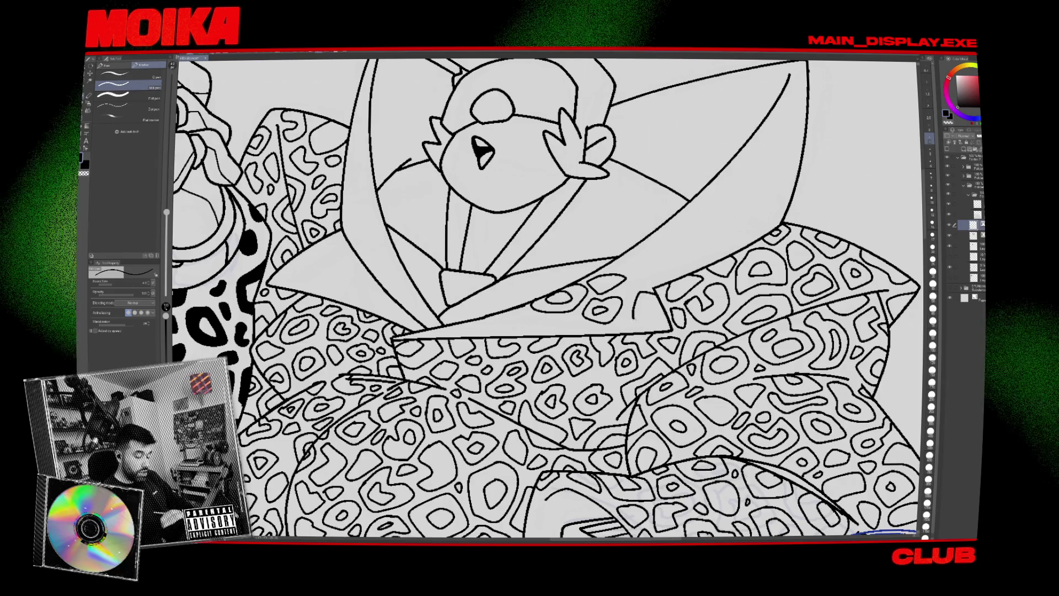
left_click_drag(657, 298, 643, 314)
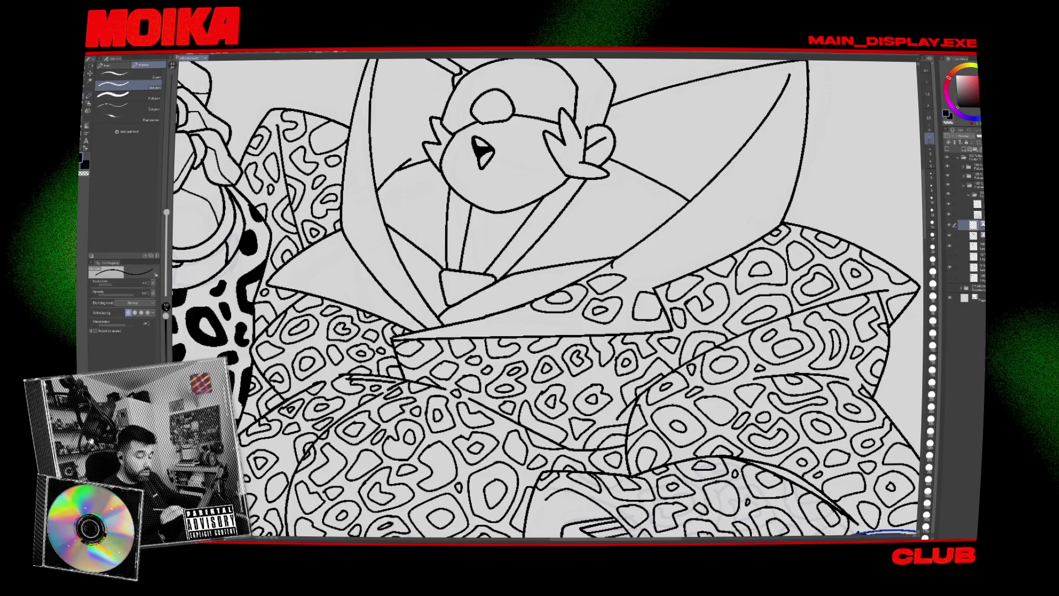
left_click_drag(635, 268, 619, 264)
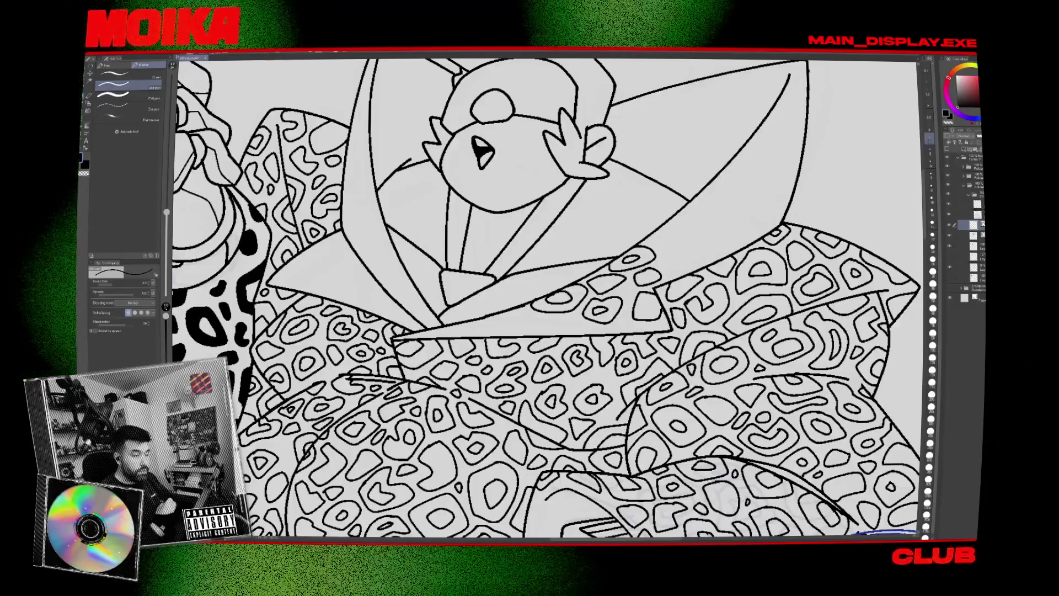
left_click_drag(624, 285, 627, 295)
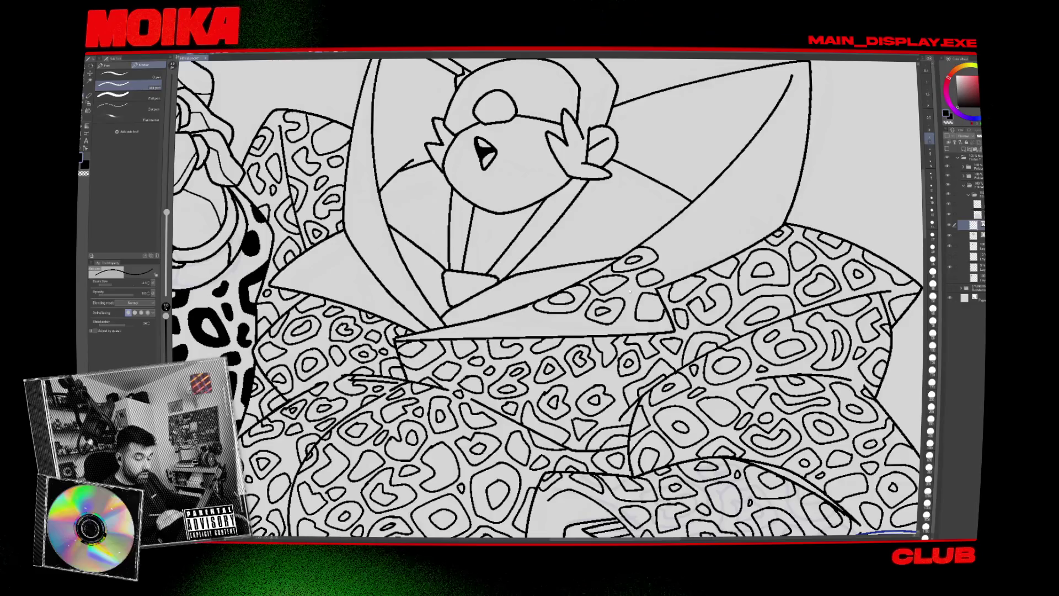
scroll(548, 299, "up", 1)
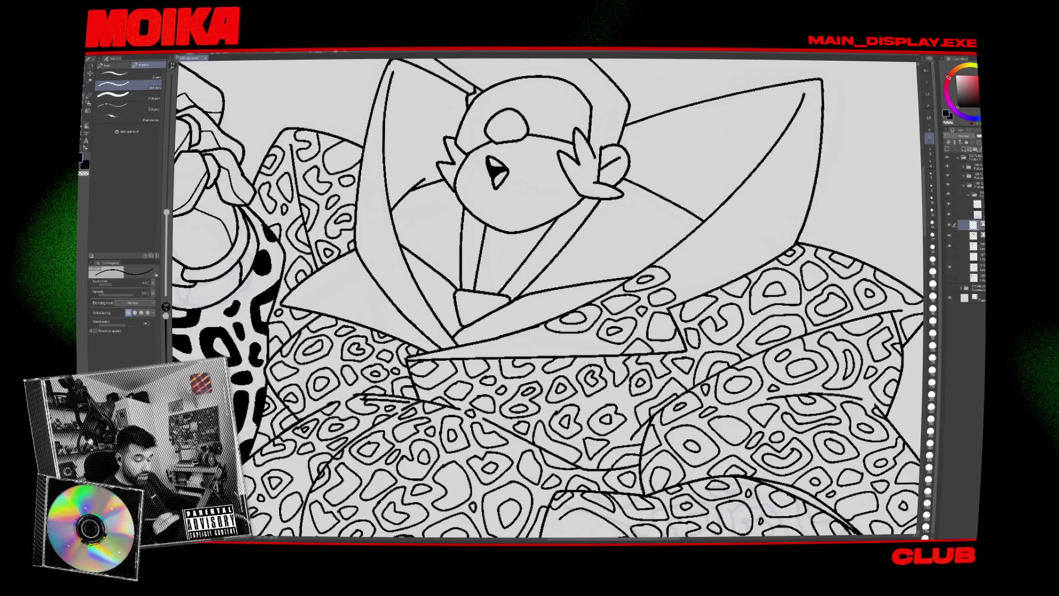
scroll(548, 299, "left", 3)
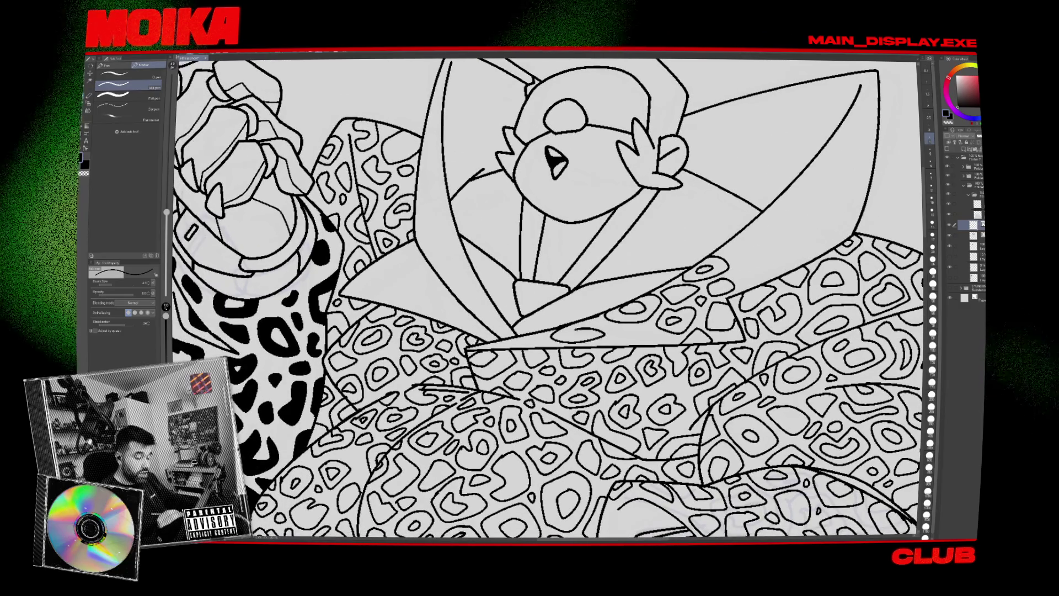
key("ctrl+z")
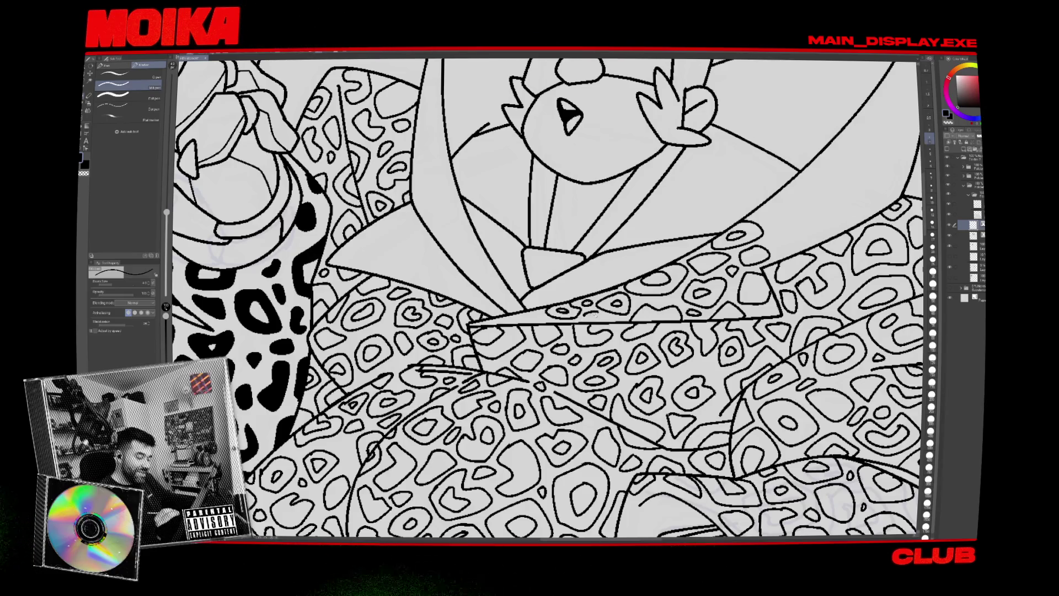
left_click_drag(547, 298, 543, 309)
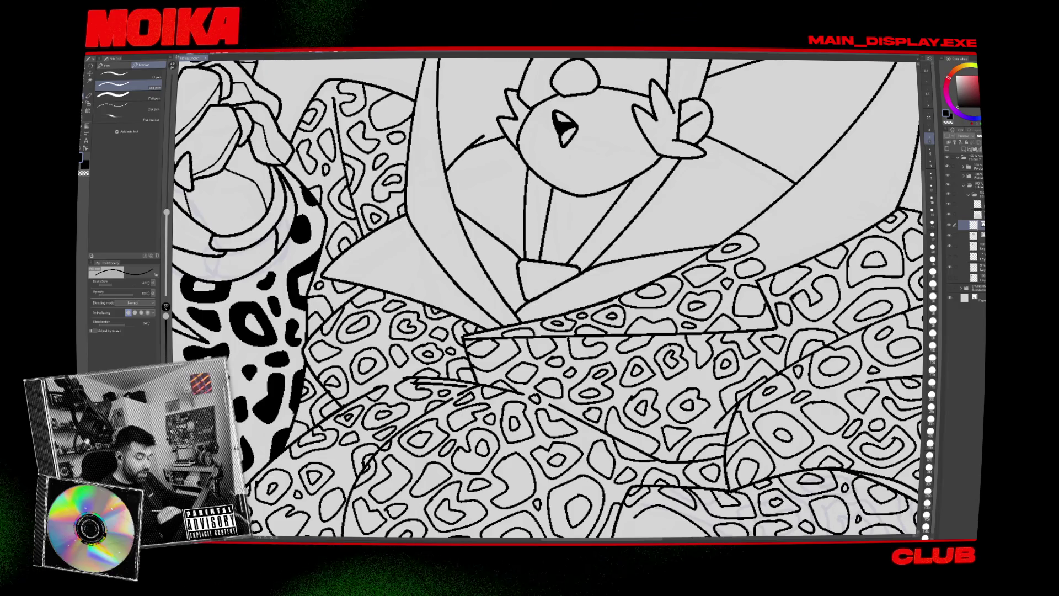
Ink a leopard spot with an inner hole and two spots along the pattern's top edge.
scroll(527, 291, "down", 5)
scroll(621, 271, "up", 5)
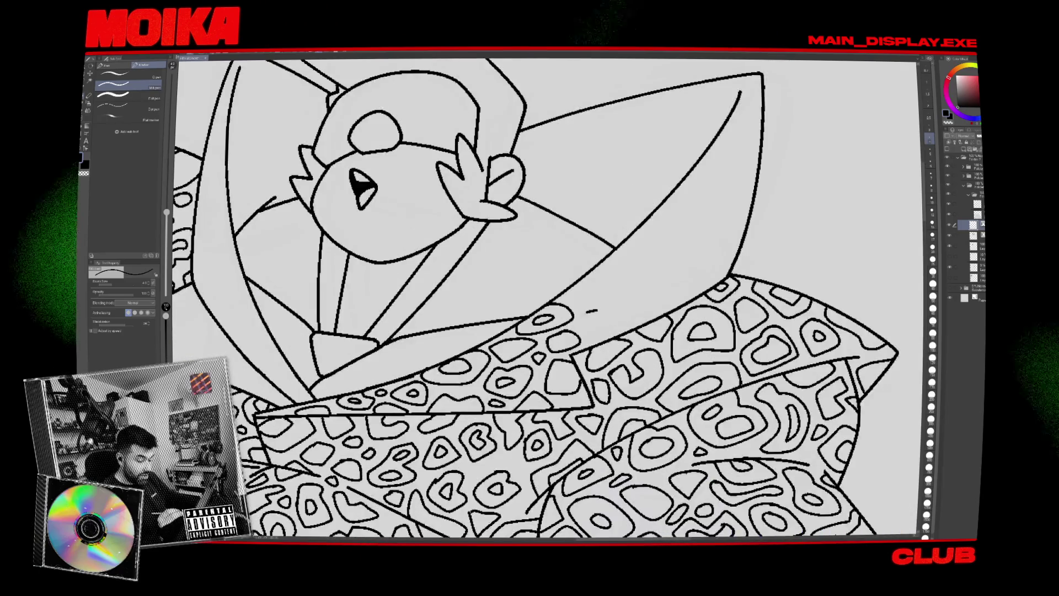
mouse_move(584, 318)
left_mouse_down()
mouse_move(629, 309)
mouse_move(521, 350)
left_mouse_up()
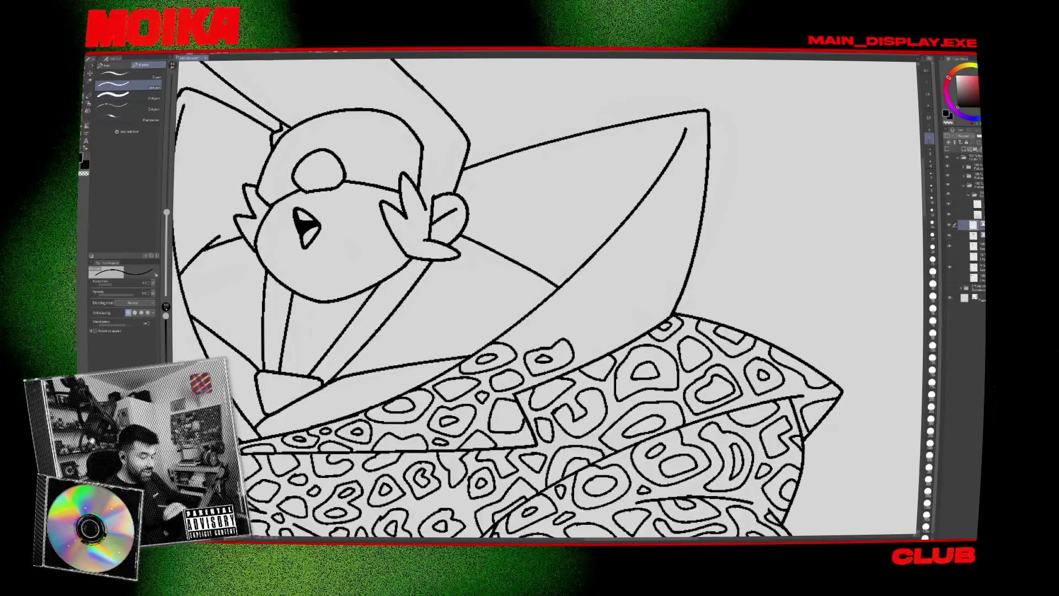
left_click_drag(531, 308, 518, 331)
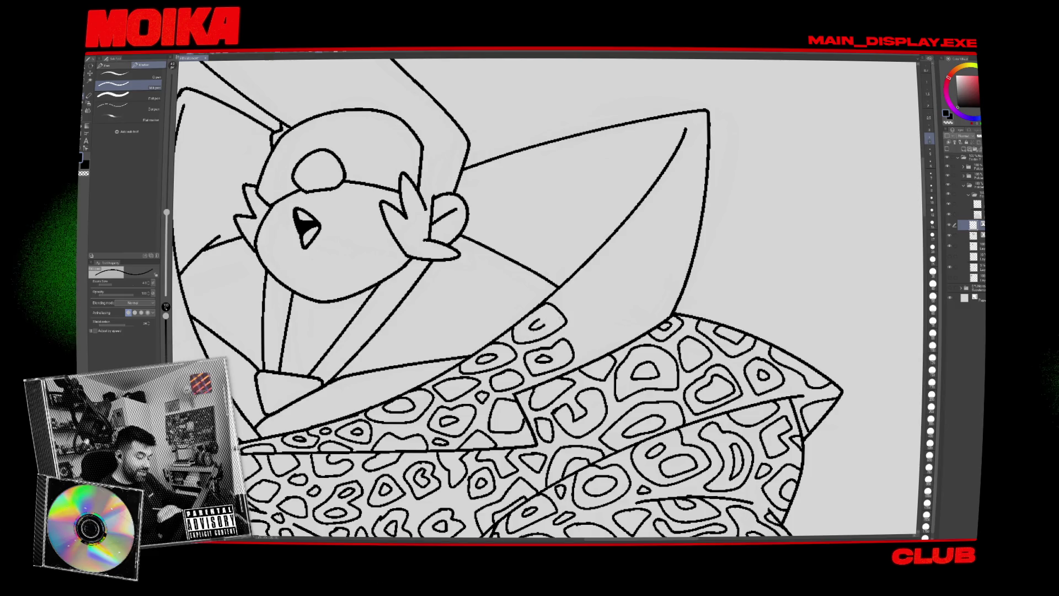
key("ctrl+z")
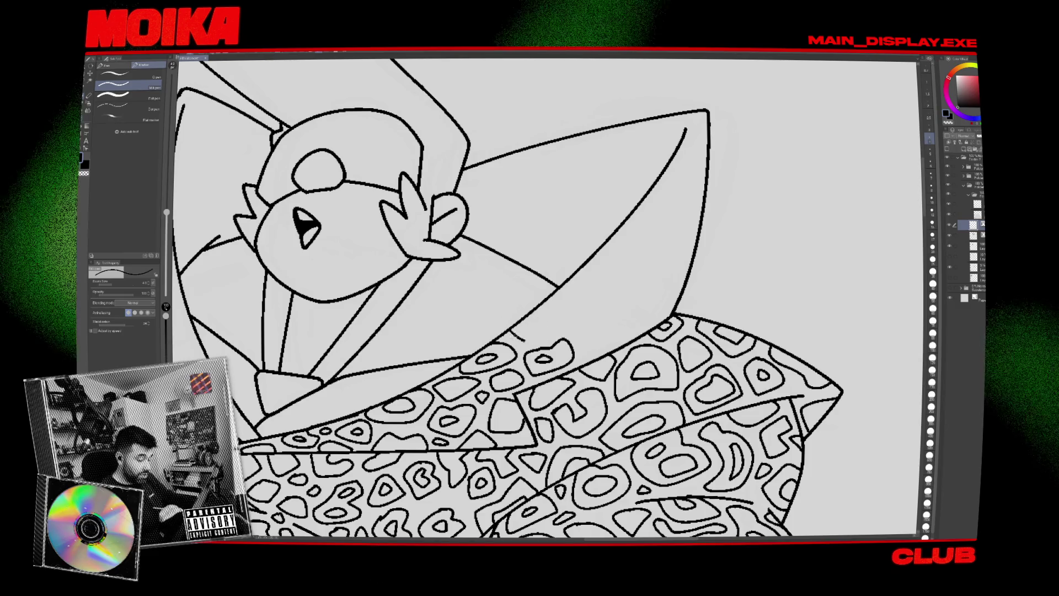
key("ctrl+y")
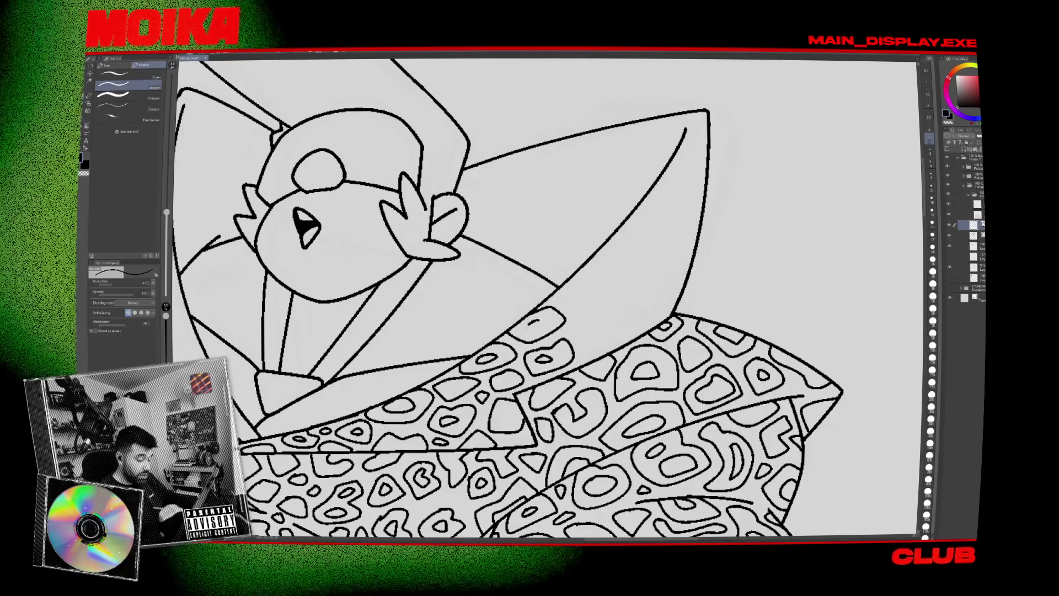
left_click_drag(594, 323, 595, 324)
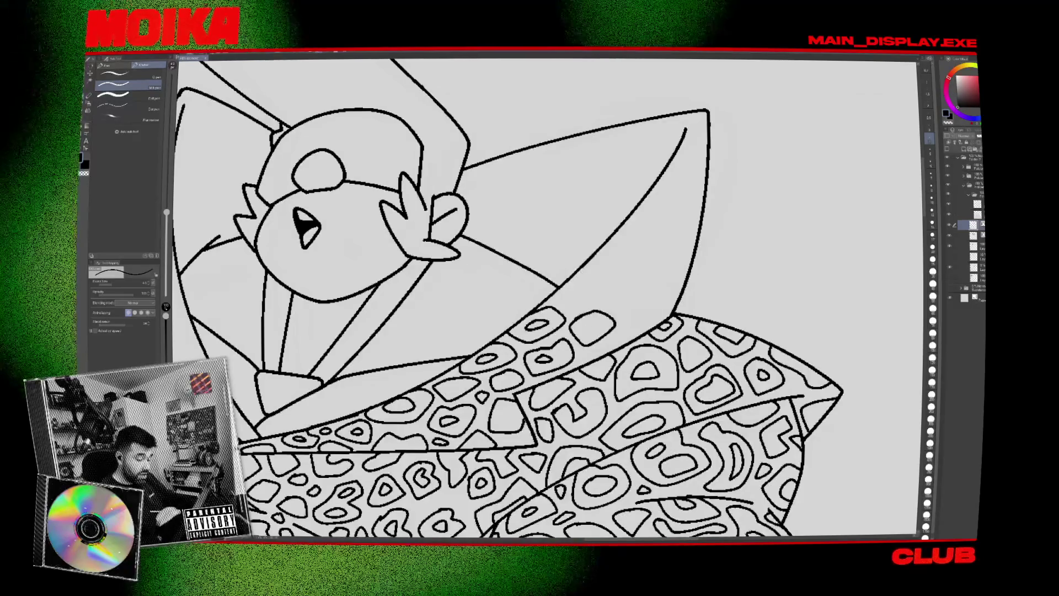
Add a short stroke and a larger rounded spot reaching the diagonal line, closing its outline.
key("ctrl+0")
scroll(619, 326, "up", 5)
scroll(619, 327, "up", 2)
left_click_drag(571, 335, 601, 319)
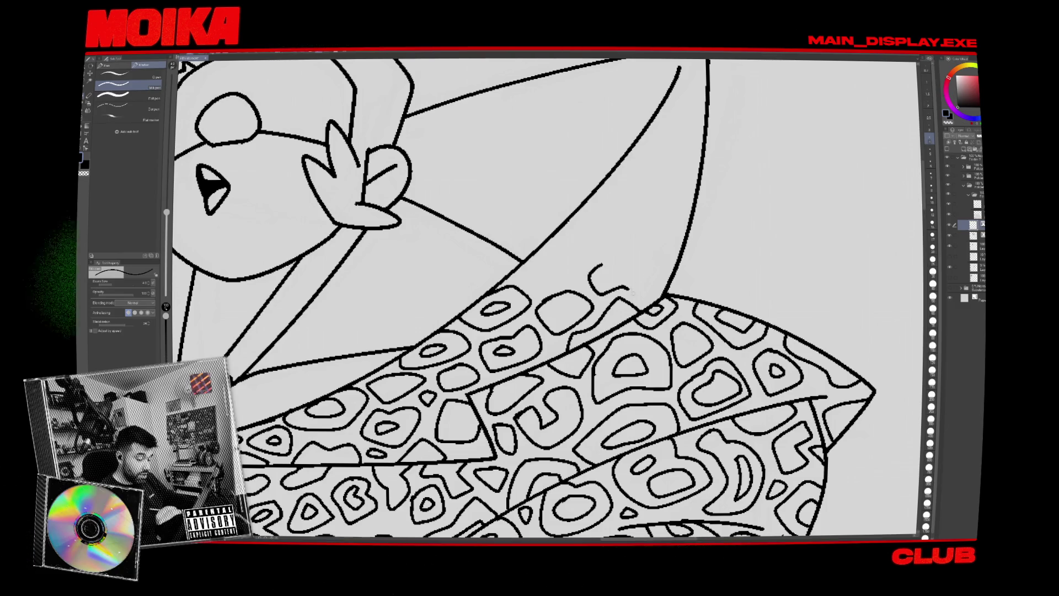
left_click_drag(521, 273, 581, 259)
mouse_move(520, 271)
left_mouse_down()
mouse_move(563, 227)
mouse_move(558, 252)
left_mouse_up()
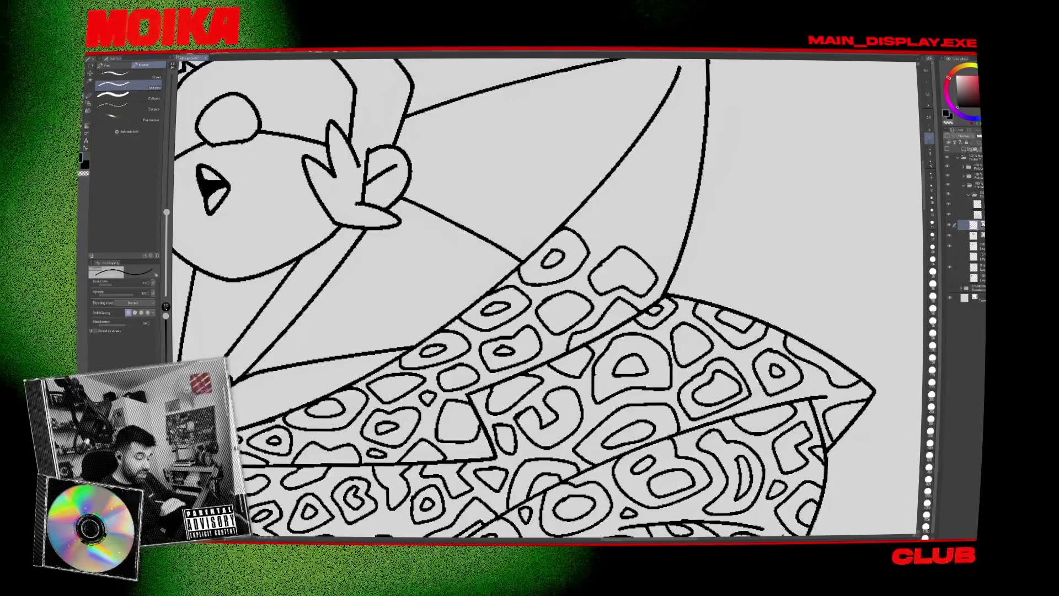
scroll(552, 254, "down", 3)
scroll(552, 254, "up", 3)
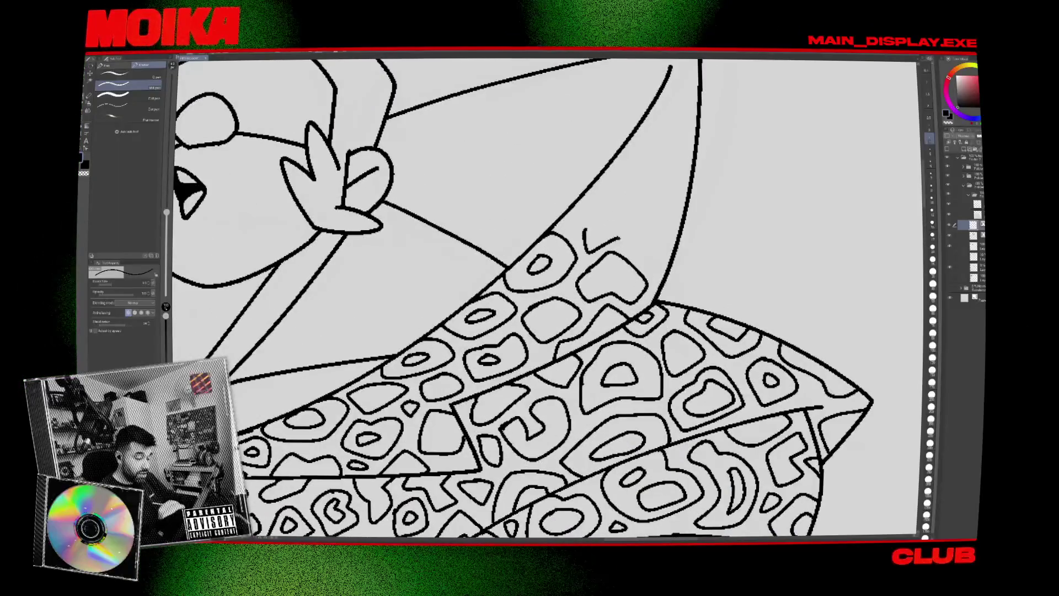
left_click_drag(585, 231, 635, 213)
Replace a U-shaped stroke with a closed spot outline and add a small spot beside it.
left_click_drag(551, 248, 505, 298)
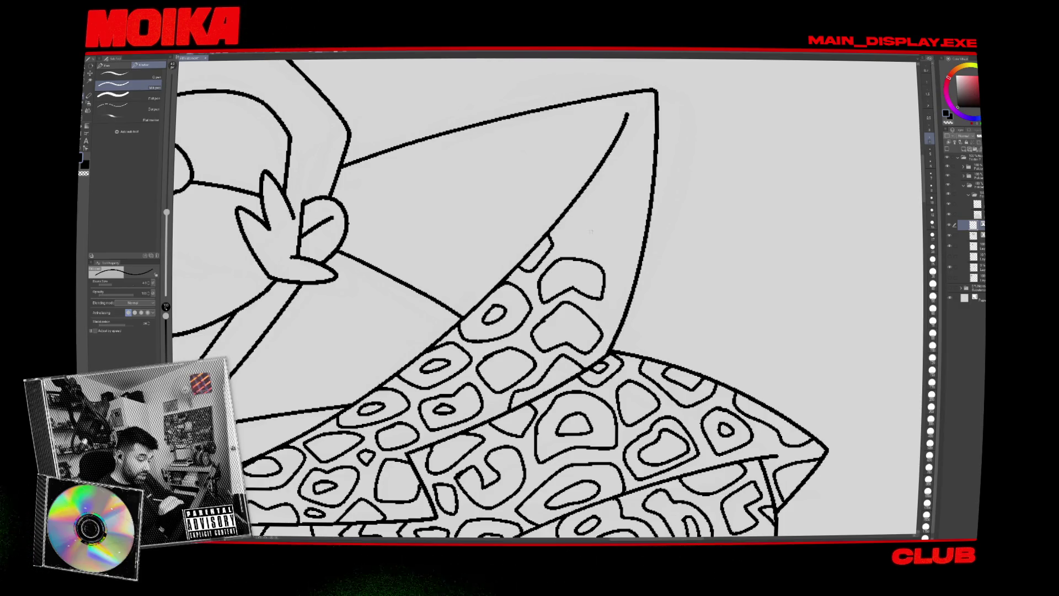
mouse_move(588, 204)
left_mouse_down()
mouse_move(633, 224)
mouse_move(615, 298)
left_mouse_up()
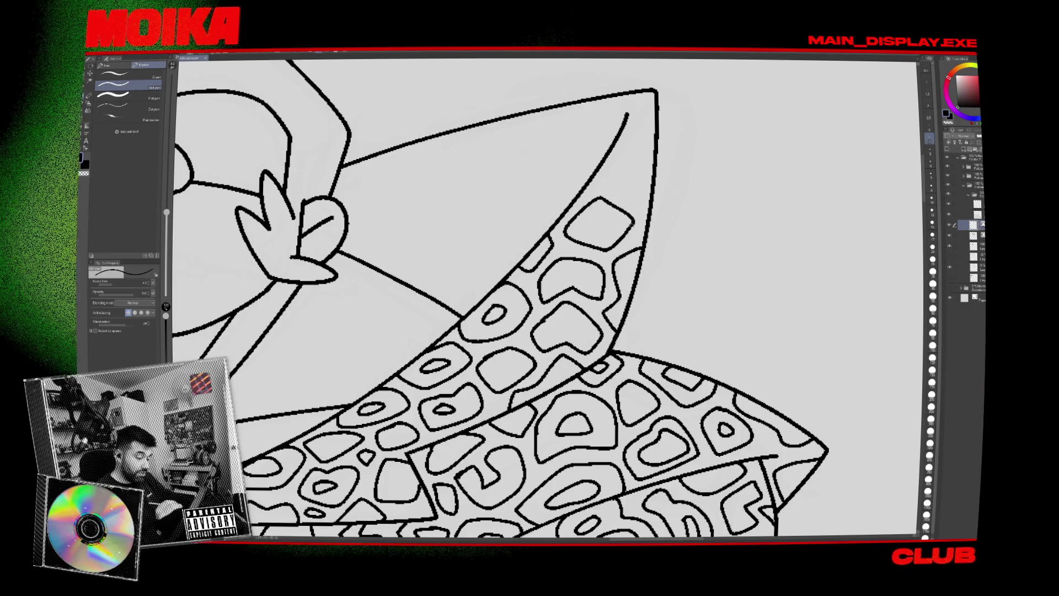
key("ctrl+z")
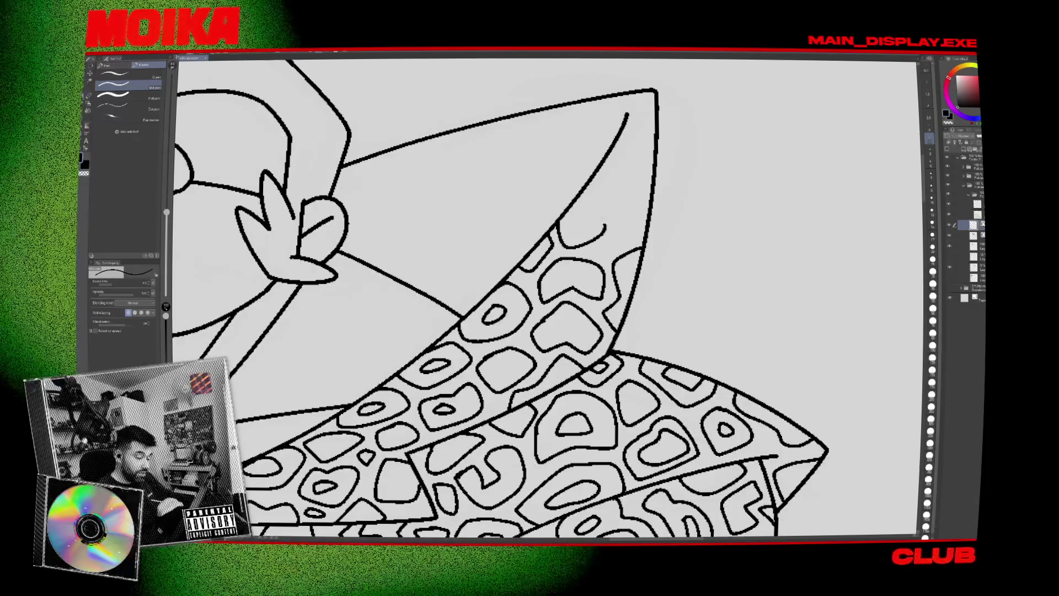
left_click_drag(561, 220, 605, 226)
left_click_drag(621, 236, 617, 237)
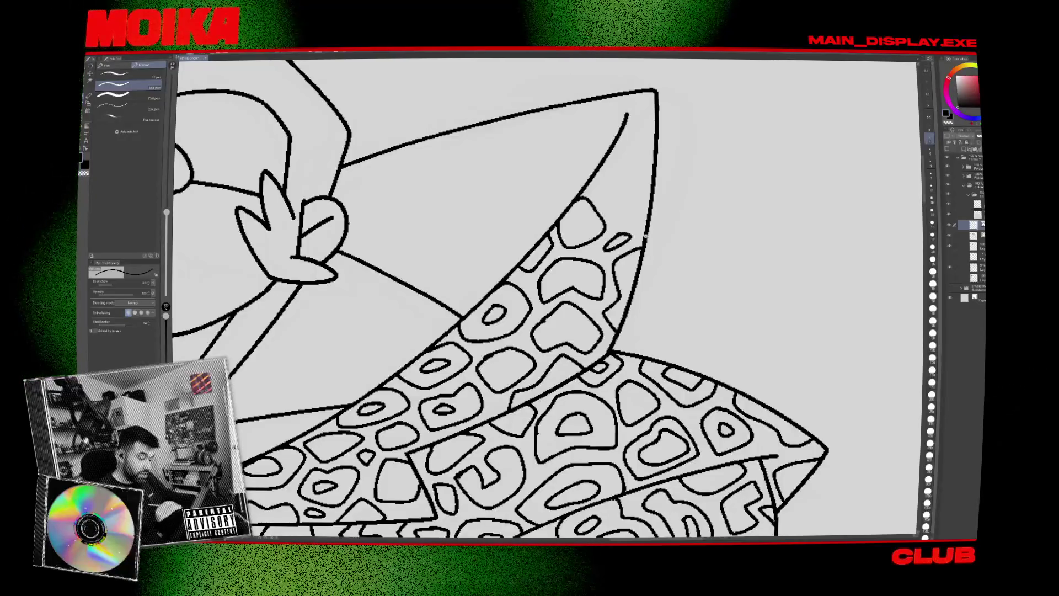
Ink extra spots into the upper pattern at the lapel's narrow tip.
scroll(646, 236, "down", 5)
scroll(556, 236, "up", 5)
scroll(556, 236, "up", 1)
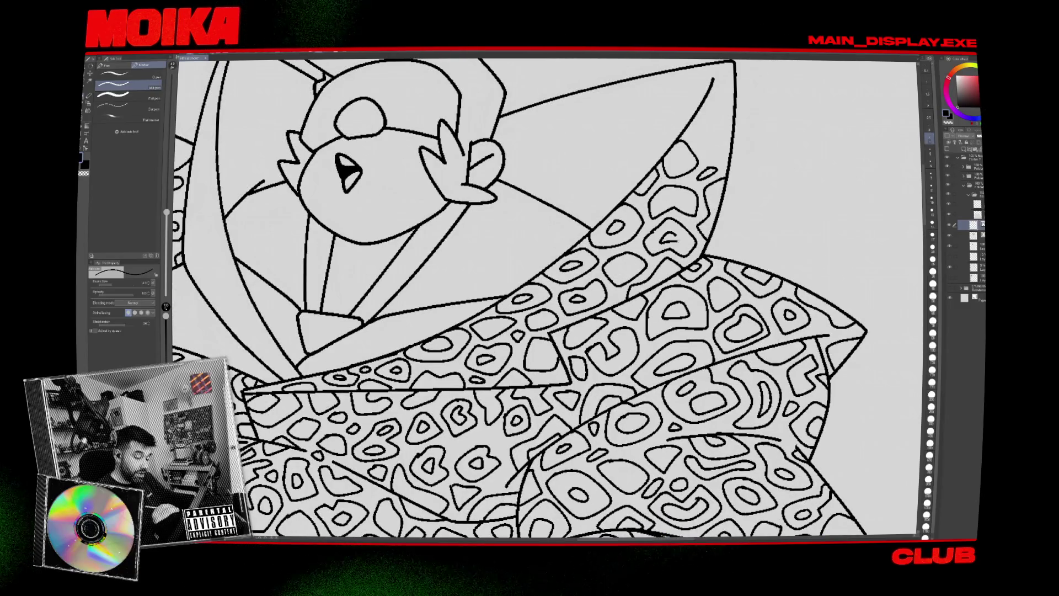
scroll(556, 236, "down", 5)
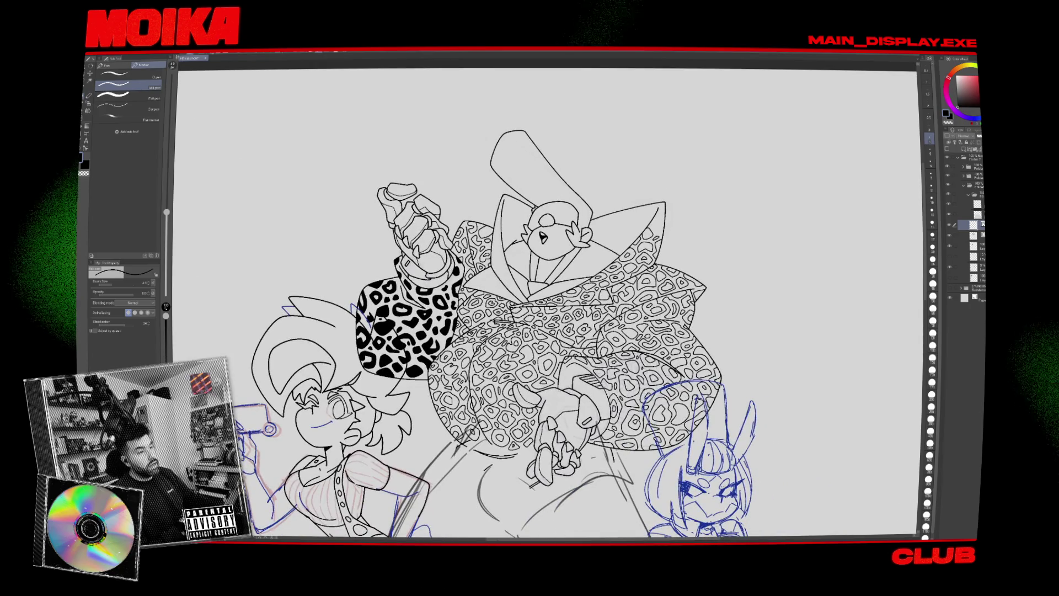
scroll(611, 177, "down", 3)
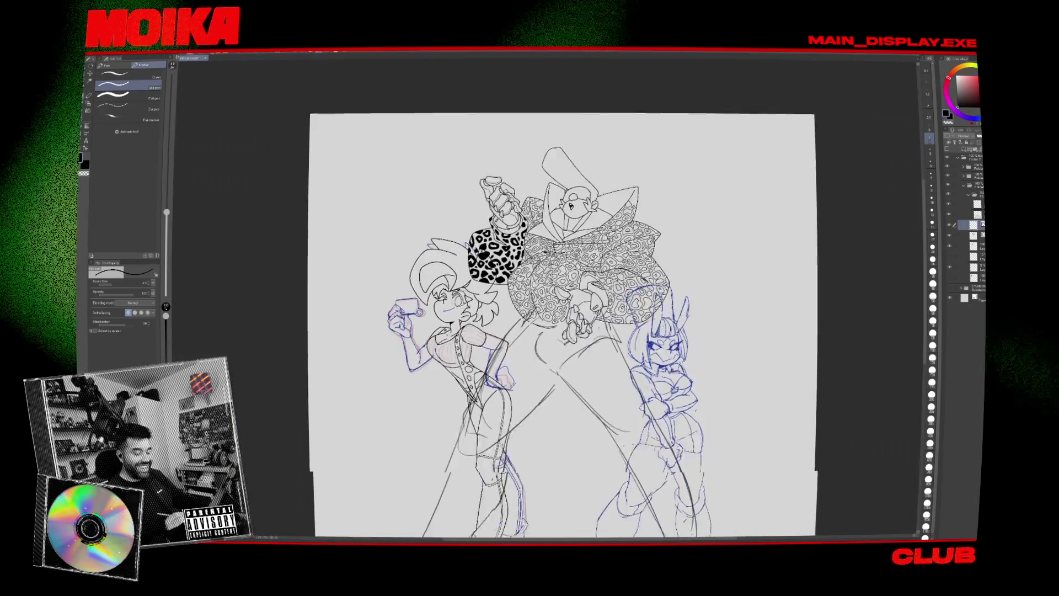
scroll(602, 238, "up", 2)
mouse_move(547, 298)
left_mouse_down()
mouse_move(557, 286)
mouse_move(516, 309)
left_mouse_up()
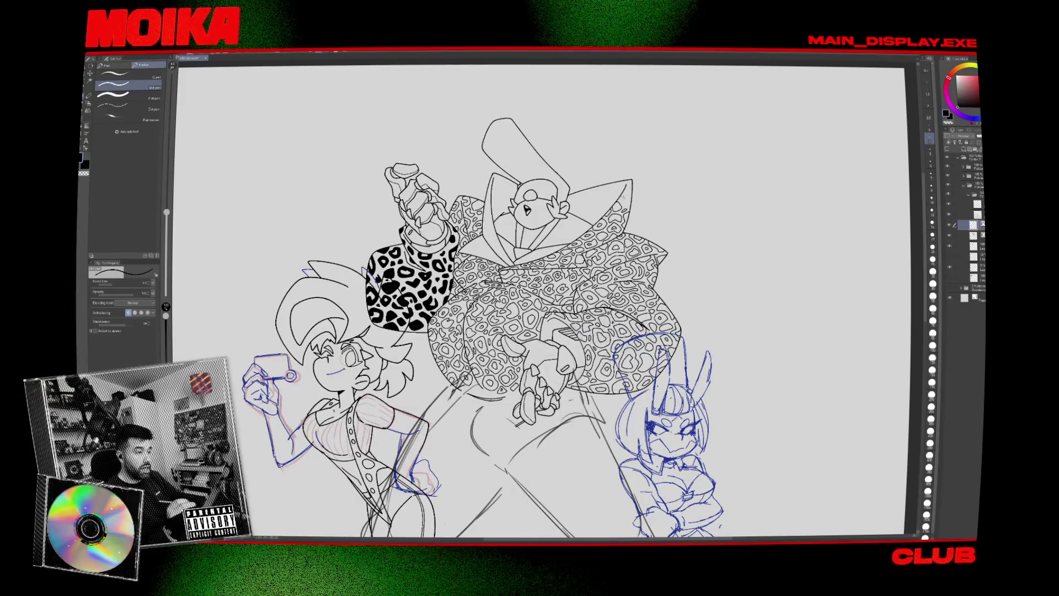
scroll(623, 198, "up", 5)
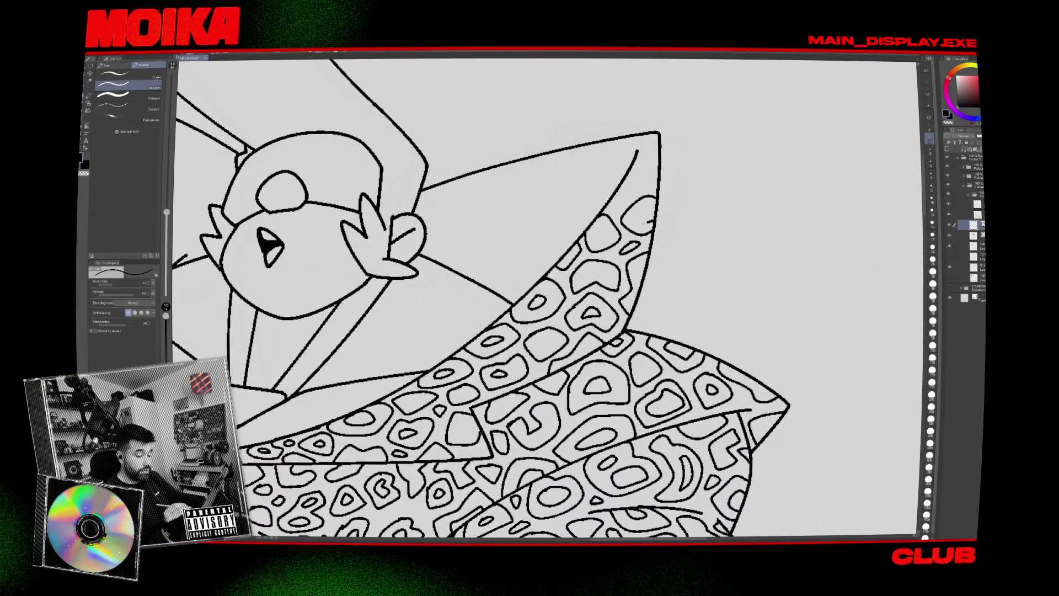
left_click_drag(643, 173, 611, 203)
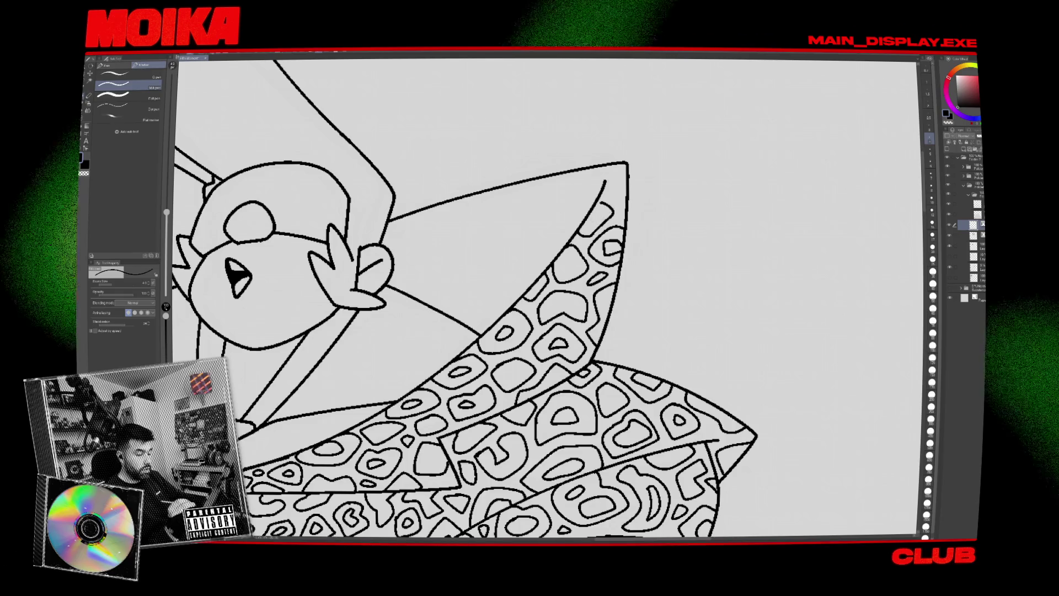
mouse_move(593, 204)
left_mouse_down()
mouse_move(605, 201)
mouse_move(599, 213)
left_mouse_up()
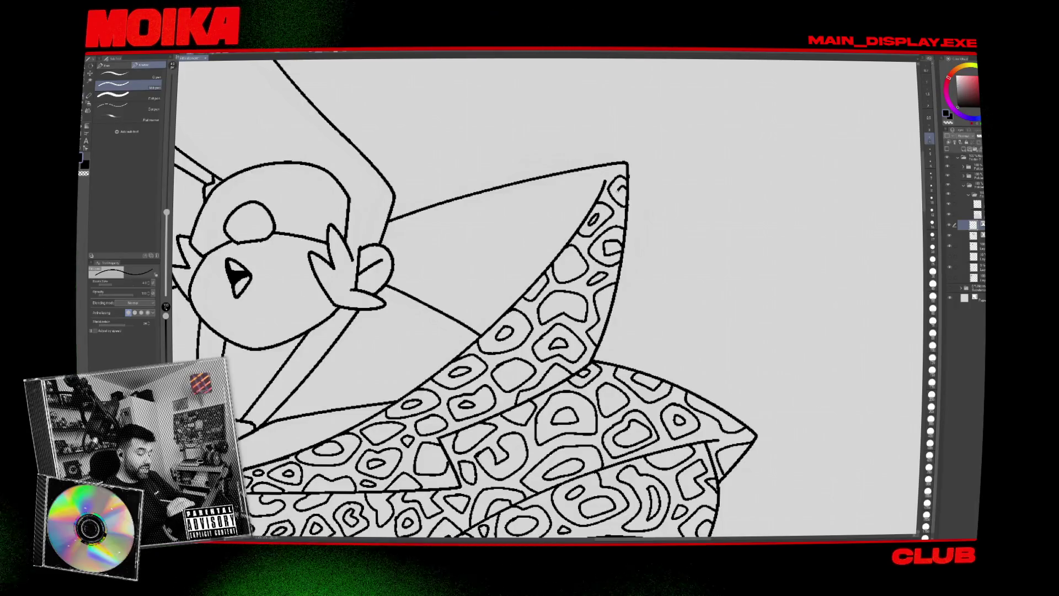
Fit the whole canvas in the window to review the densely spotted coat.
key("ctrl+0")
key("ctrl+alt+0")
key("ctrl+0")
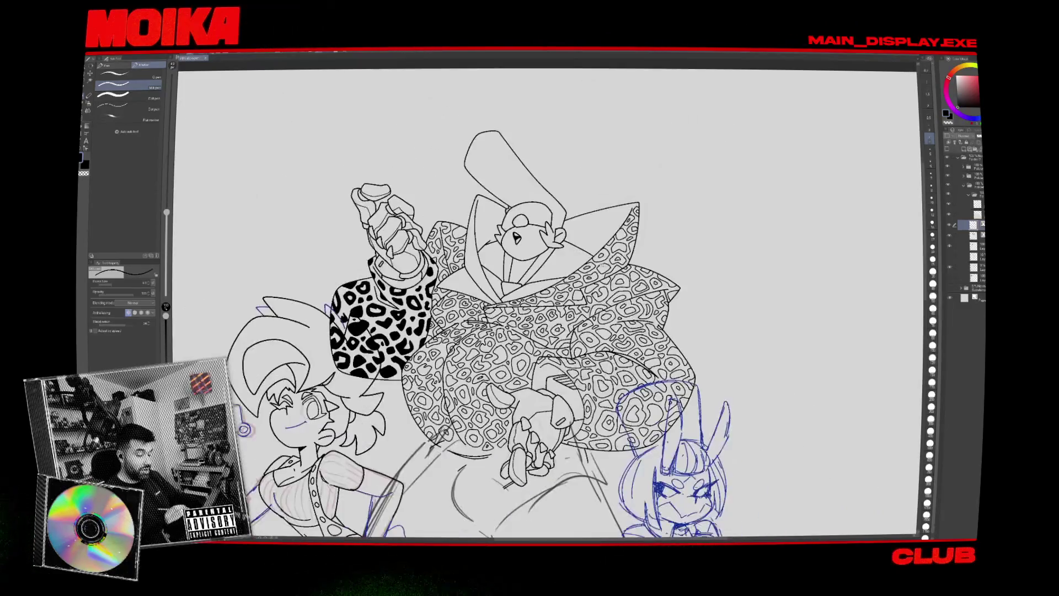
scroll(551, 285, "up", 3)
key("h")
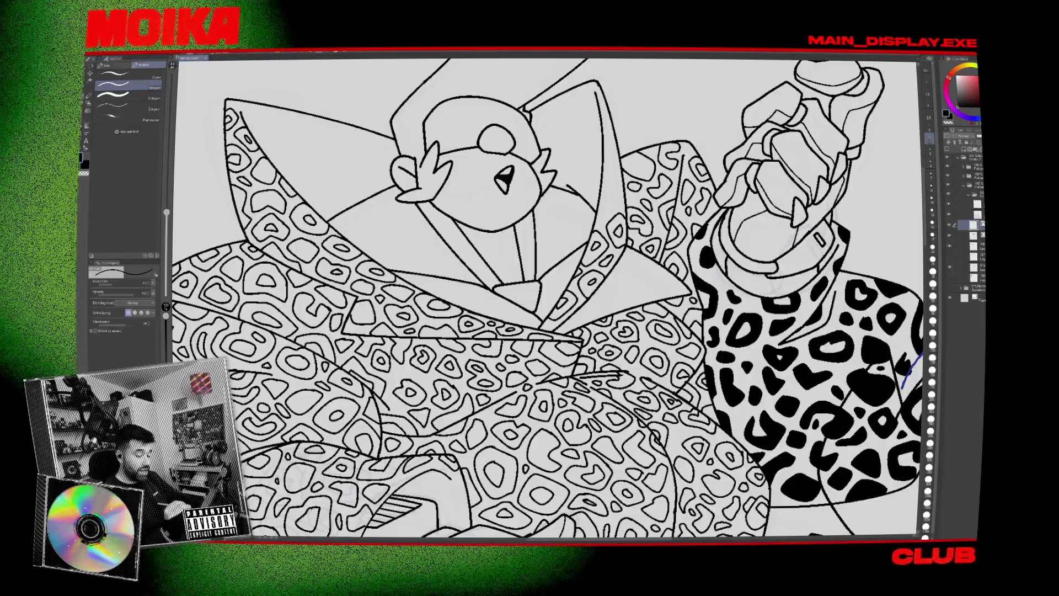
key("ctrl+0")
key("h")
key("ctrl+plus")
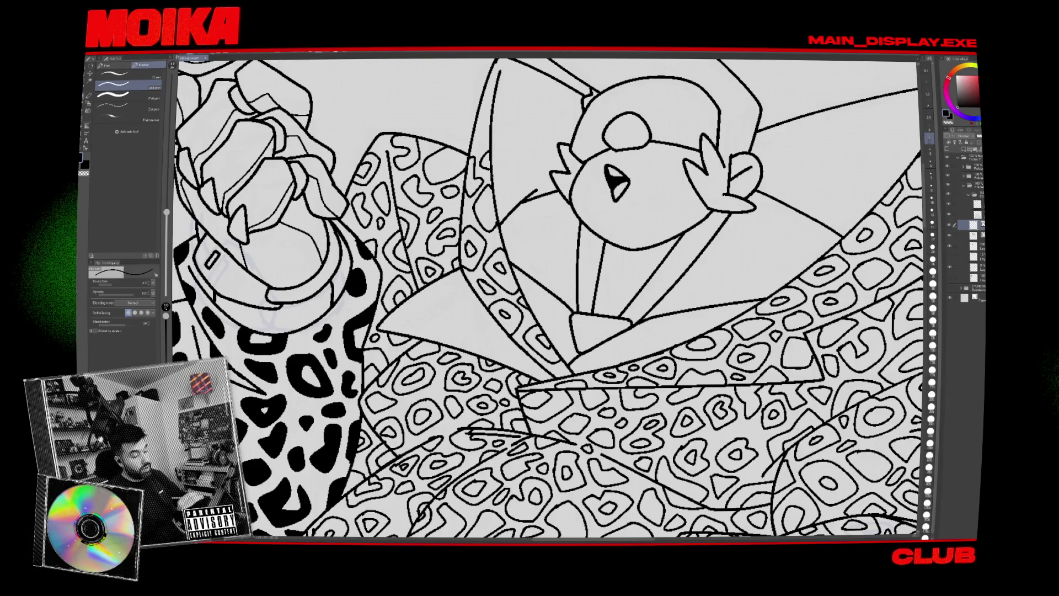
left_click_drag(527, 246, 524, 279)
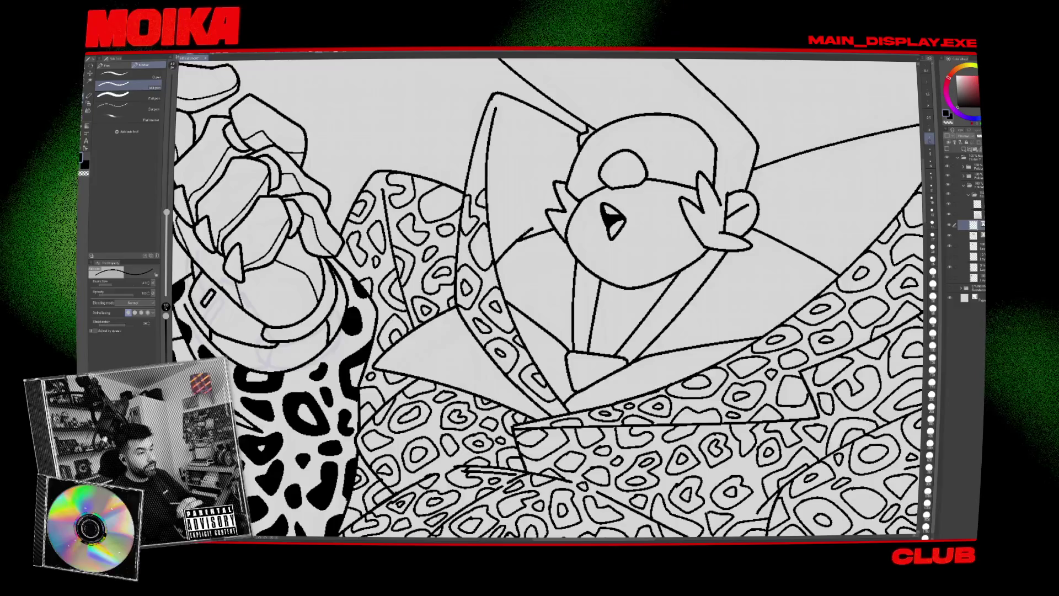
key("ctrl+0")
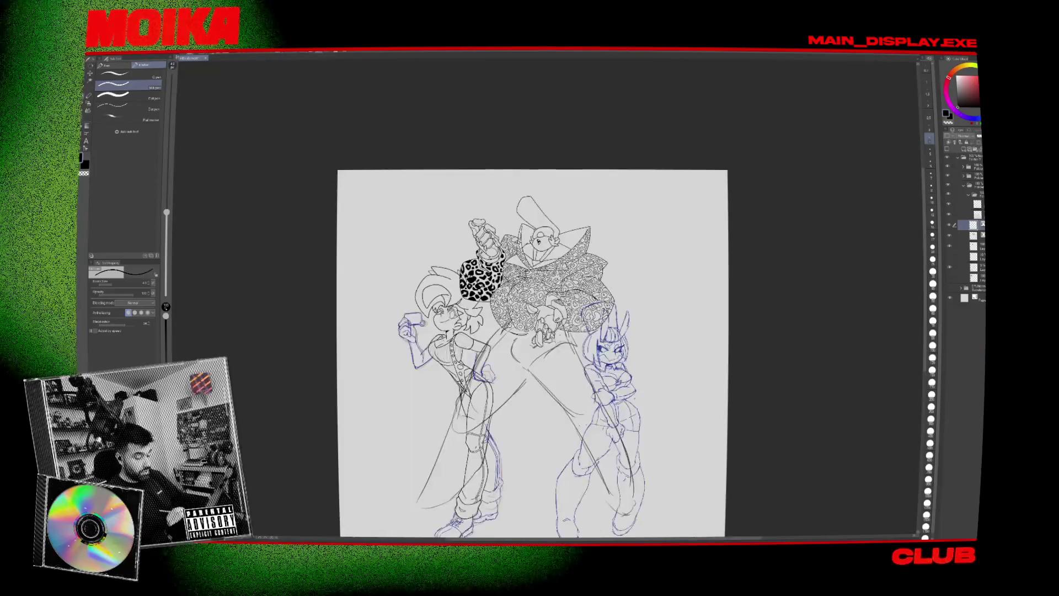
scroll(538, 320, "up", 10)
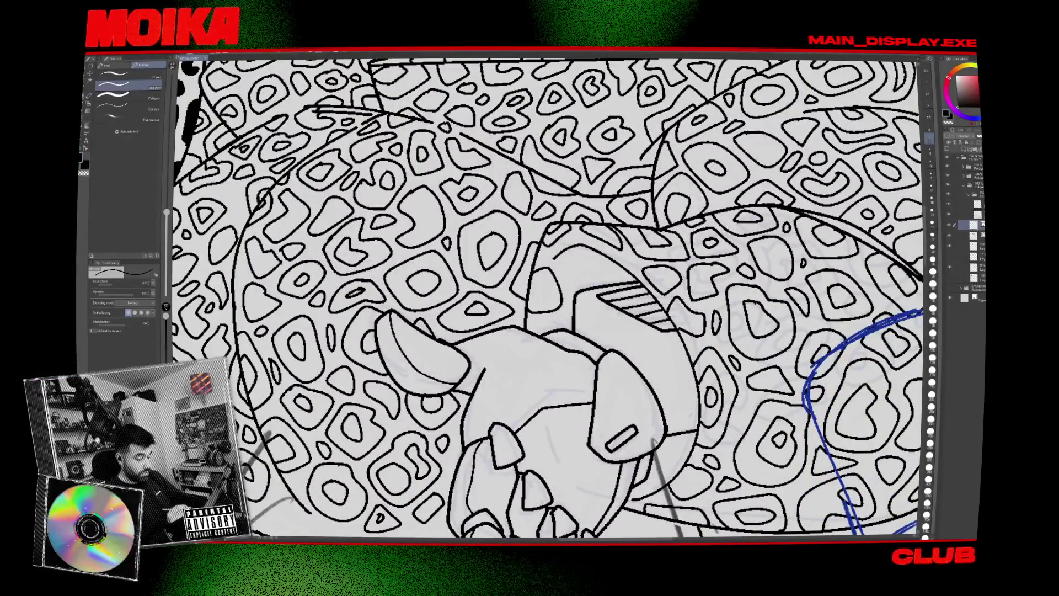
key("ctrl+0")
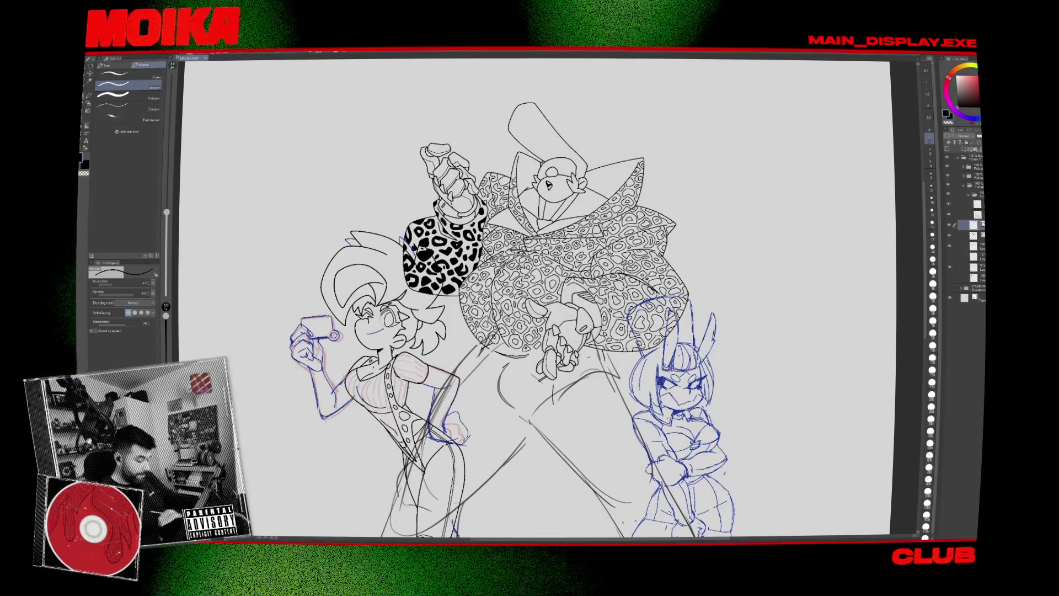
scroll(522, 135, "up", 5)
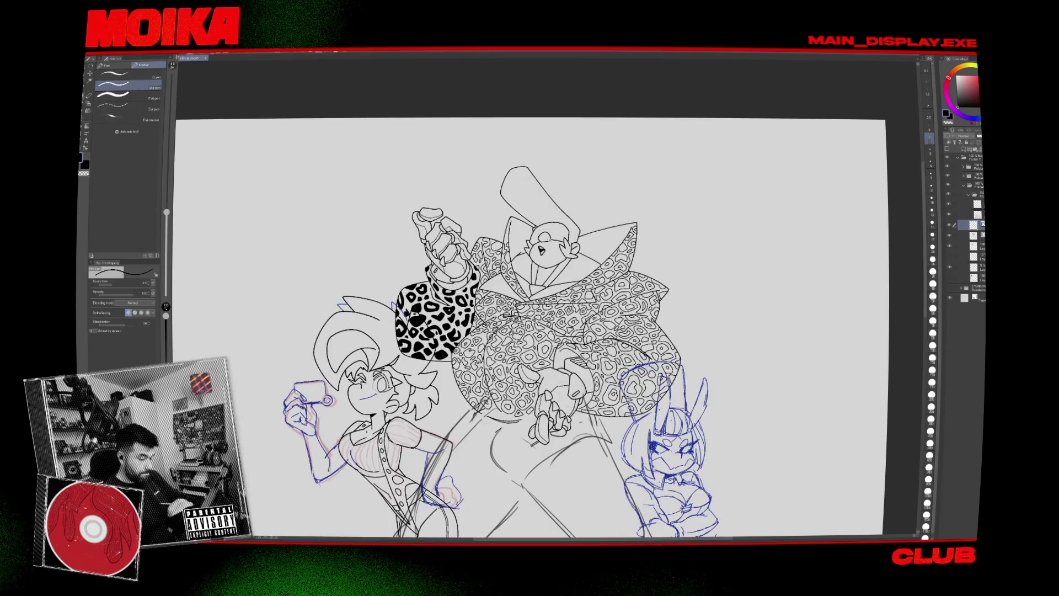
scroll(504, 216, "up", 1)
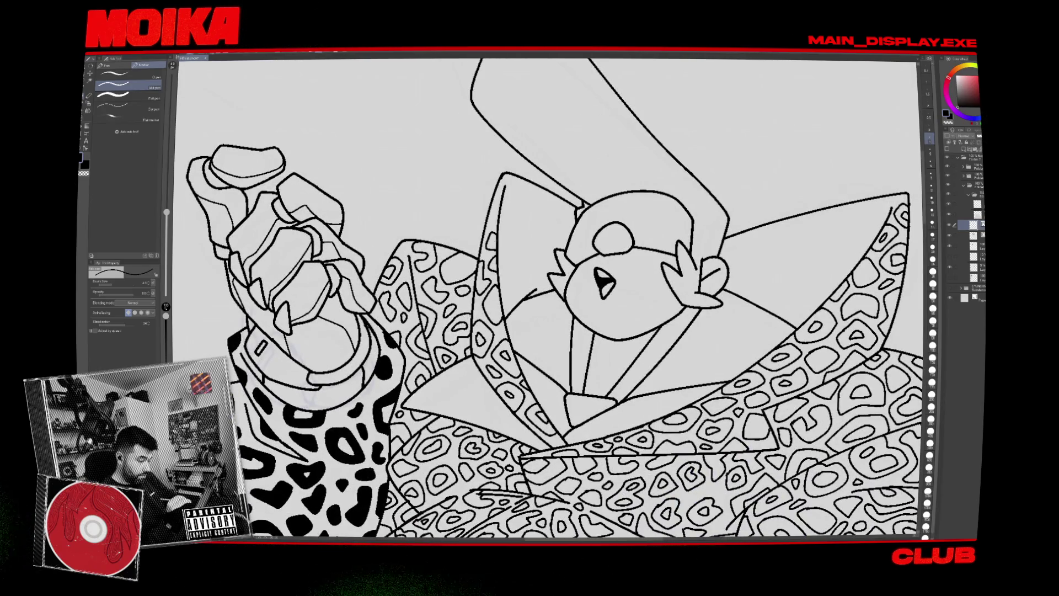
left_click_drag(551, 298, 569, 255)
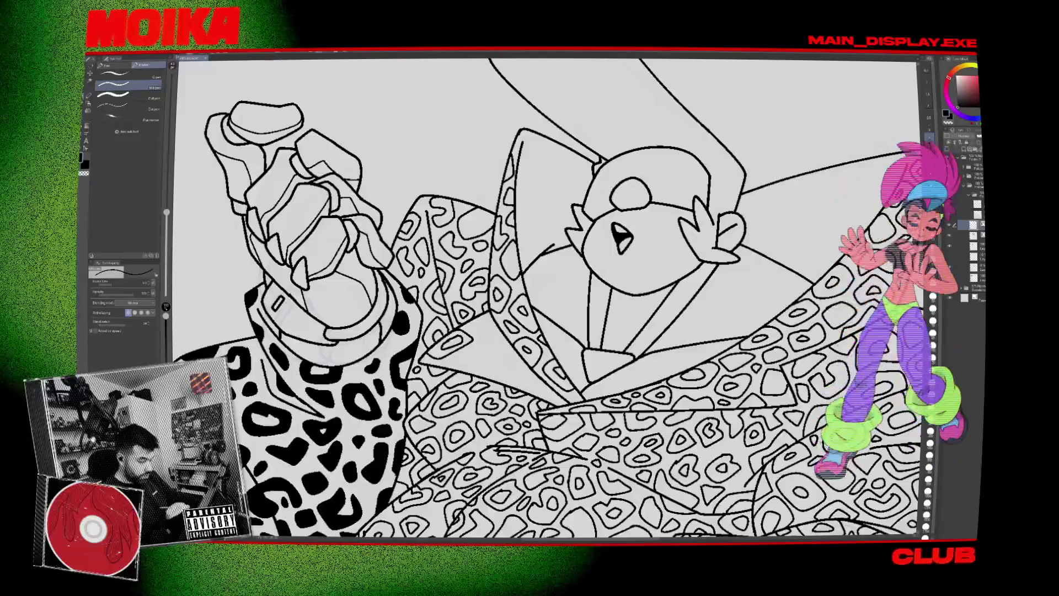
left_click_drag(552, 298, 550, 292)
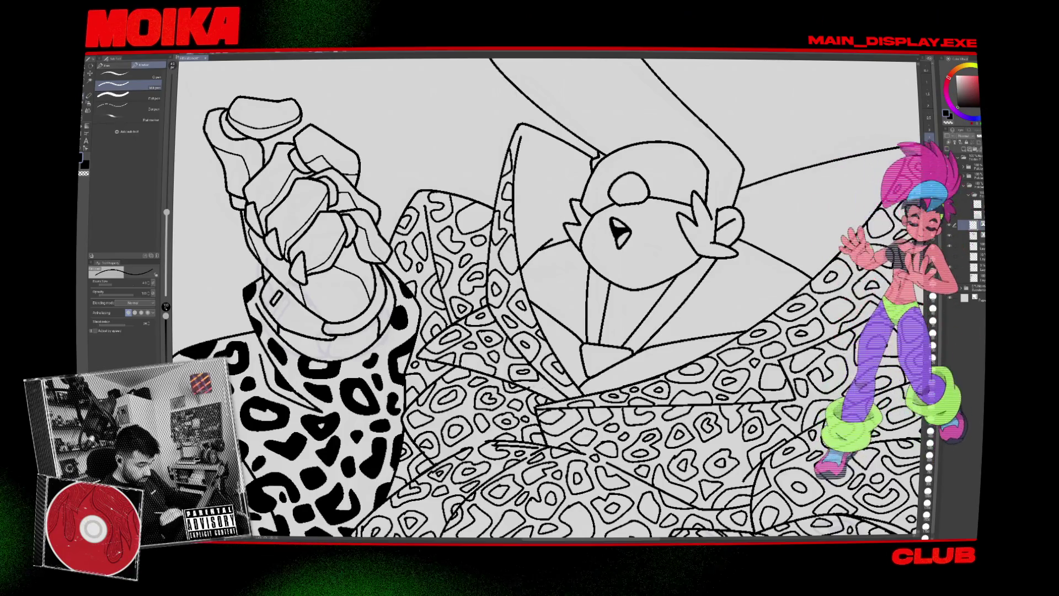
scroll(546, 298, "down", 5)
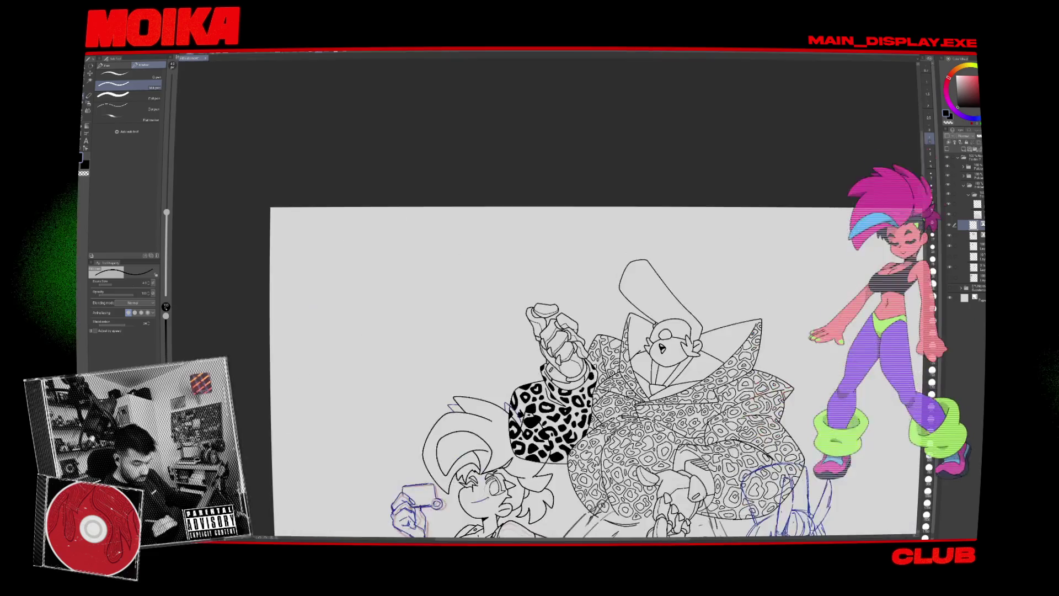
Zoom in and out around the coat pattern and pan to reframe the drawing.
scroll(546, 331, "up", 6)
scroll(546, 298, "down", 5)
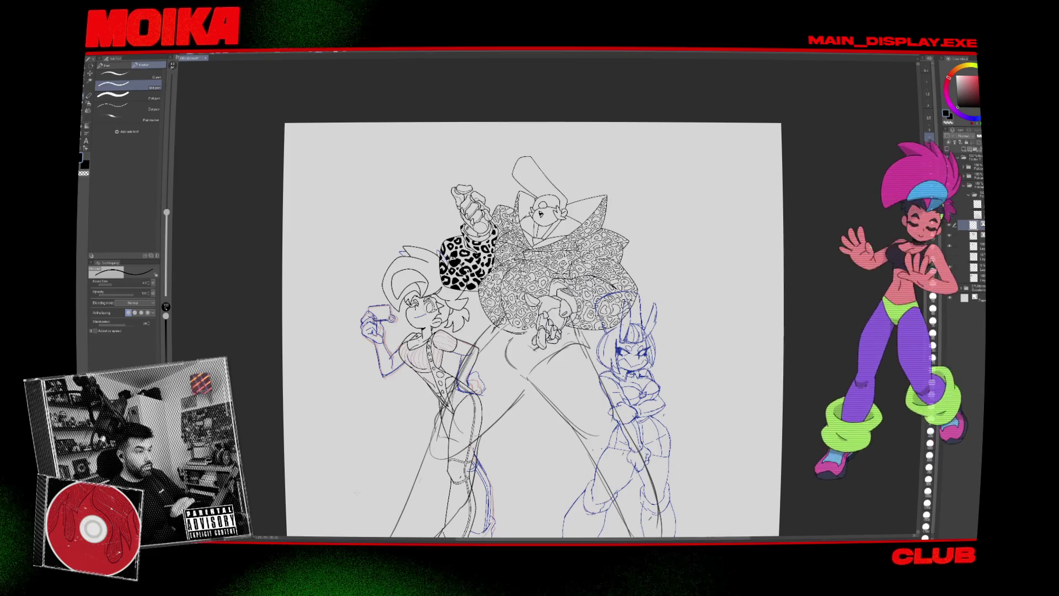
scroll(552, 188, "up", 6)
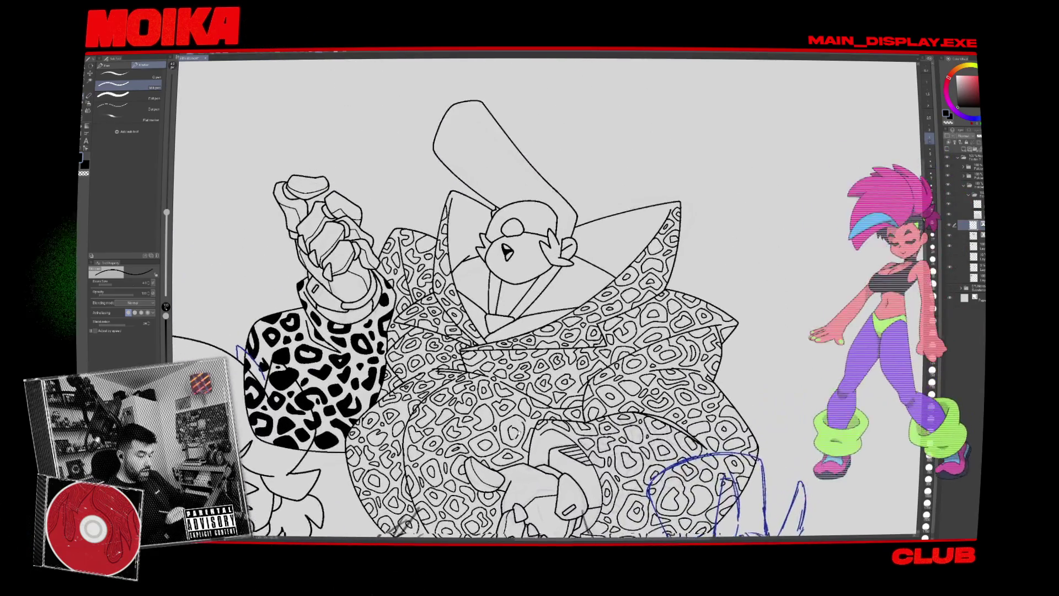
scroll(546, 298, "down", 5)
scroll(547, 331, "up", 7)
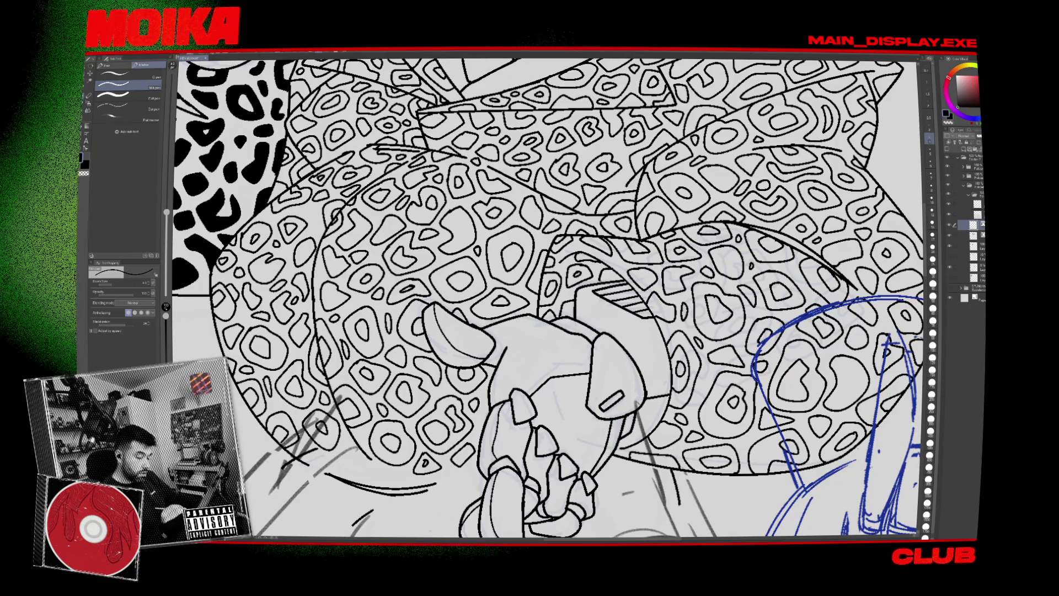
scroll(546, 298, "down", 5)
scroll(546, 298, "up", 5)
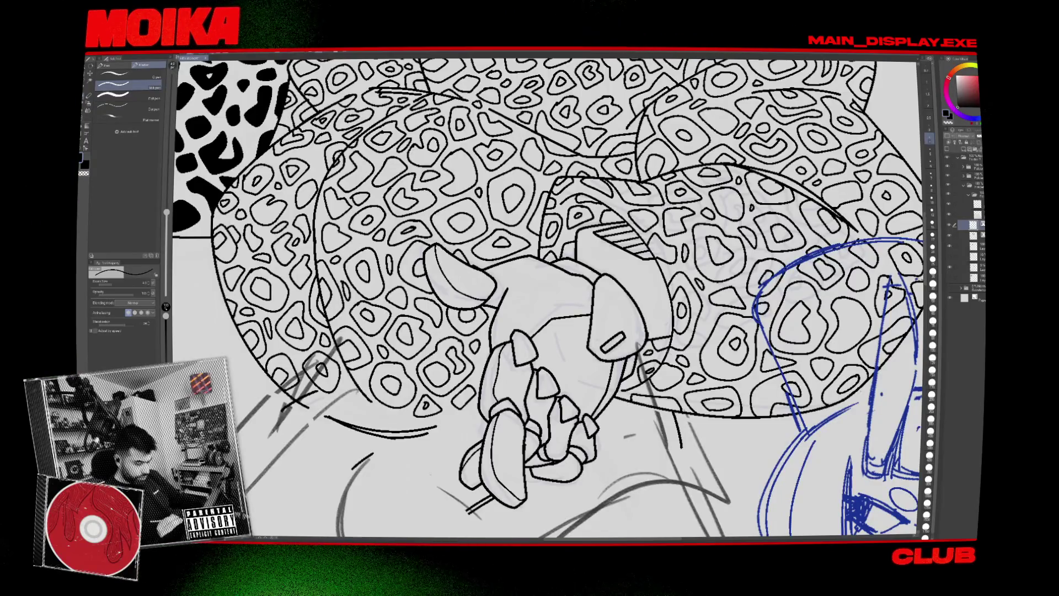
scroll(642, 262, "down", 8)
scroll(642, 262, "up", 4)
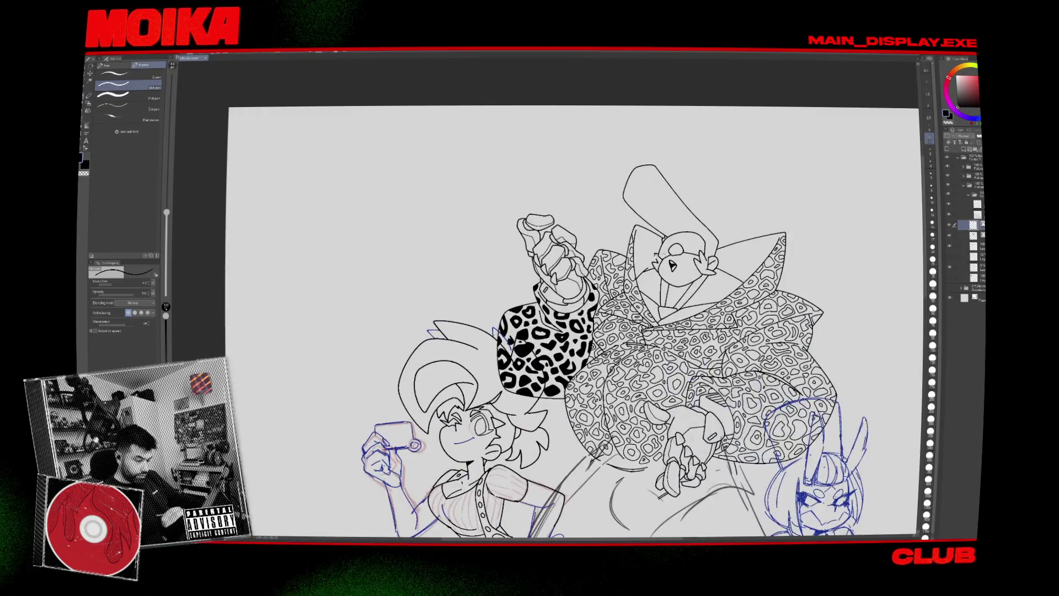
left_click_drag(641, 262, 583, 208)
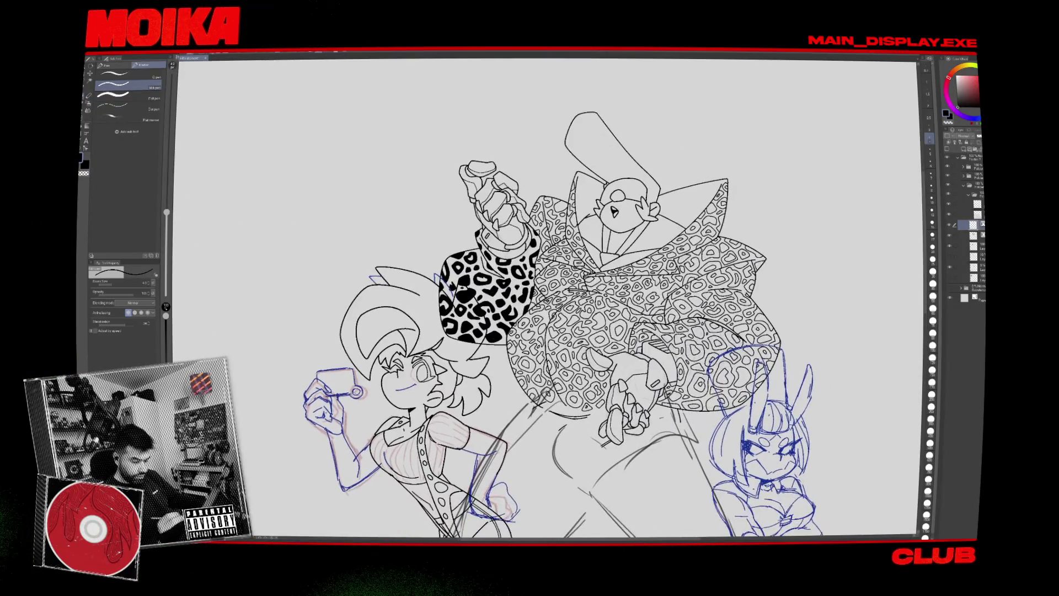
left_click(950, 235)
left_click(950, 236)
left_click(950, 247)
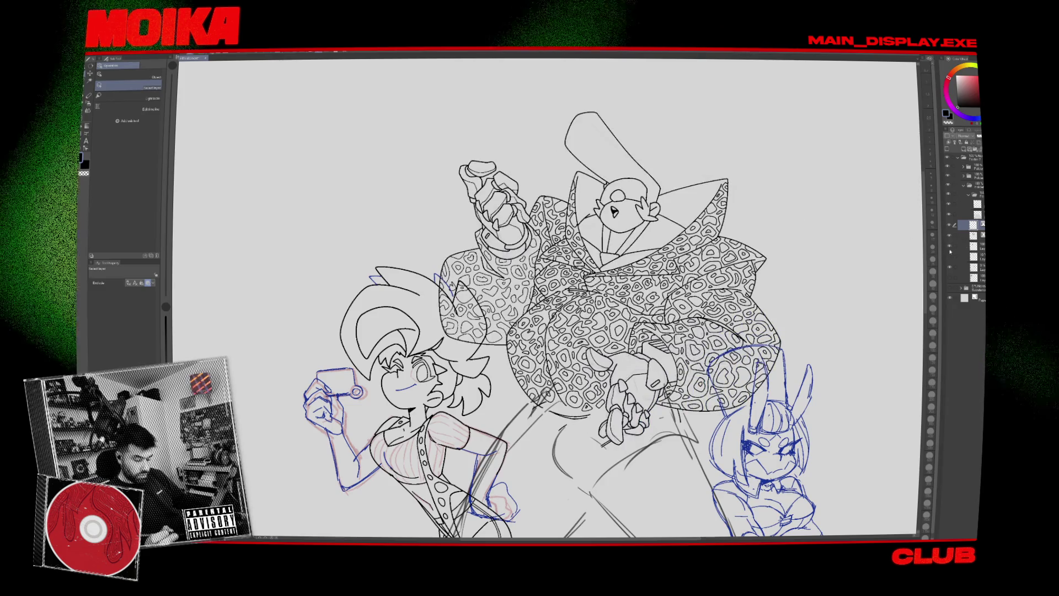
left_click(951, 247)
left_click(951, 225)
left_click(950, 225)
left_click(950, 235)
left_click(951, 235)
key("asciicircum")
key("asciicircum")
key("asciicircum")
key("ctrl+plus")
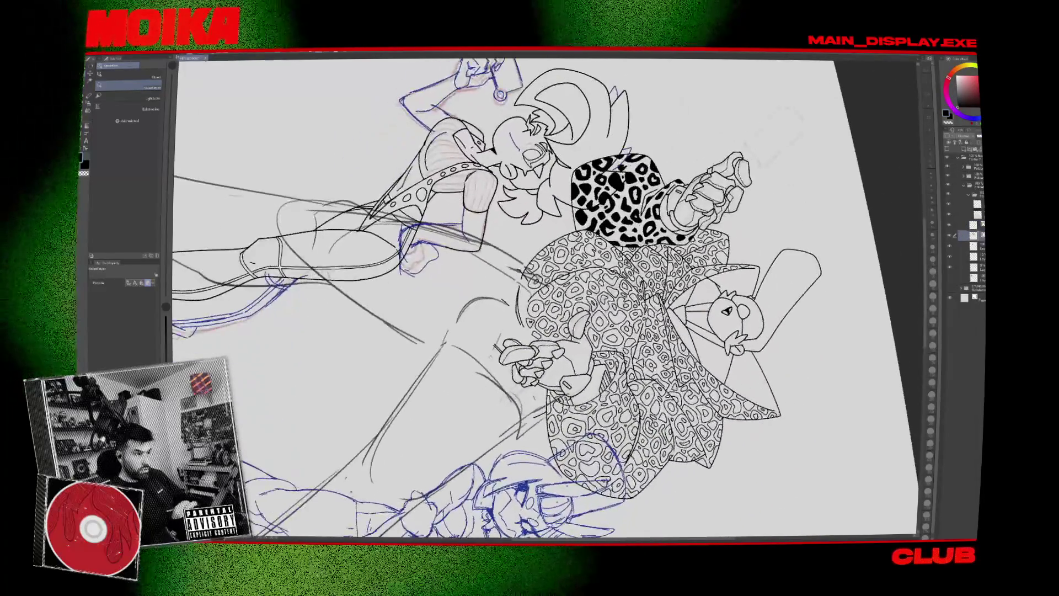
key("ctrl+plus")
key("ctrl+plus")
key("p")
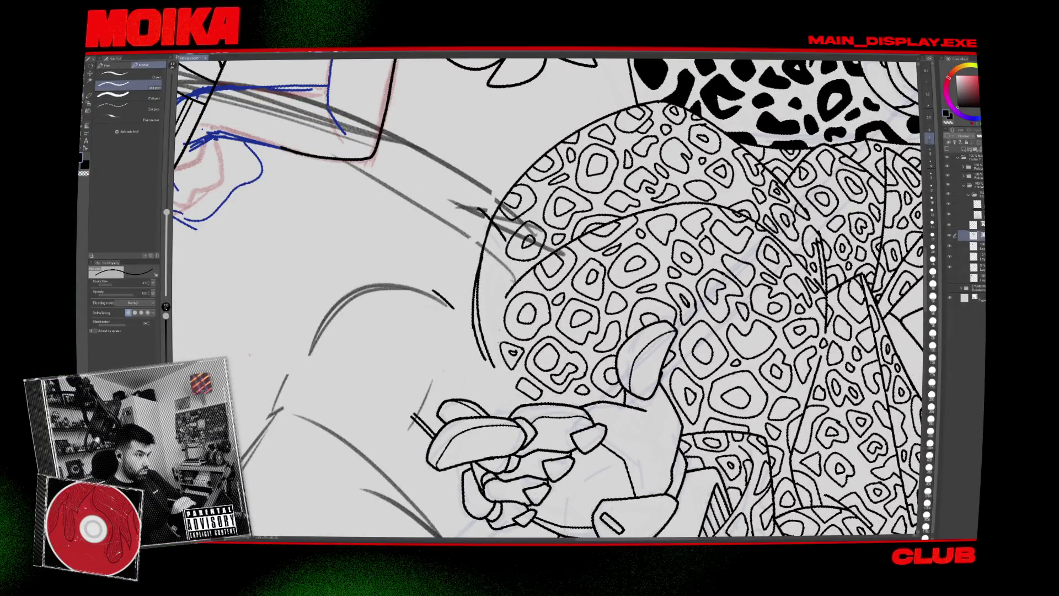
key("minus")
key("minus")
key("minus")
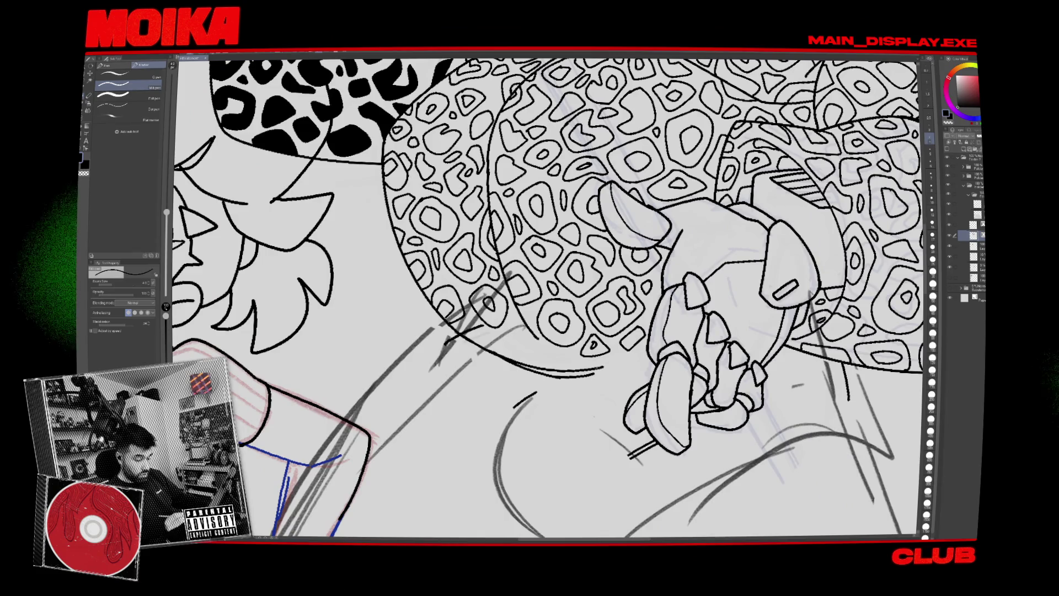
key("e")
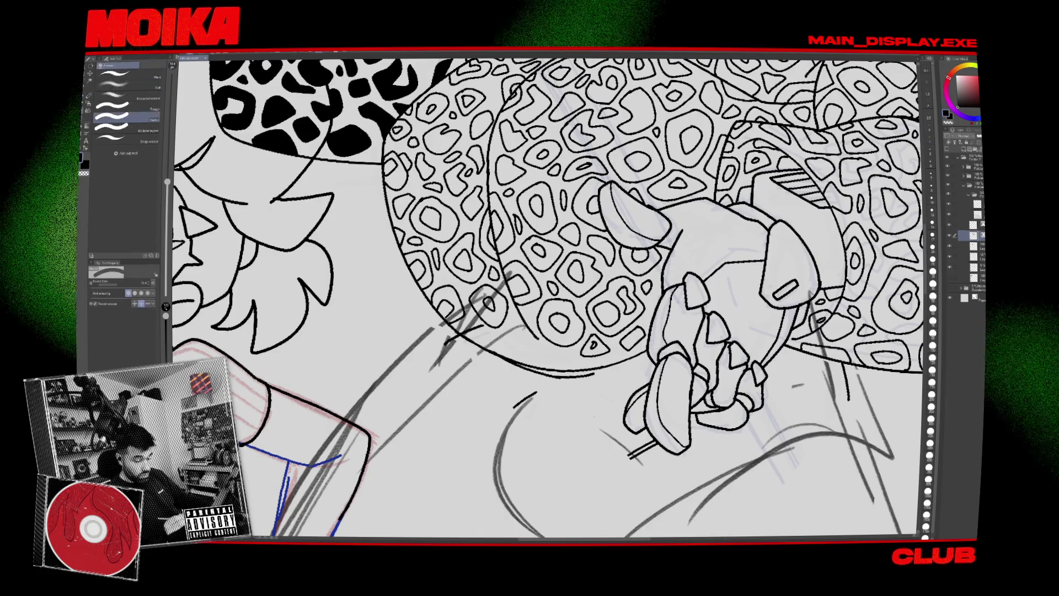
key("ctrl+0")
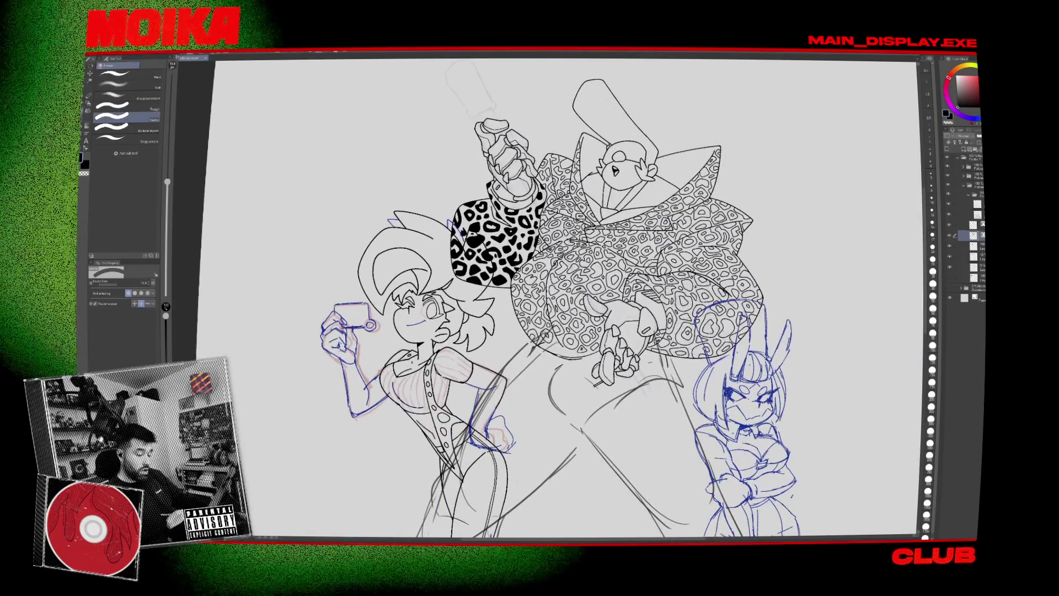
scroll(670, 365, "up", 3)
key("p")
key("asciicircum")
key("asciicircum")
key("asciicircum")
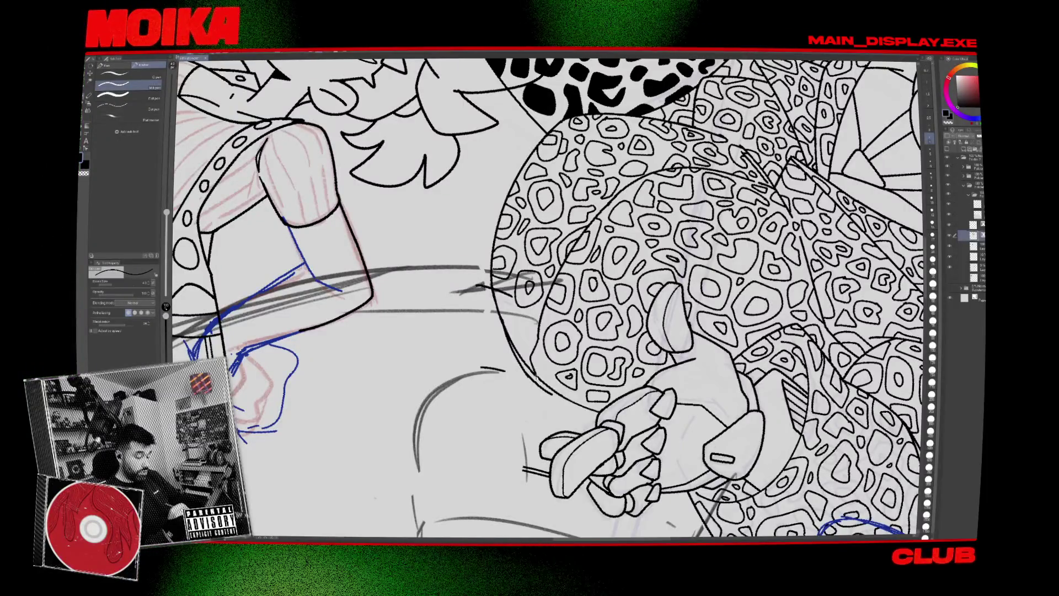
key("minus")
key("minus")
key("minus")
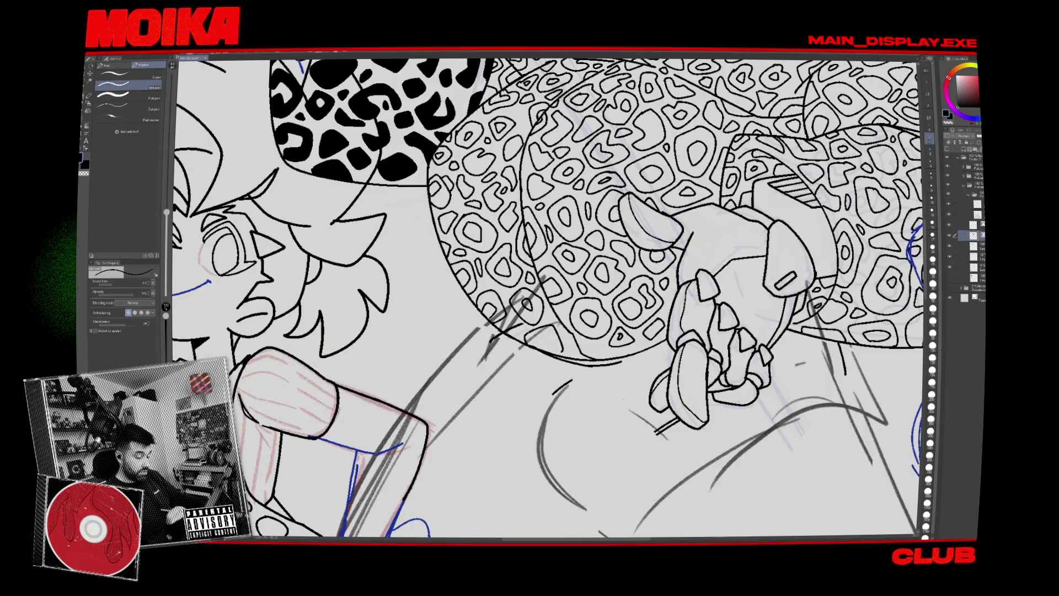
key("e")
key("p")
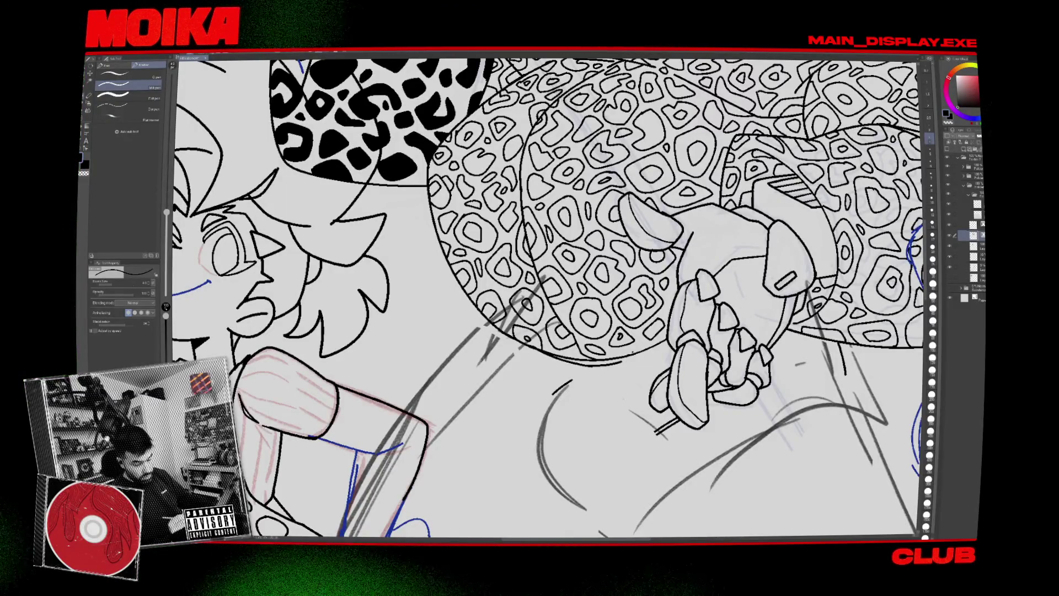
scroll(546, 298, "down", 5)
scroll(662, 331, "up", 6)
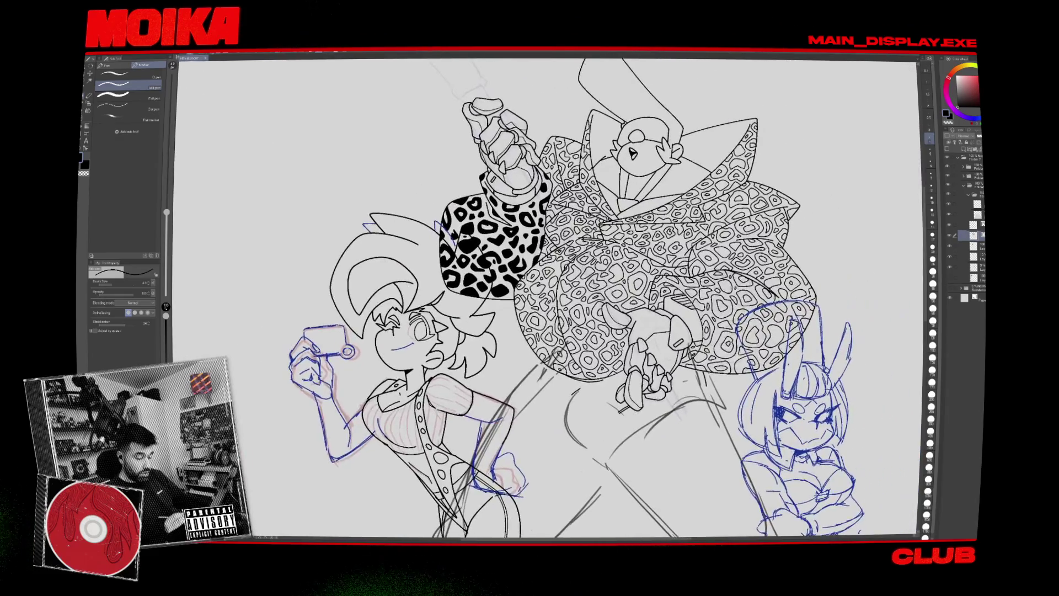
Close the heart-shaped coat spot, add a dot beside it, and extend a tick into a U-shaped spot.
scroll(546, 298, "down", 5)
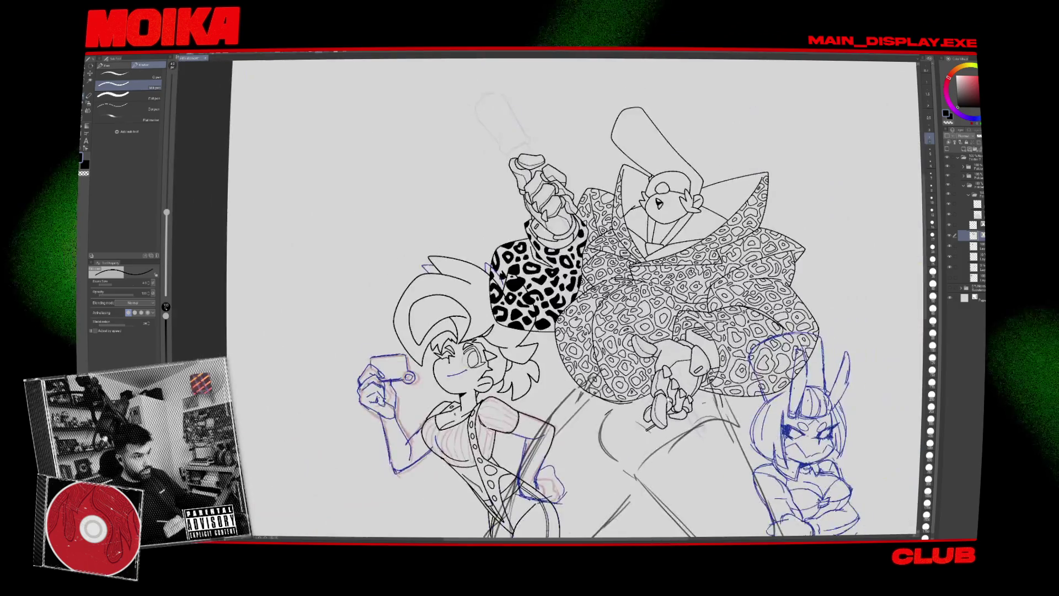
scroll(546, 298, "up", 2)
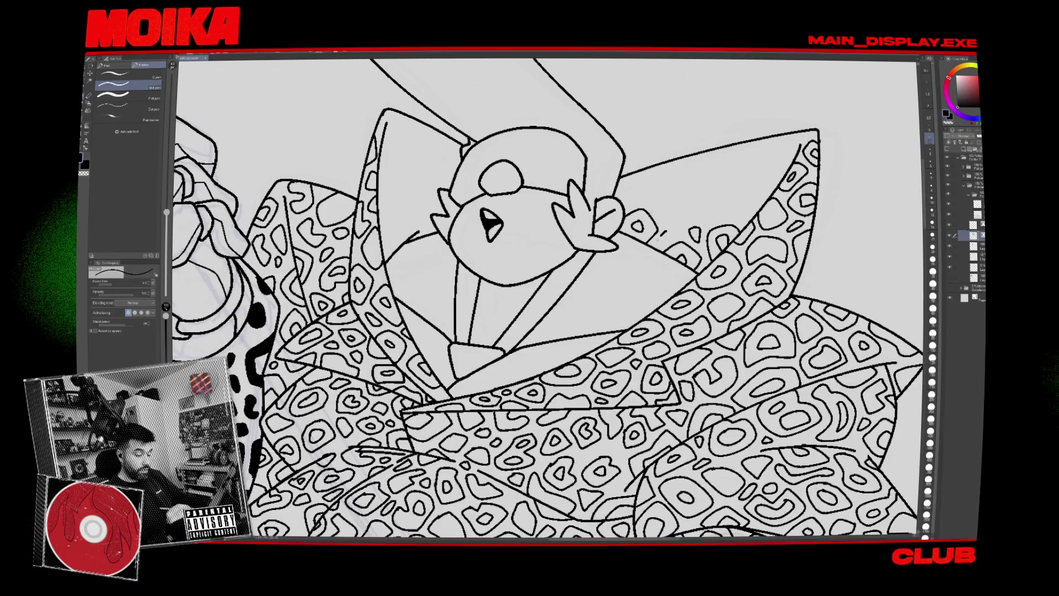
left_click_drag(663, 207, 696, 213)
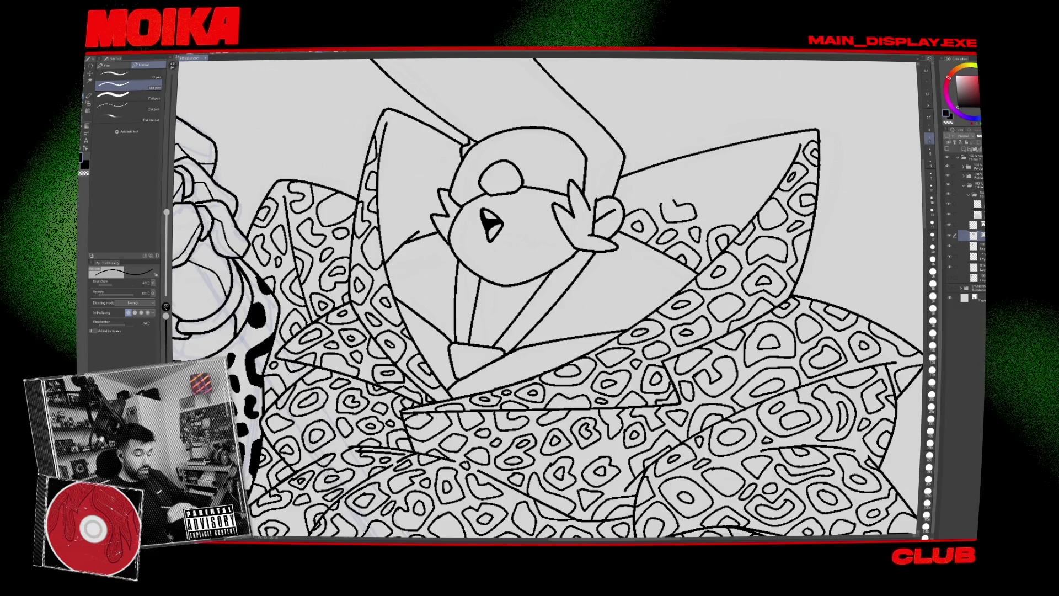
left_click(712, 204)
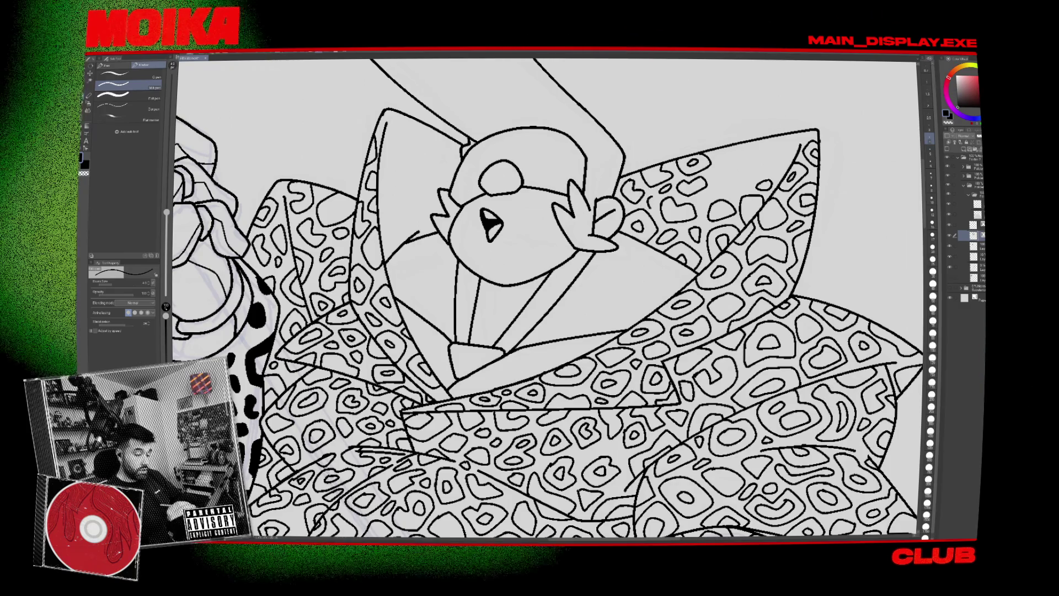
scroll(746, 217, "down", 5)
scroll(742, 217, "up", 5)
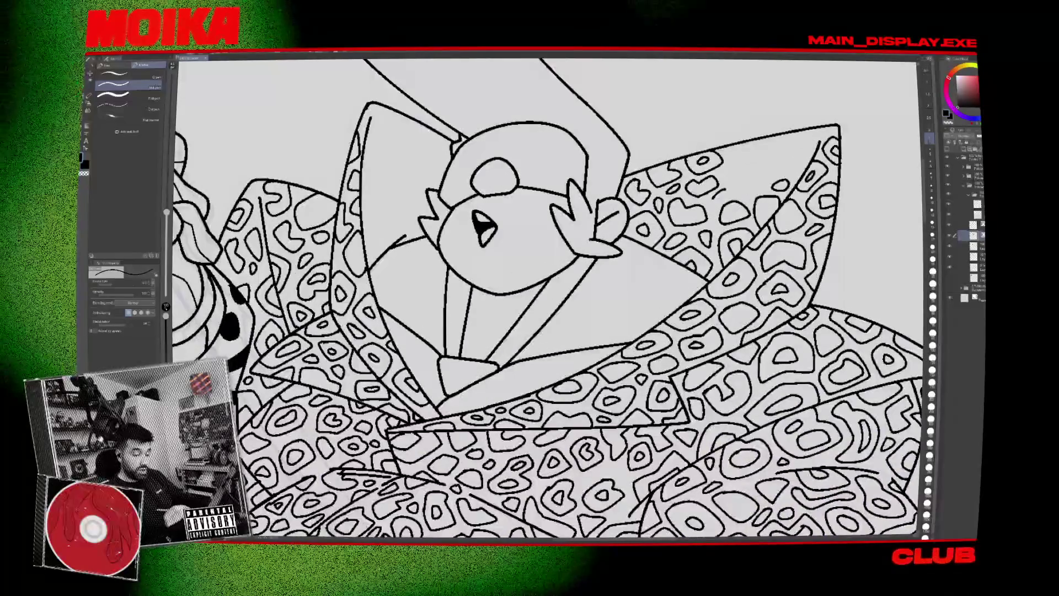
left_click_drag(731, 172, 765, 175)
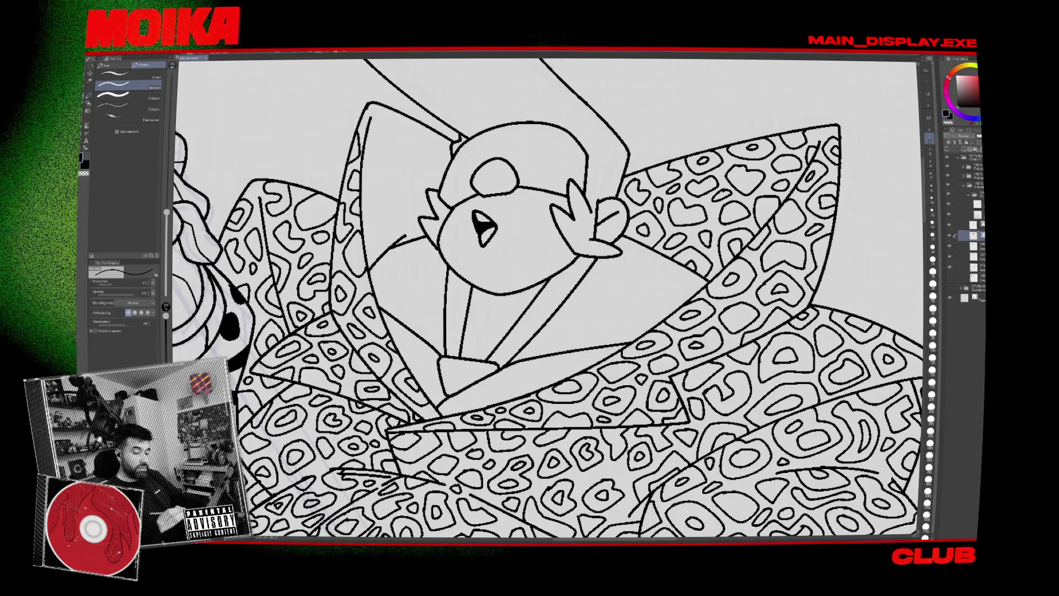
Ink small, C-shaped, oval and curved spots on the coat and upper collar beside the face.
key("ctrl+0")
scroll(787, 152, "up", 5)
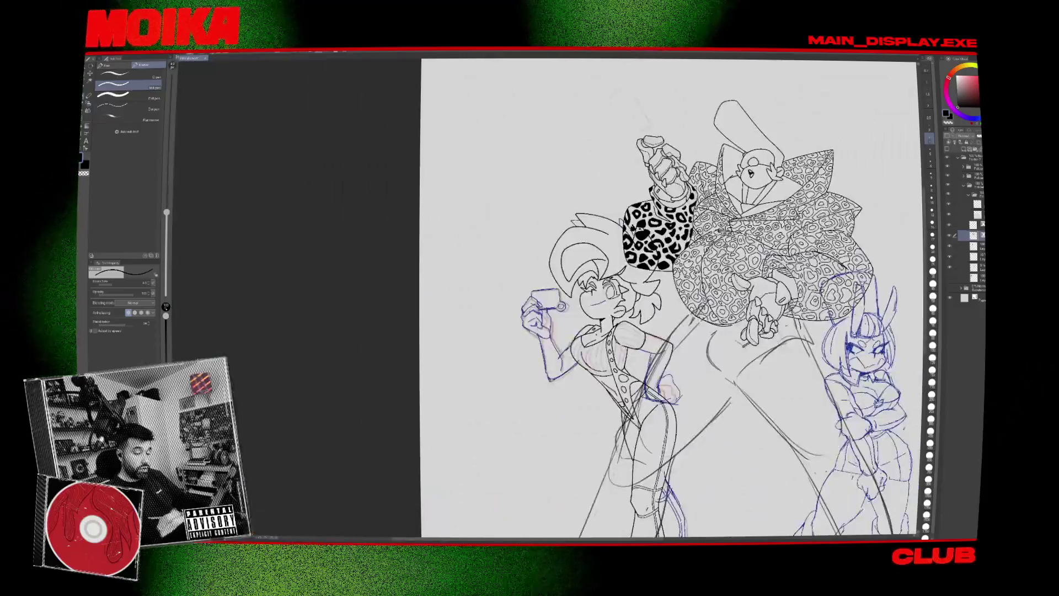
scroll(586, 272, "up", 5)
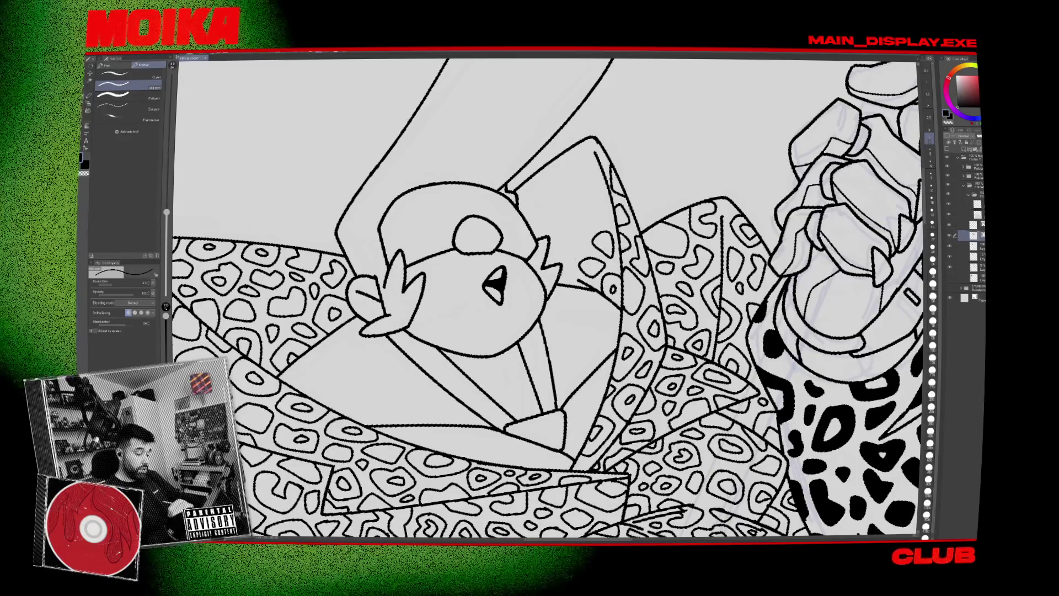
left_click_drag(574, 240, 572, 243)
left_click_drag(594, 204, 590, 223)
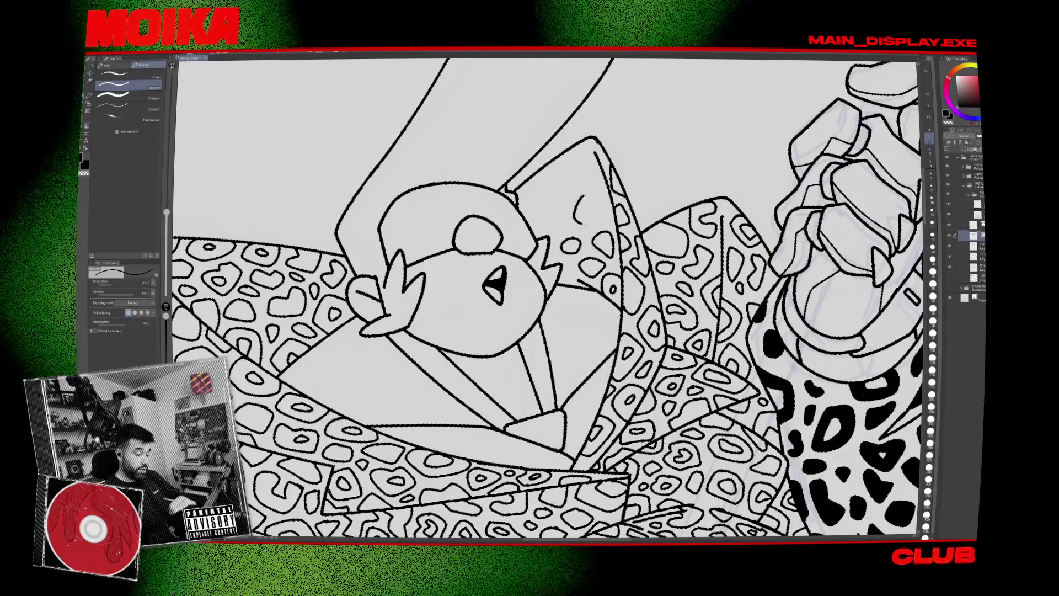
left_click_drag(579, 165, 593, 187)
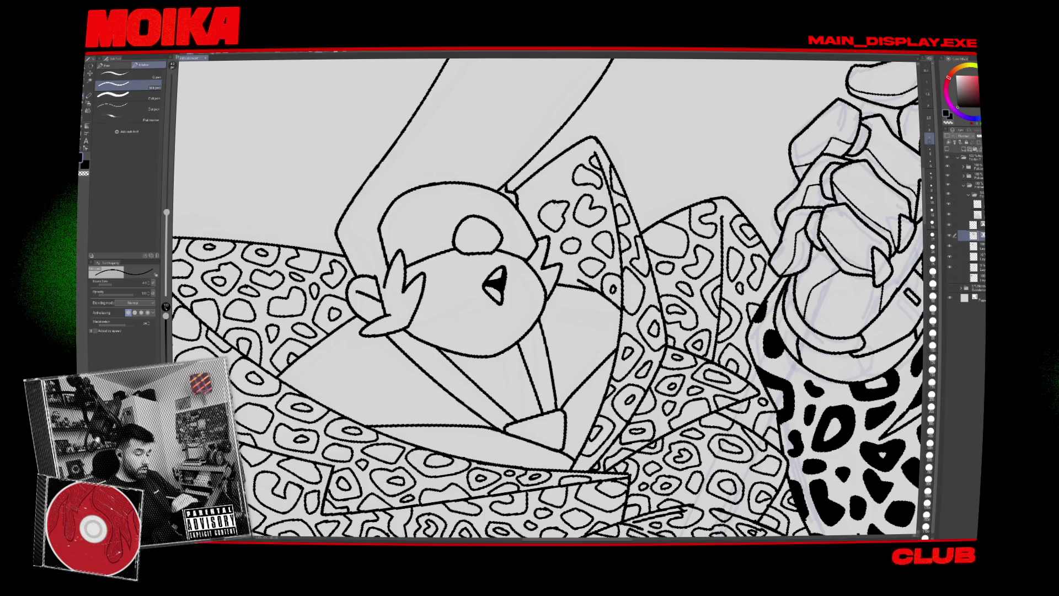
left_click_drag(561, 200, 545, 216)
mouse_move(531, 180)
left_mouse_down()
mouse_move(524, 193)
mouse_move(544, 186)
left_mouse_up()
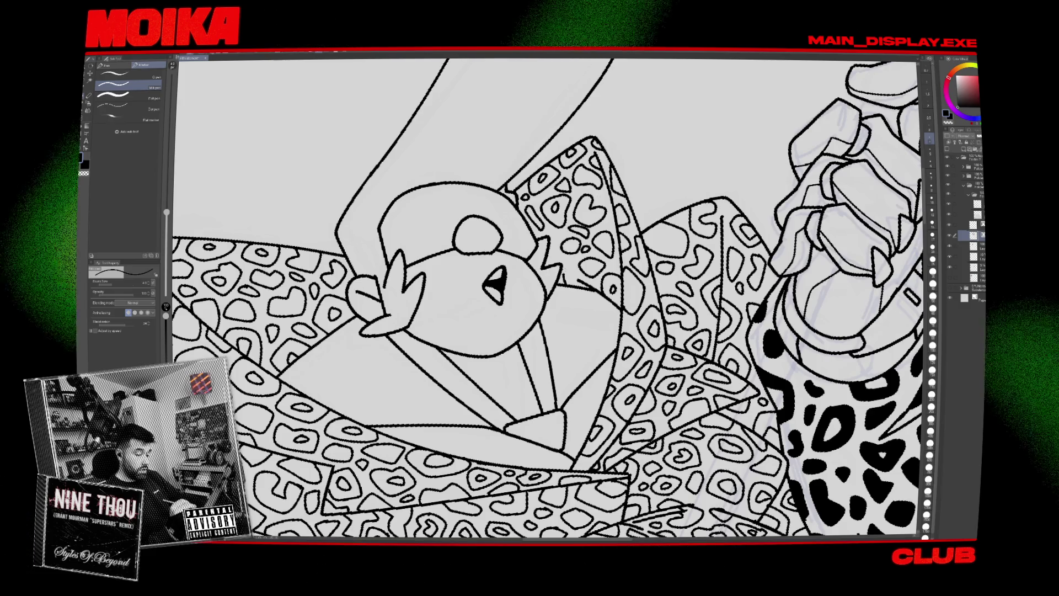
scroll(547, 298, "down", 5)
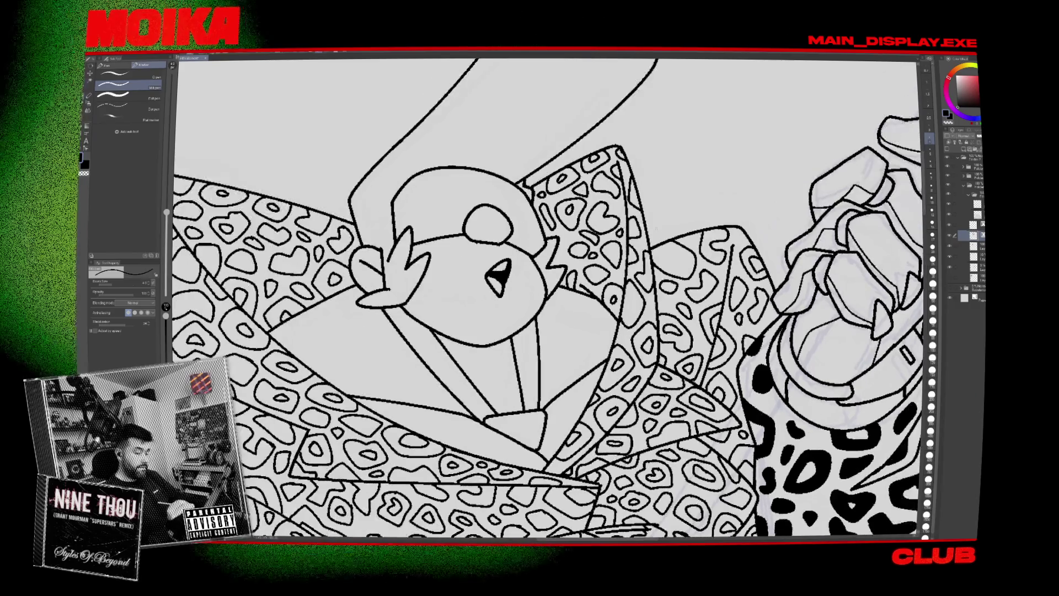
Fit the illustration to the window and briefly toggle the leopard sleeve pattern layer.
scroll(635, 169, "up", 5)
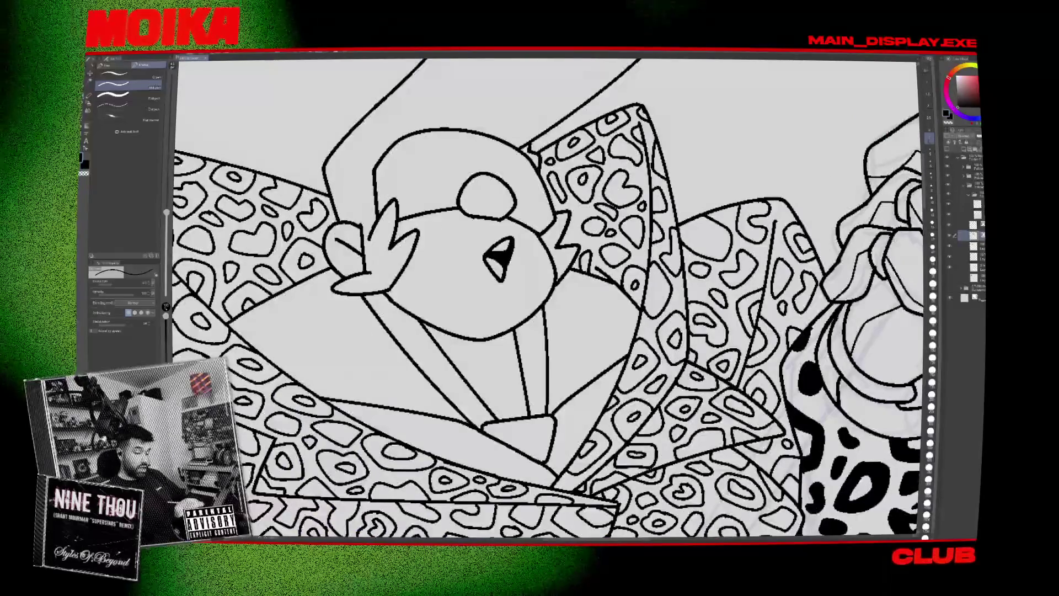
key("ctrl+0")
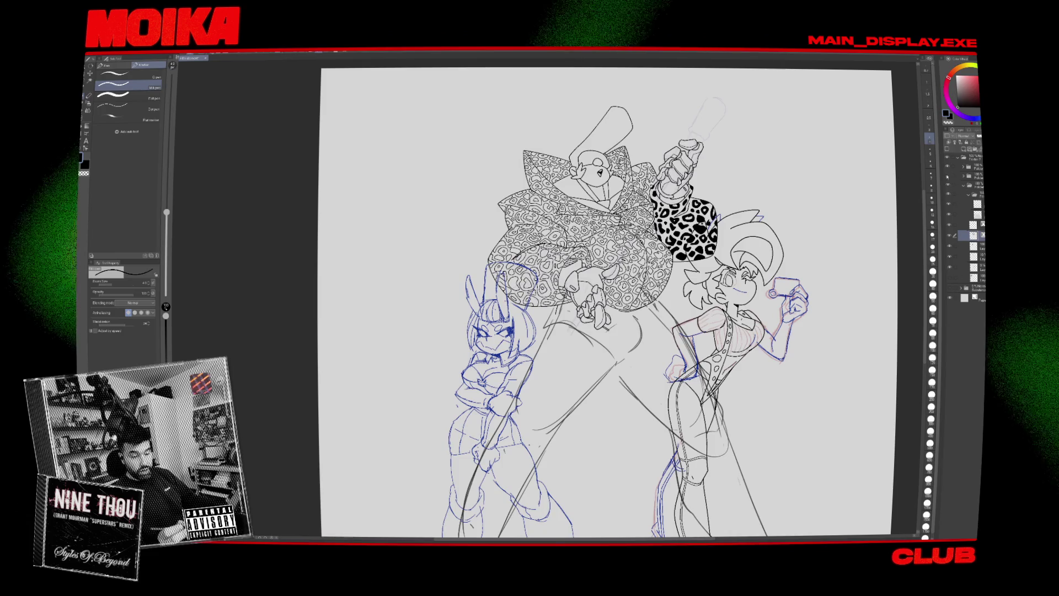
scroll(756, 322, "up", 3)
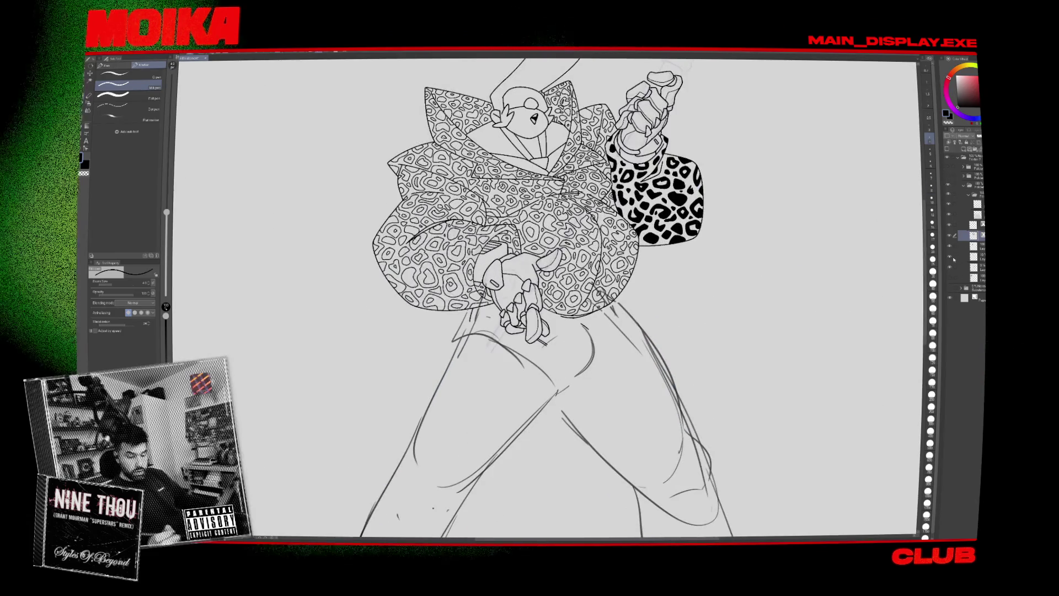
left_click(949, 244)
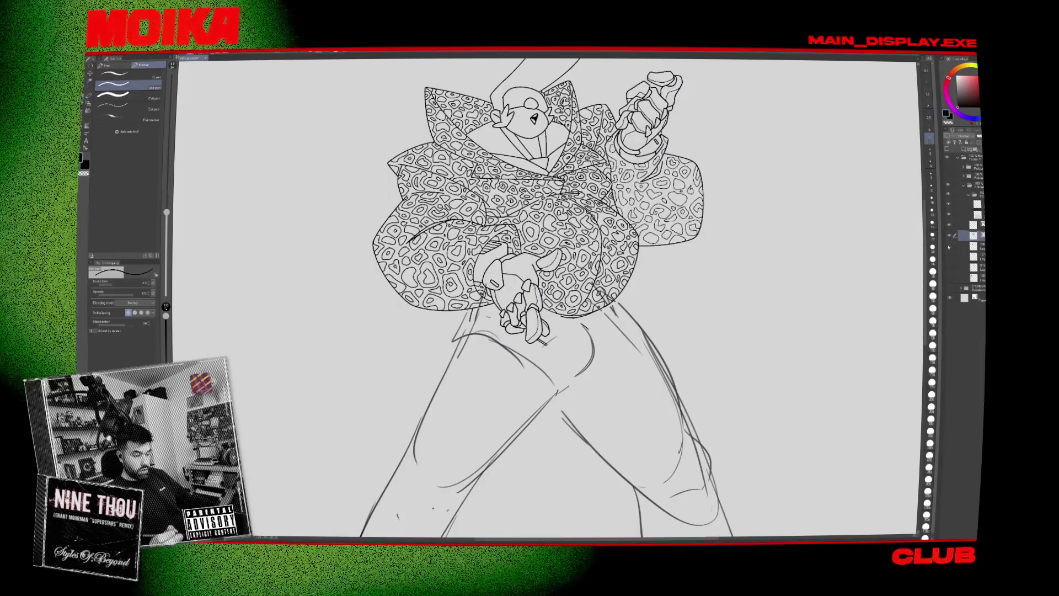
left_click(950, 245)
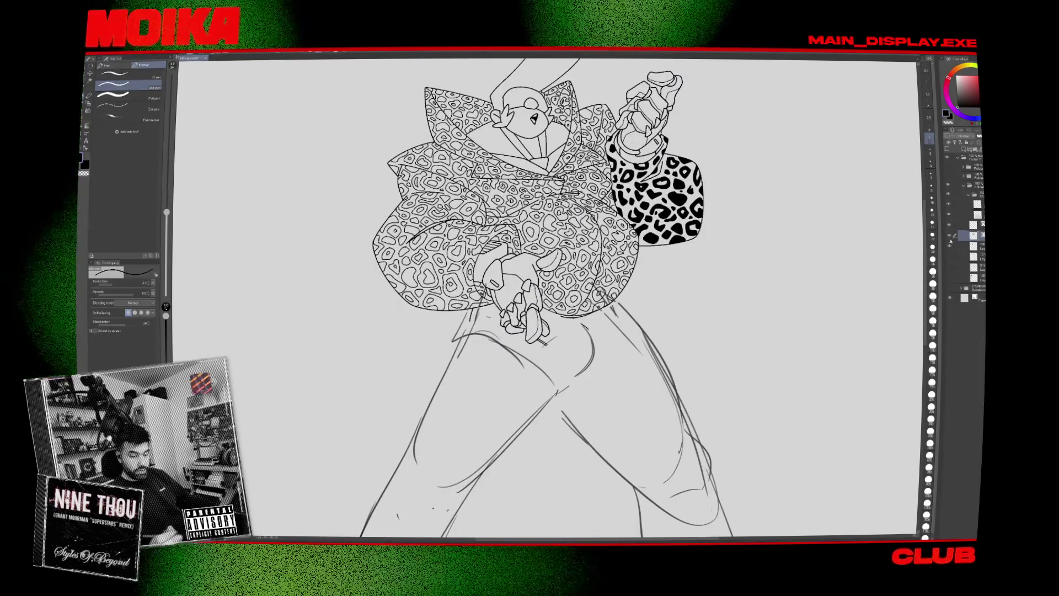
Compare the rough pants sketch with the clean pants lineart, leaving the clean lineart visible.
left_click(950, 245)
left_click(950, 245)
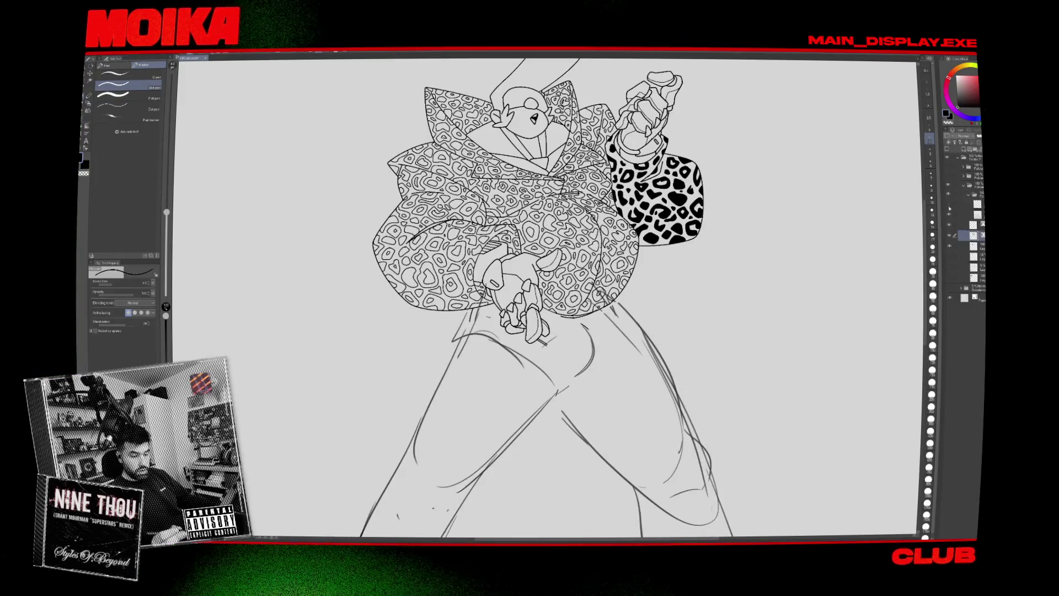
left_click(949, 223)
scroll(546, 298, "down", 5)
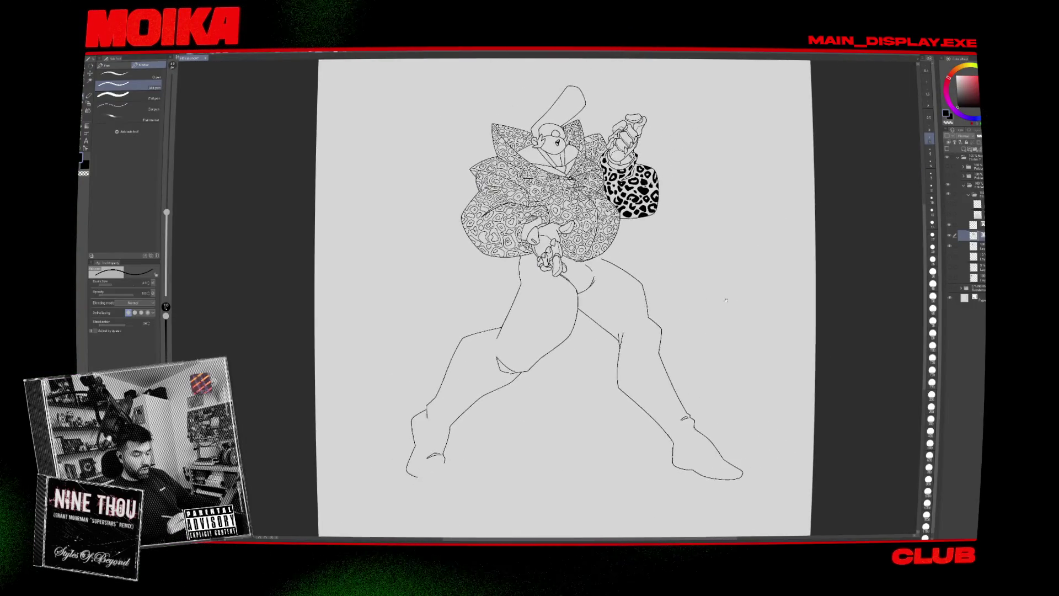
left_click(949, 211)
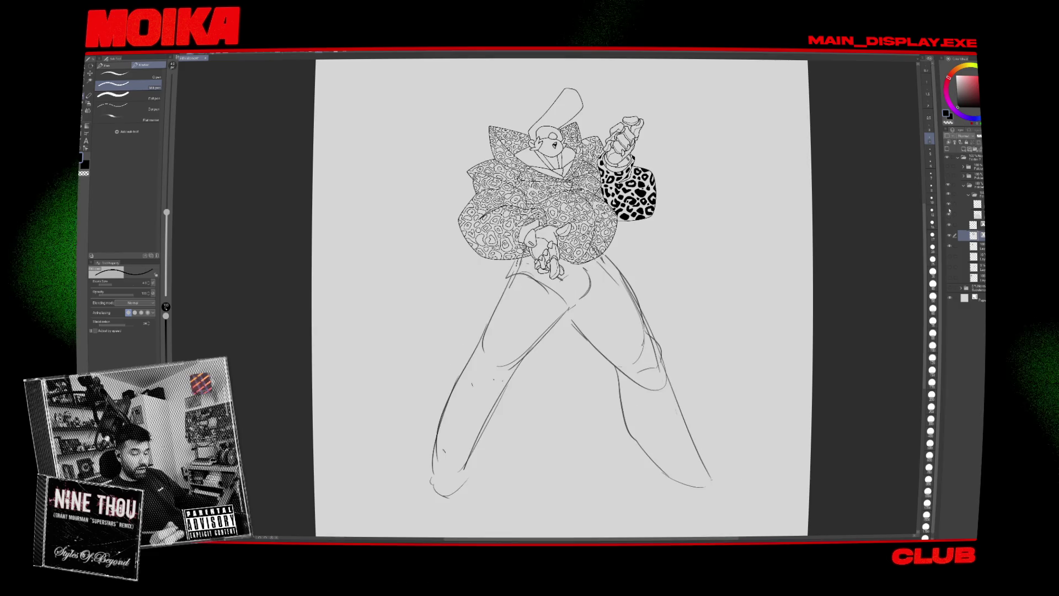
left_click(949, 211)
left_click(949, 211)
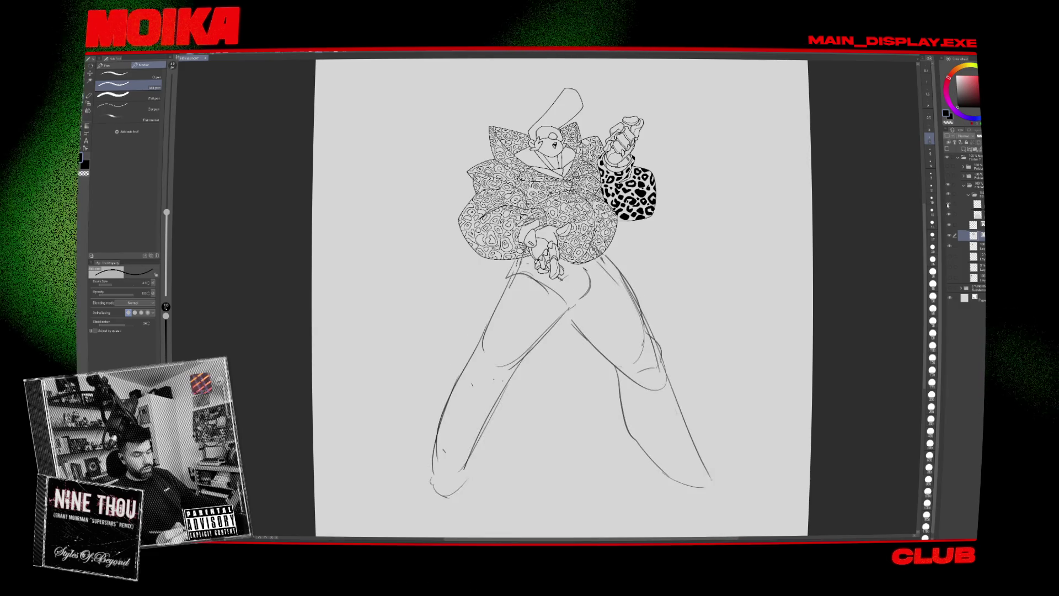
left_click(949, 211)
left_click(950, 211)
left_click(950, 213)
left_click(950, 213)
left_click(950, 213)
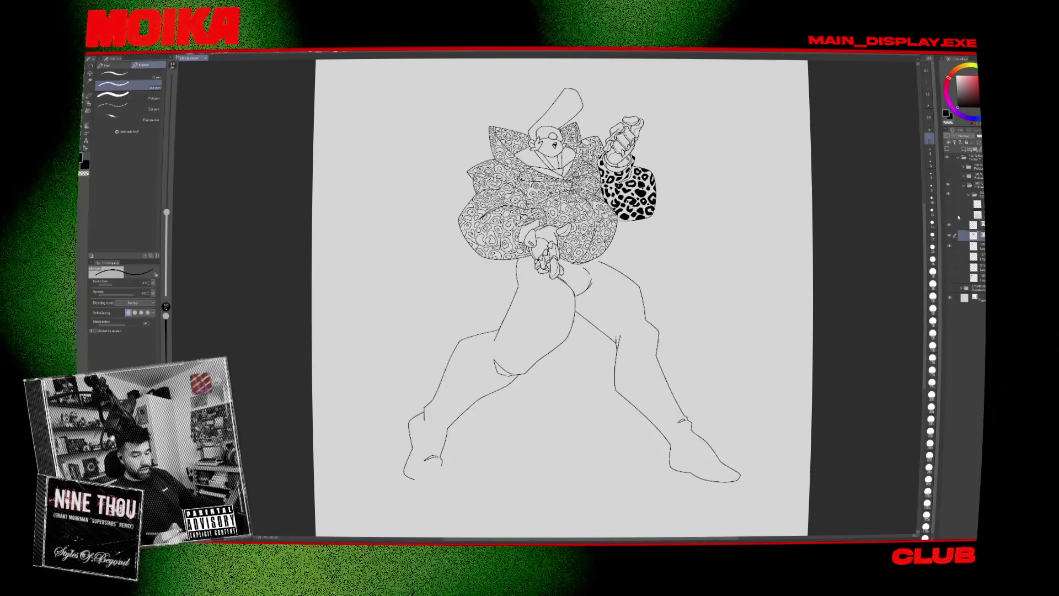
Toggle the leopard sleeve fill layer and select the layer beneath it.
left_click(950, 246)
left_click(950, 246)
left_click(977, 246)
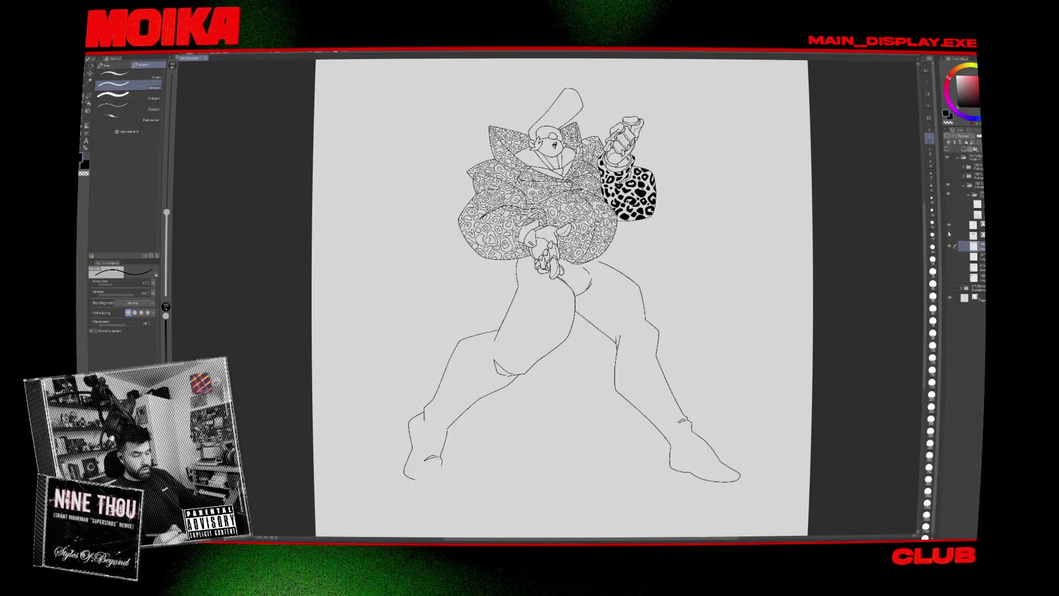
Lasso-select the area around the figure's legs and zoom in on it.
key("m")
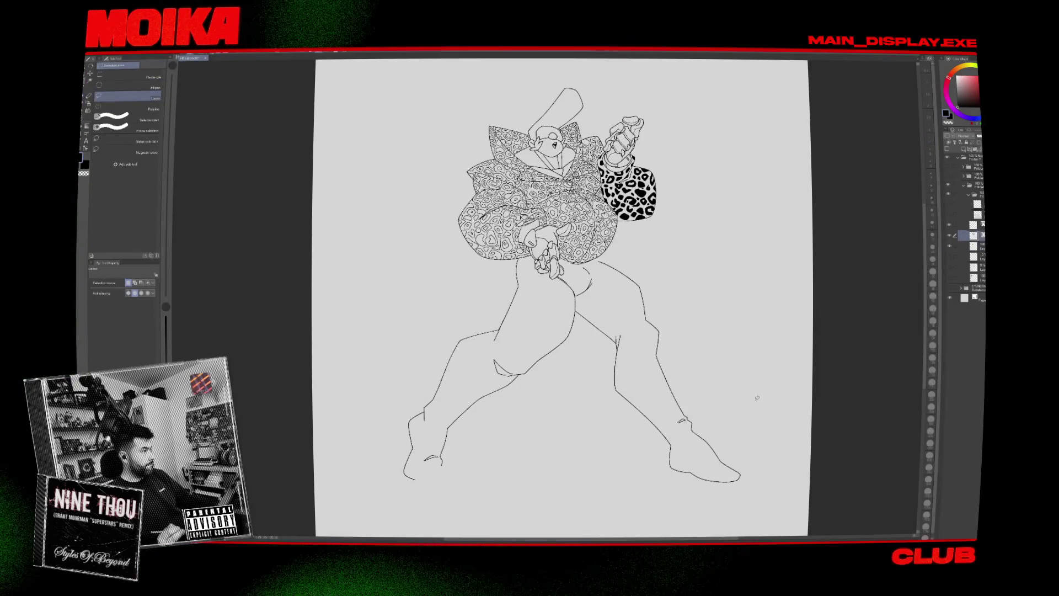
left_click_drag(767, 469, 347, 380)
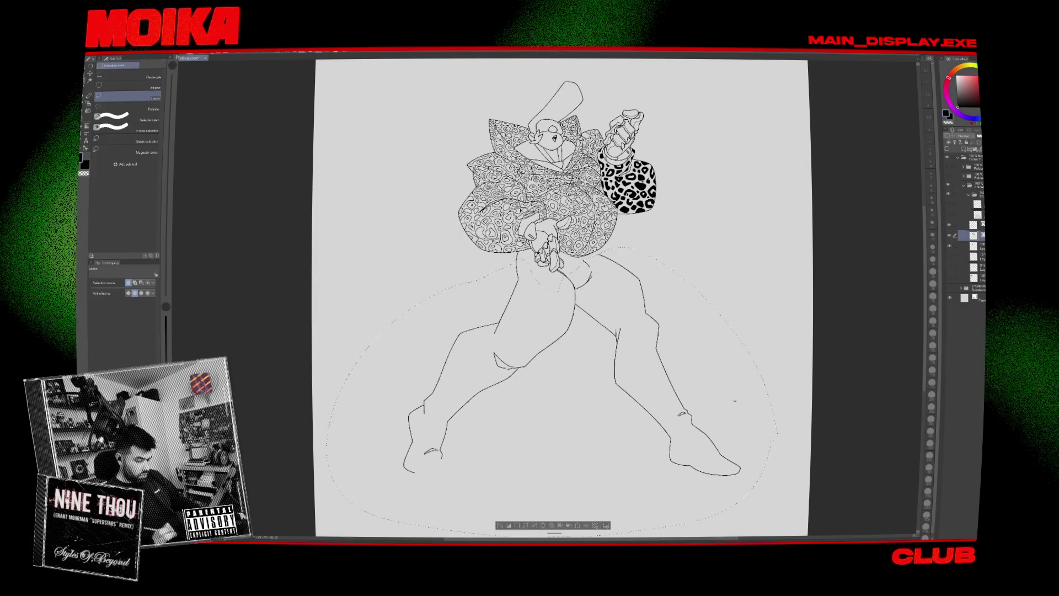
scroll(597, 245, "up", 3)
scroll(495, 272, "up", 3)
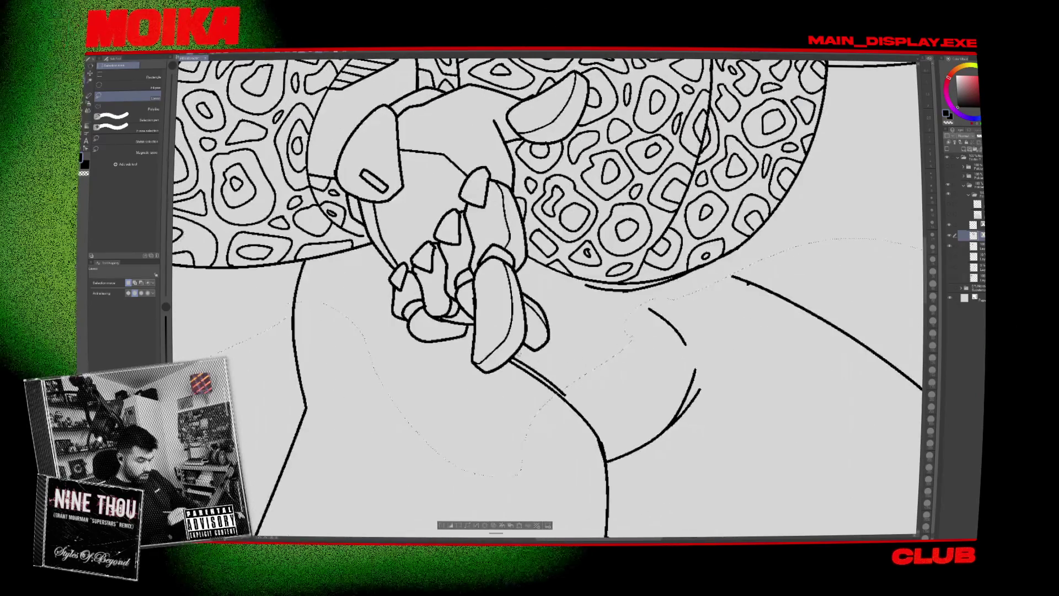
scroll(478, 345, "down", 5)
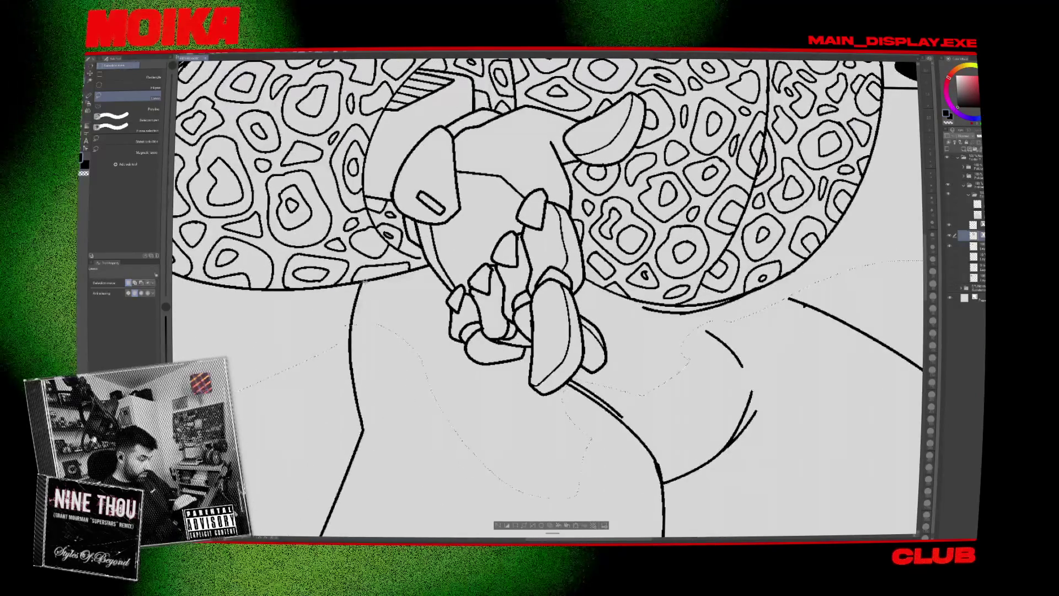
scroll(826, 523, "down", 1)
scroll(607, 298, "up", 1)
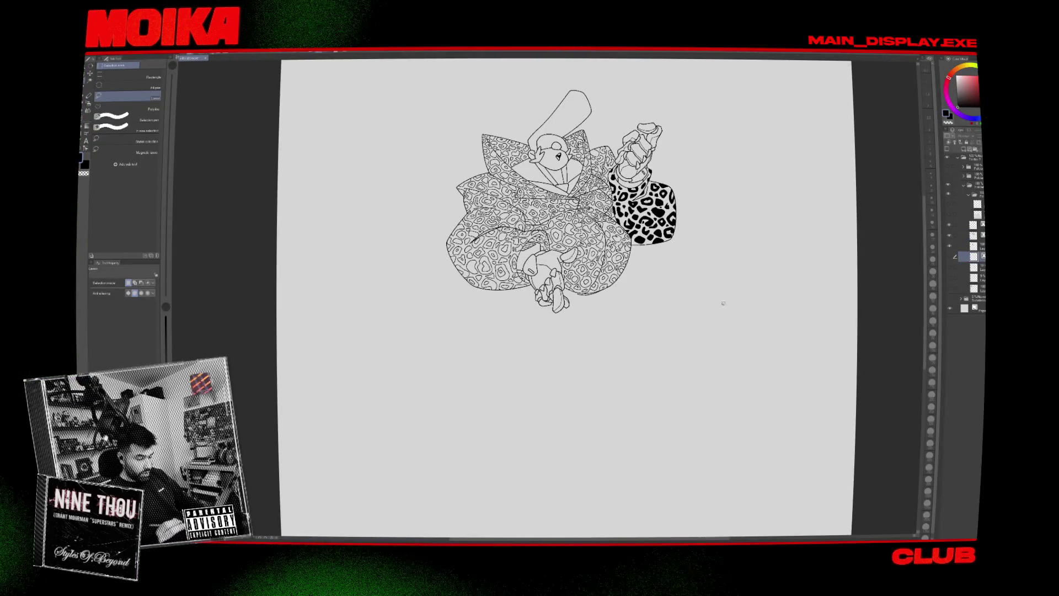
scroll(509, 285, "up", 3)
Hide the coat pattern layer behind the clawed hand and switch to the Eraser.
left_click(950, 232)
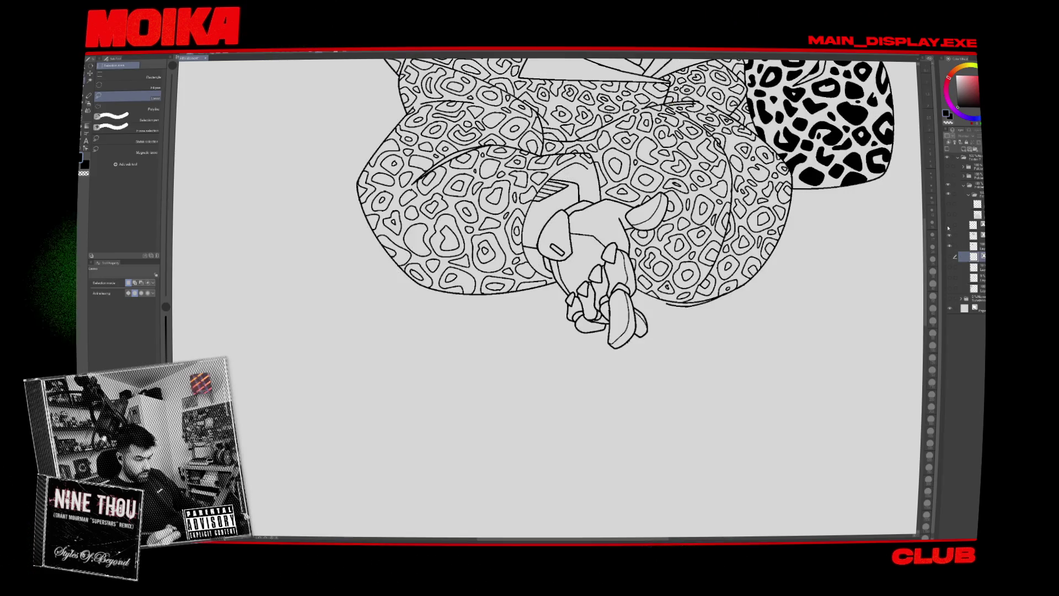
key("e")
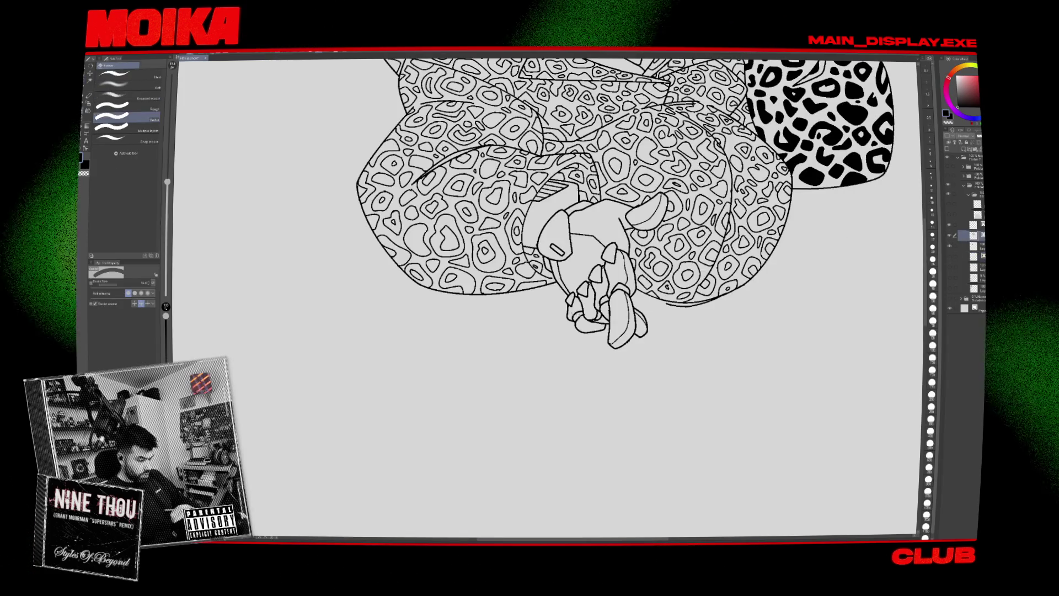
scroll(634, 310, "up", 1)
scroll(634, 309, "down", 2)
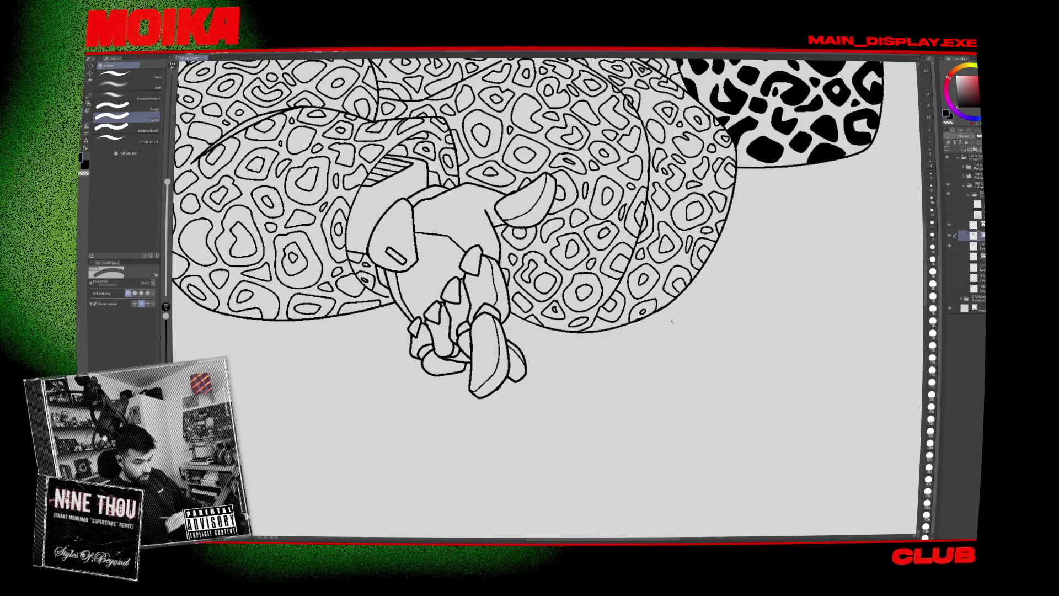
scroll(625, 347, "down", 5)
scroll(625, 347, "up", 5)
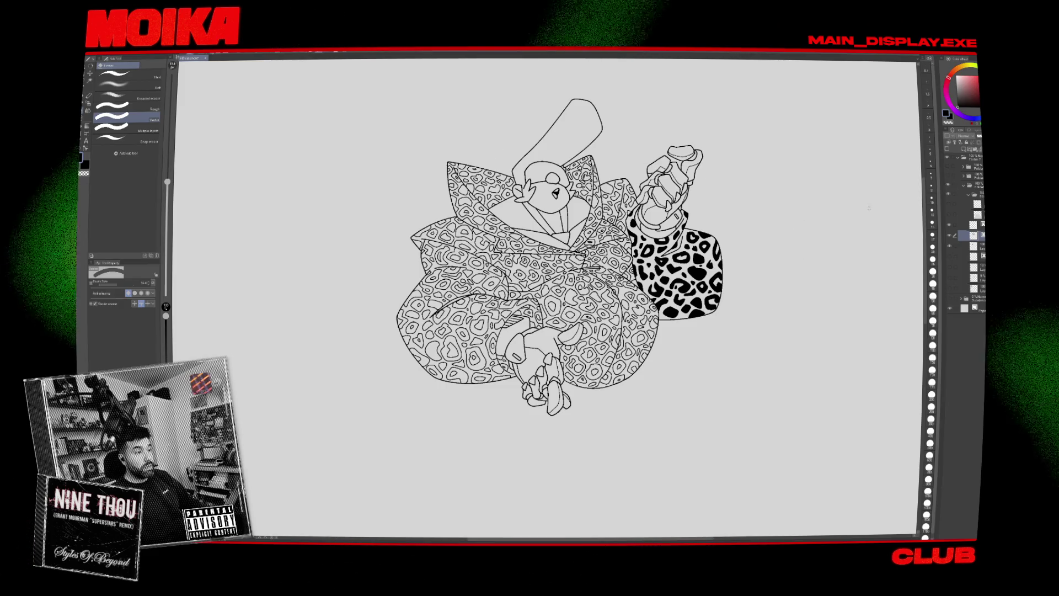
scroll(778, 226, "down", 3)
scroll(776, 225, "up", 1)
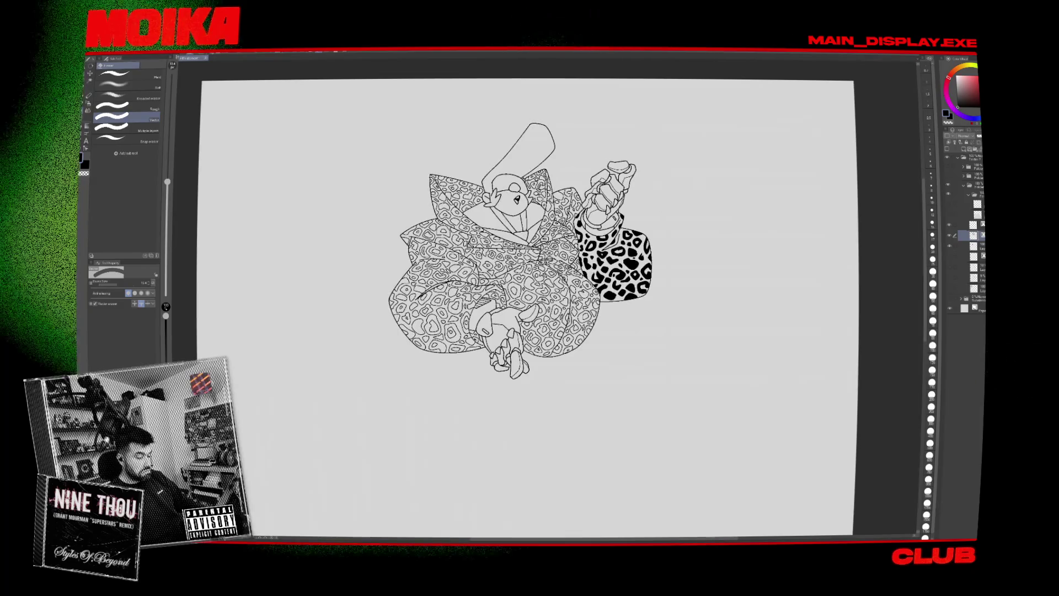
scroll(776, 225, "down", 2)
scroll(776, 224, "up", 3)
scroll(517, 224, "up", 3)
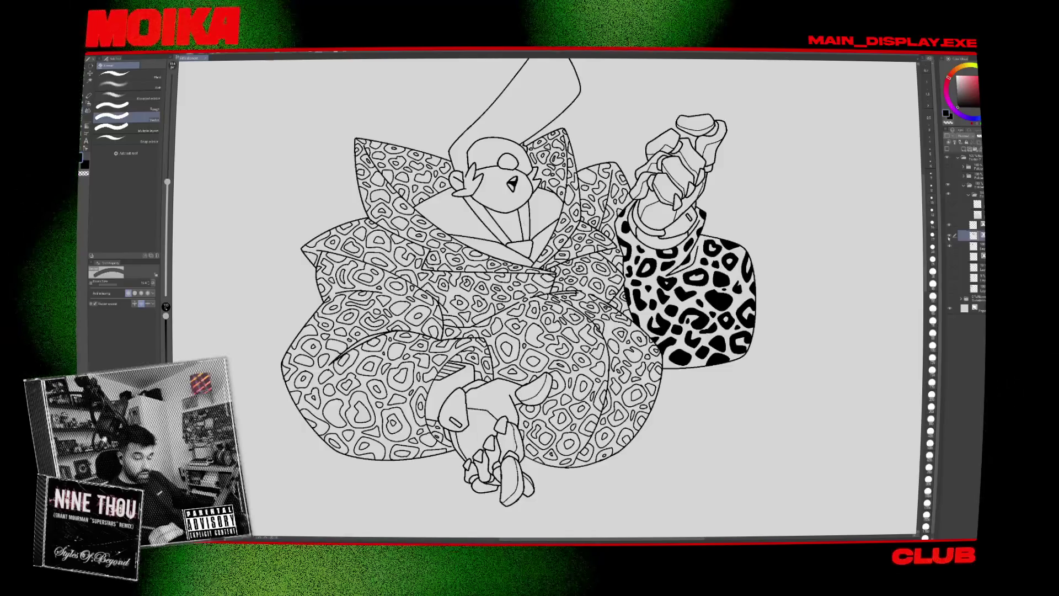
scroll(519, 241, "up", 2)
key("p")
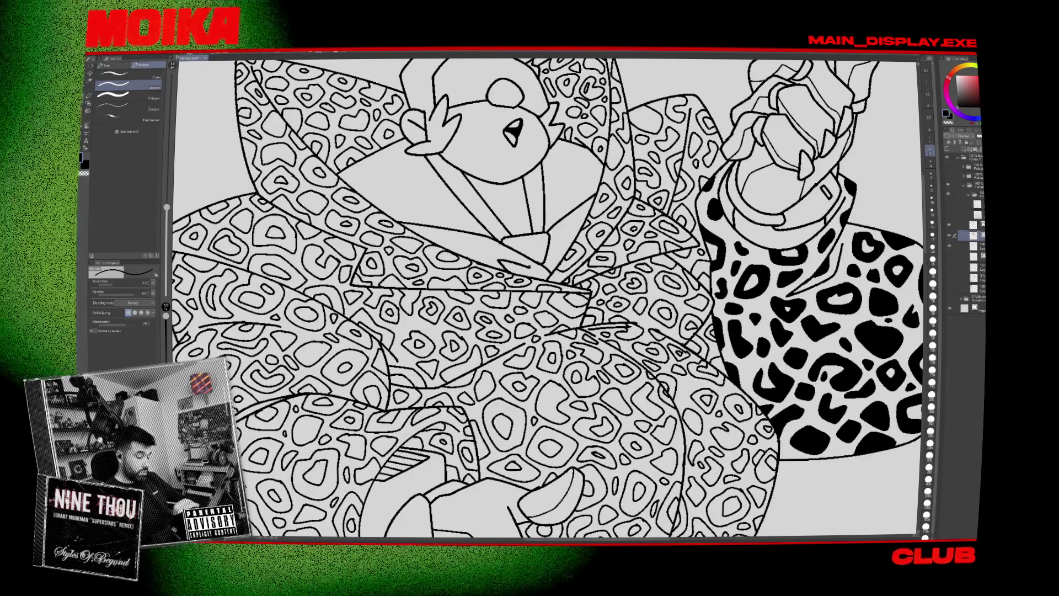
key("e")
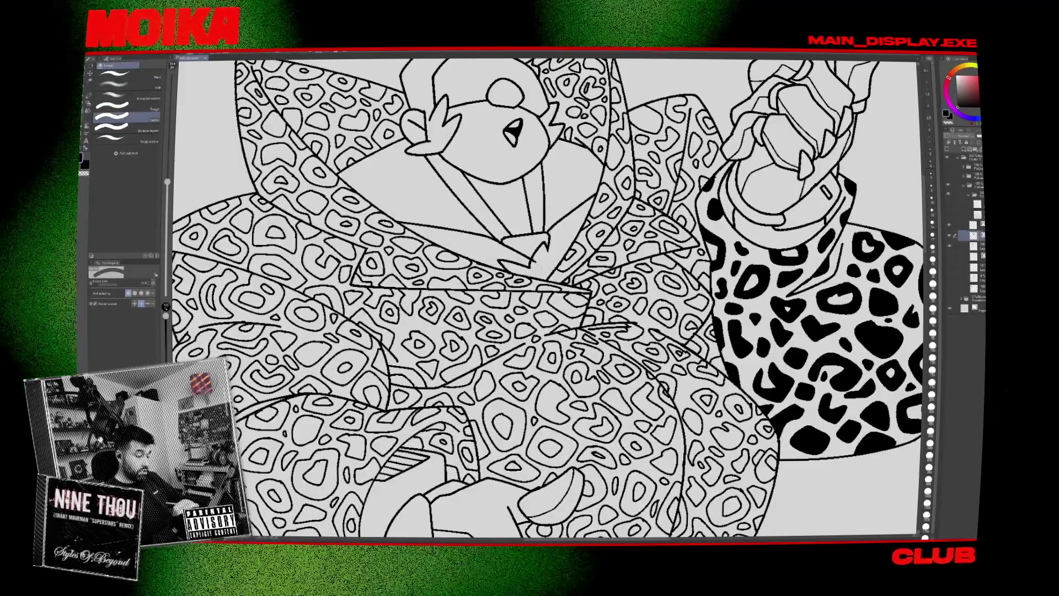
scroll(544, 259, "down", 6)
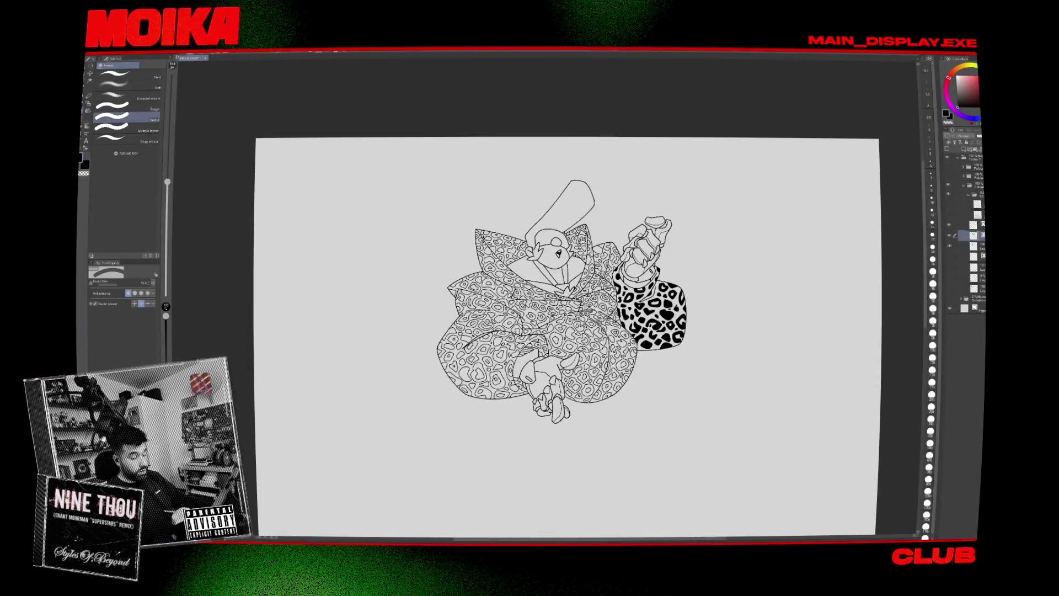
scroll(563, 268, "up", 5)
key("p")
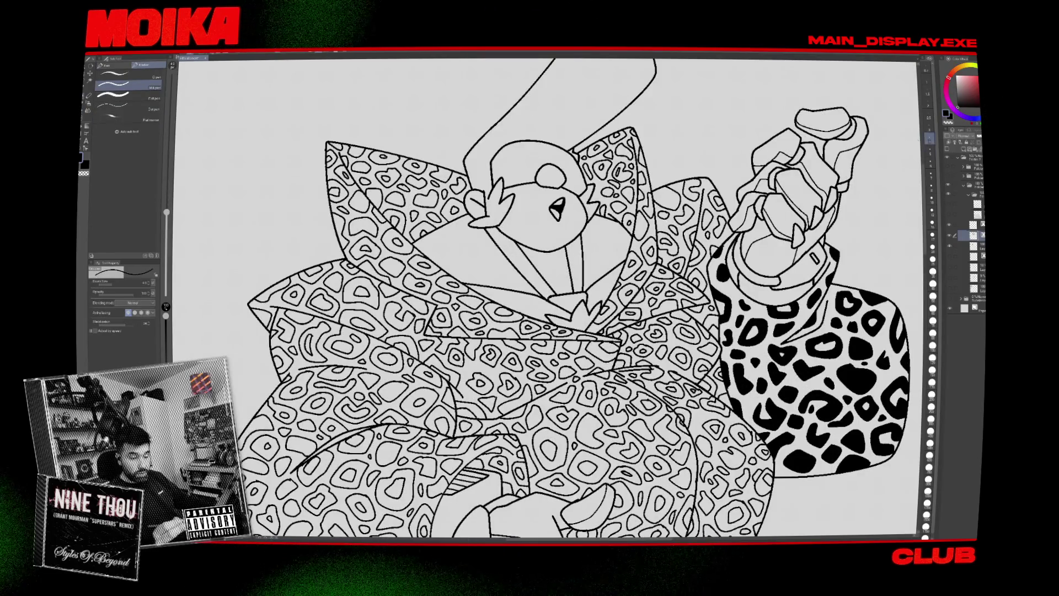
Mirror the canvas, make the pen slightly smaller, and centre the view on the face.
key("h")
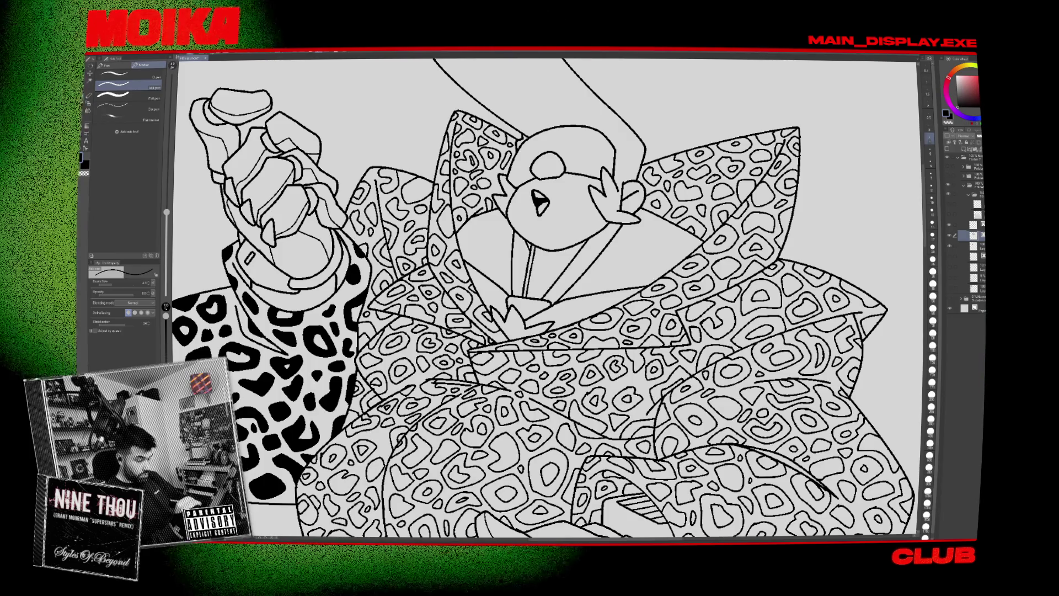
key("bracketright")
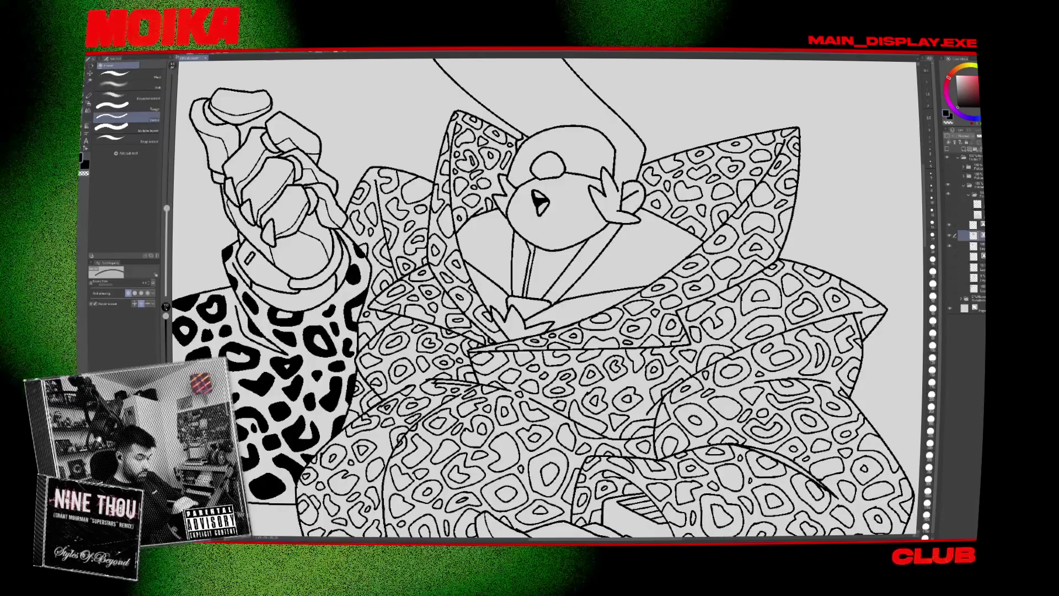
key("p")
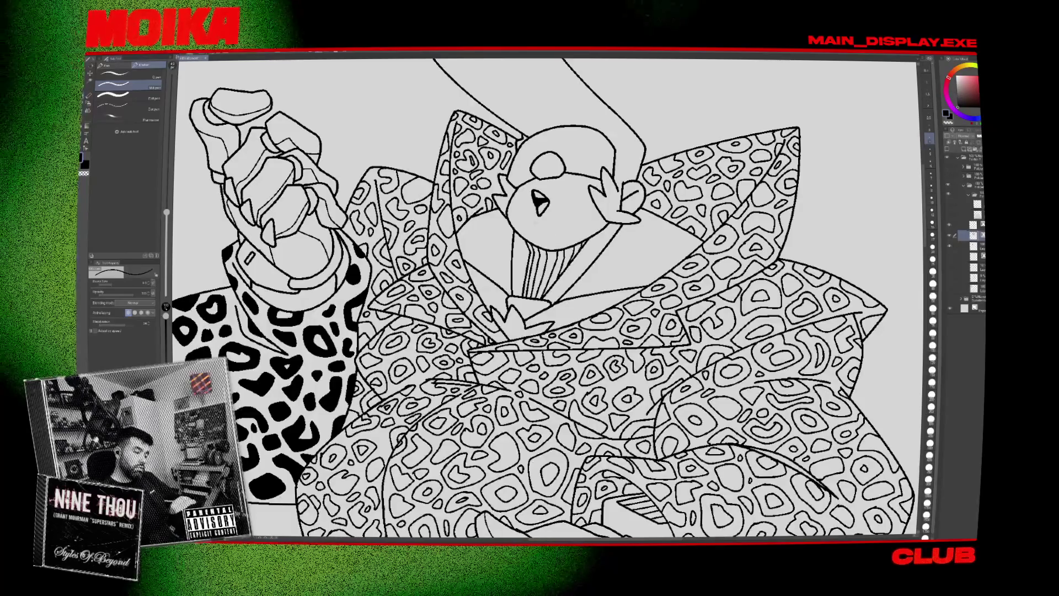
key("ctrl+0")
scroll(615, 271, "up", 5)
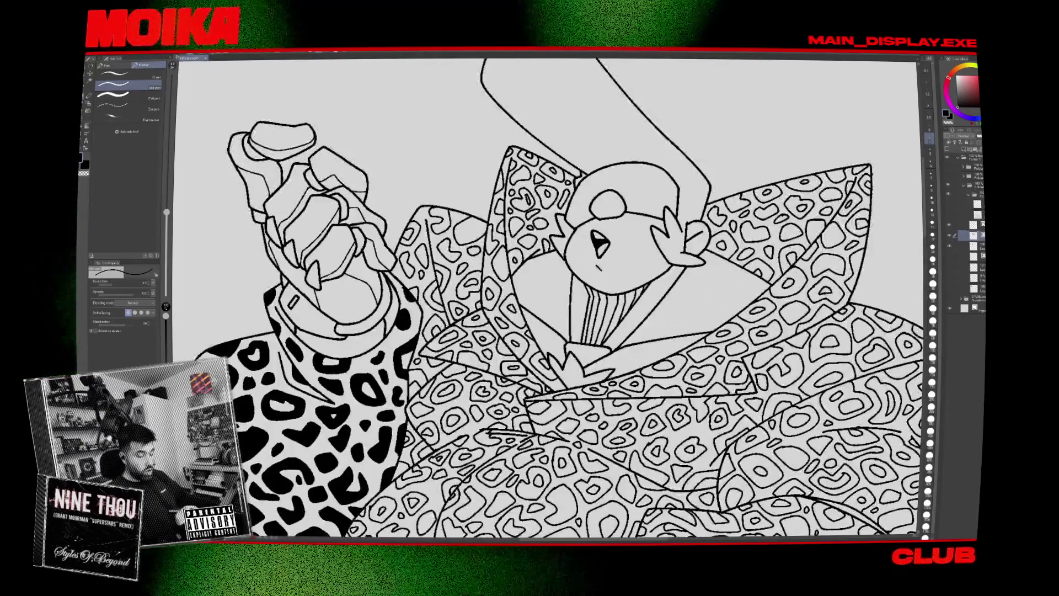
left_click_drag(615, 272, 602, 274)
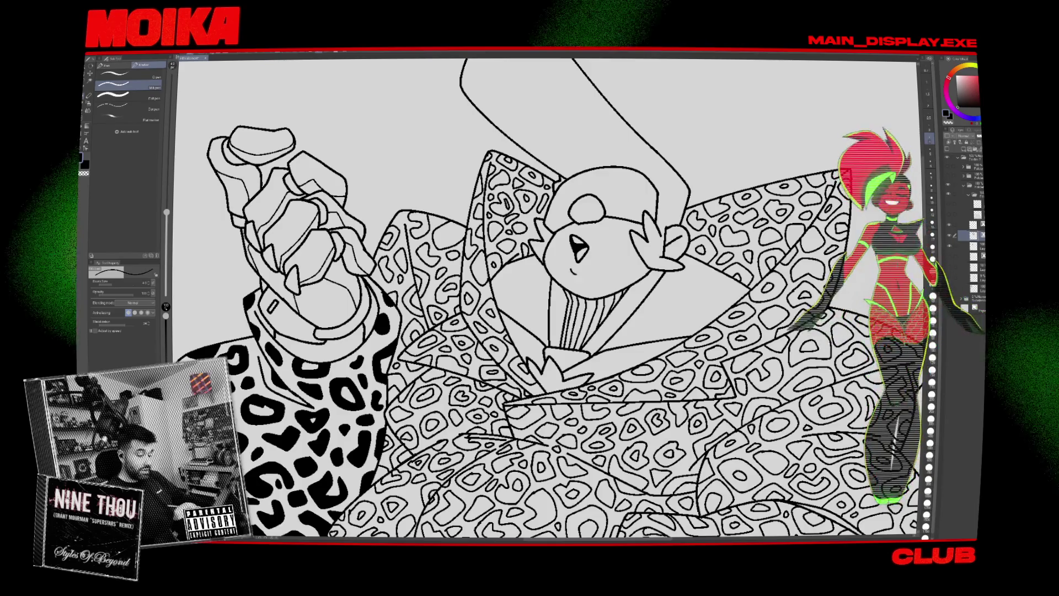
Flip the view to check the neck stripes, alternating eraser and pen and zooming in and out.
key("h")
key("h")
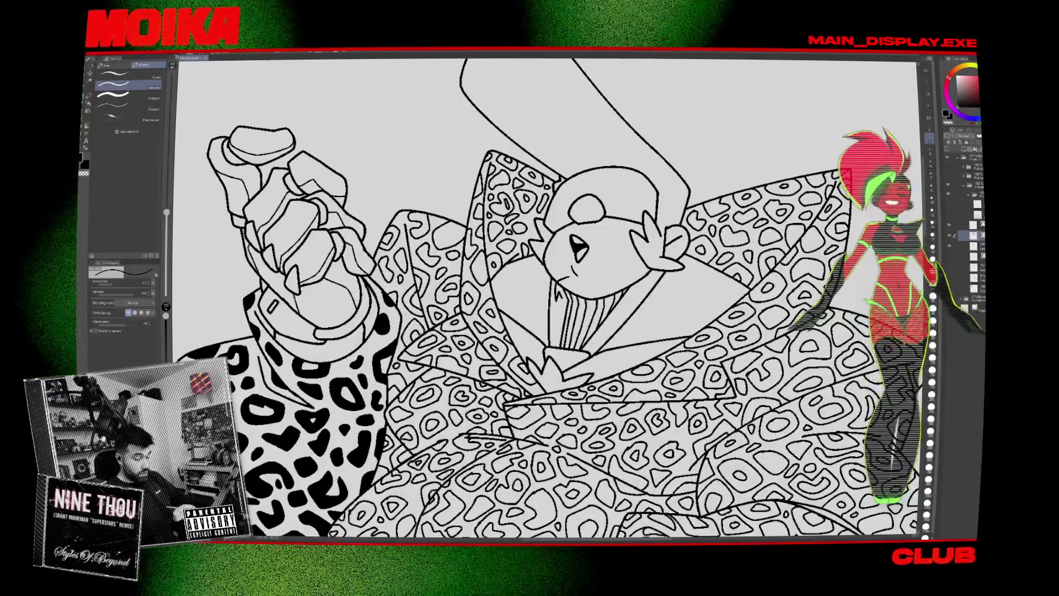
key("h")
key("e")
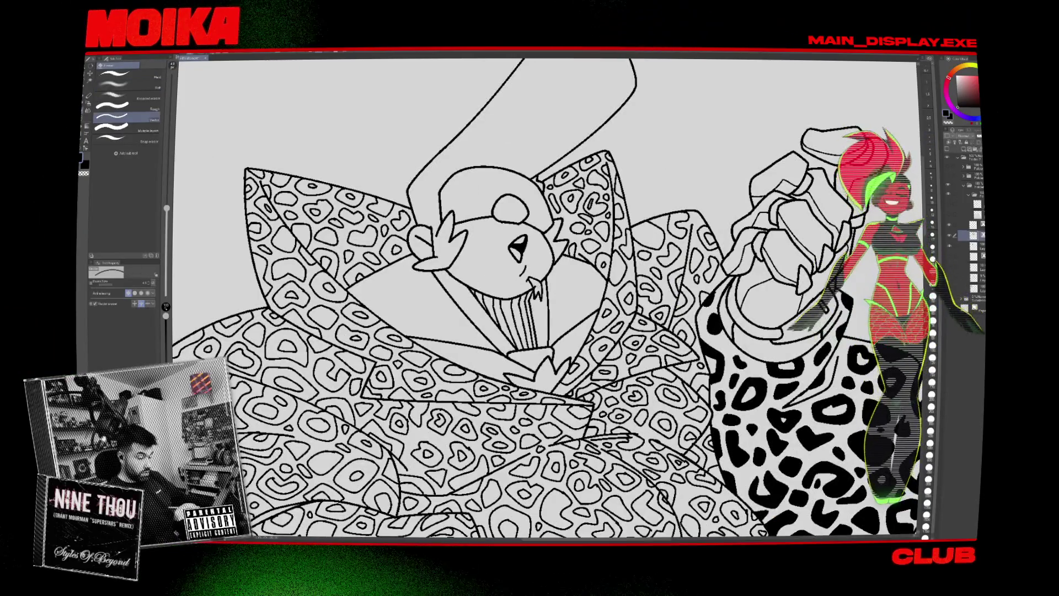
key("h")
key("p")
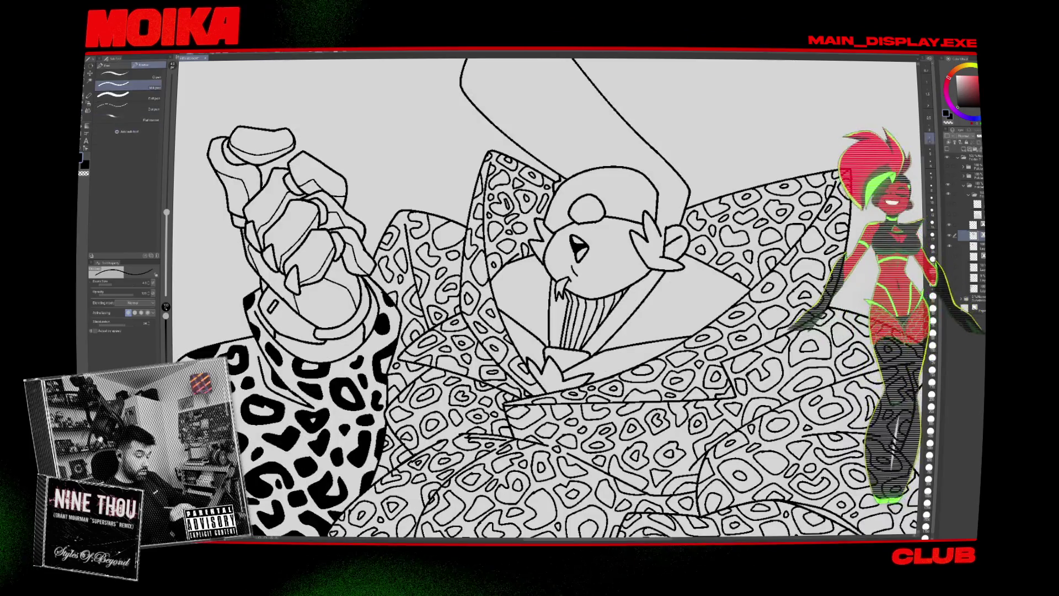
key("e")
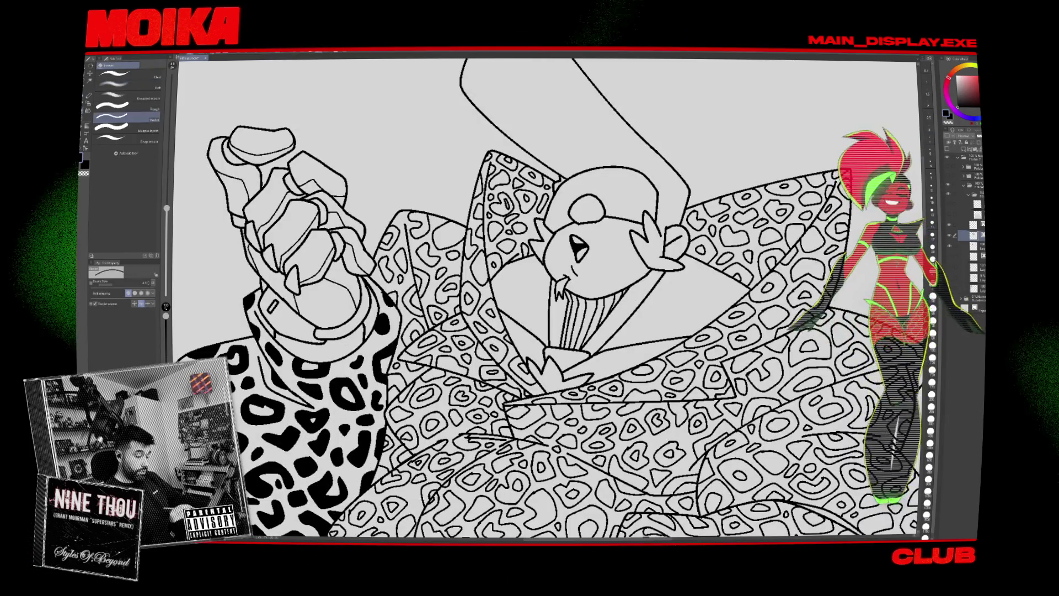
key("ctrl+minus")
key("ctrl+minus")
key("ctrl+plus")
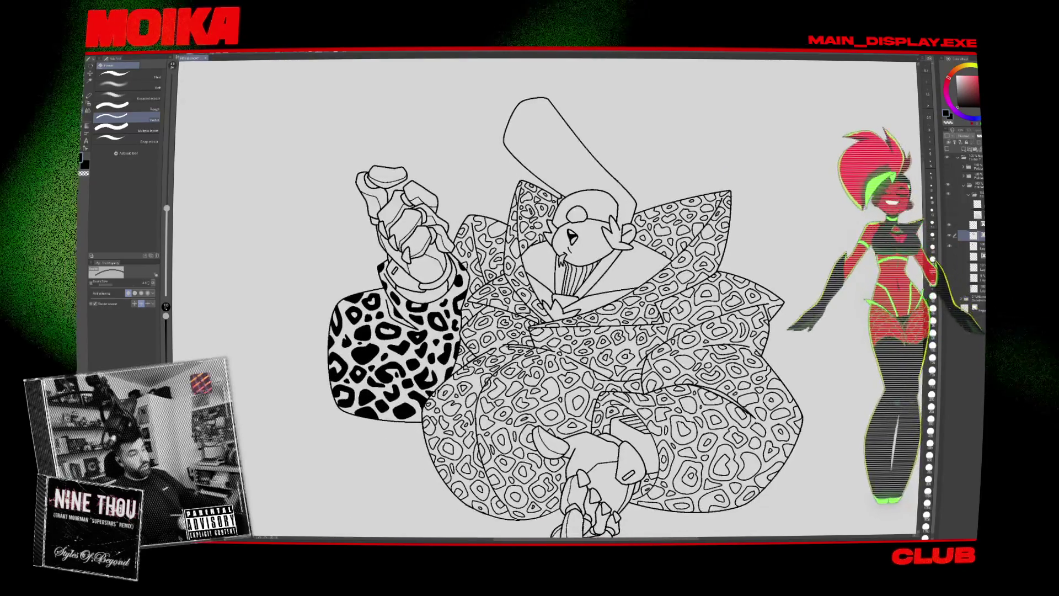
key("ctrl+minus")
key("ctrl+plus")
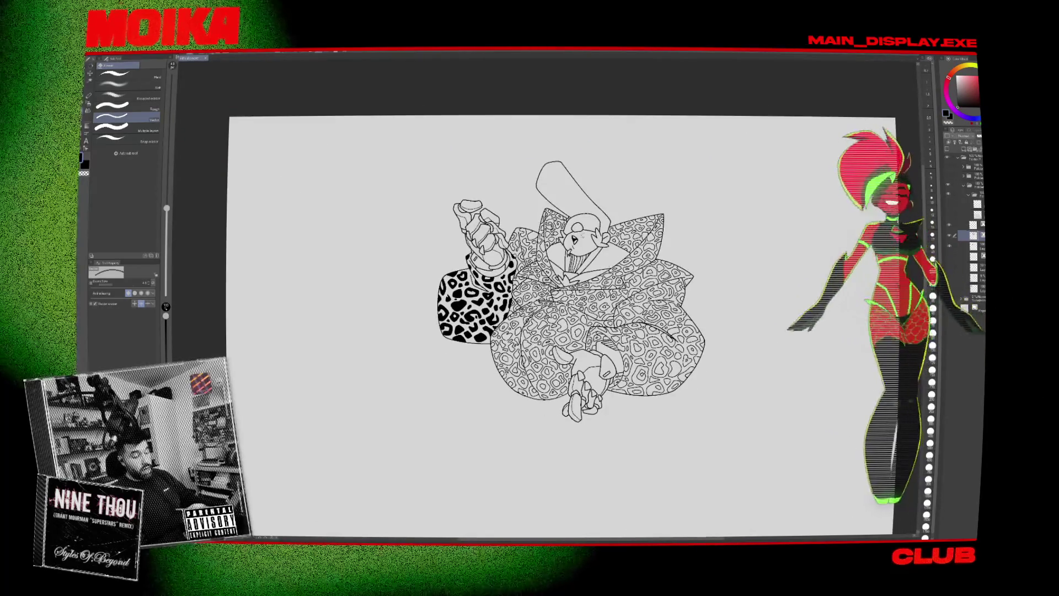
Zoom in and mirror the canvas to check the character's proportions, then restore the view.
key("ctrl+plus")
key("p")
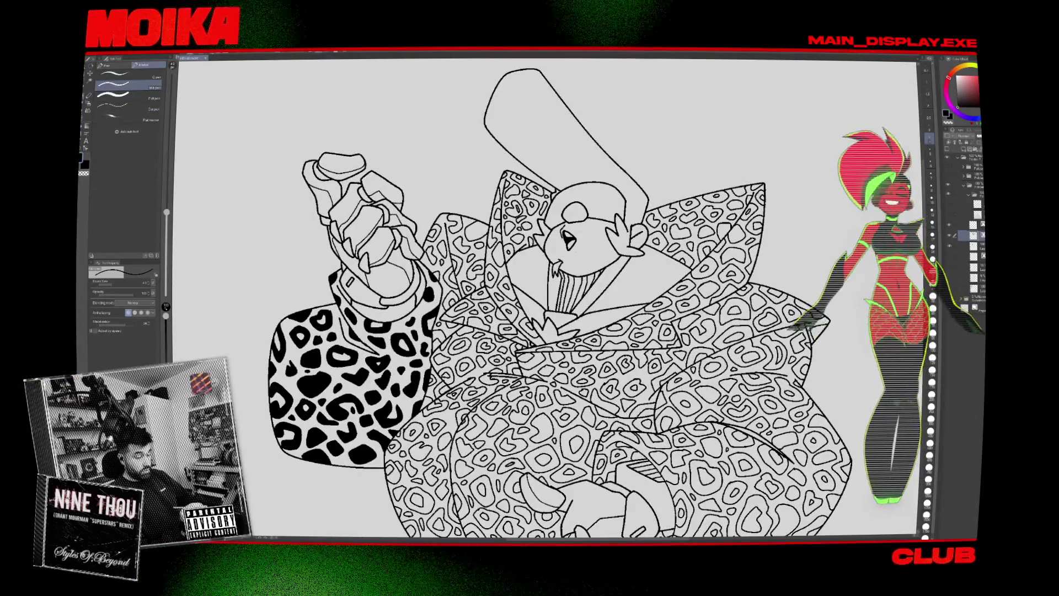
key("h")
key("h")
key("ctrl+minus")
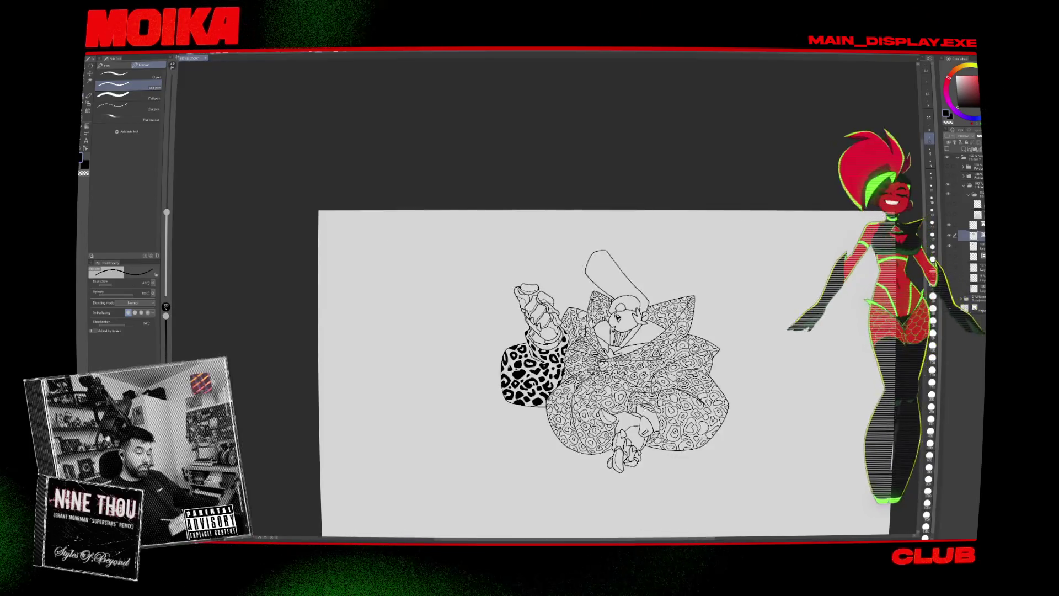
key("ctrl+plus")
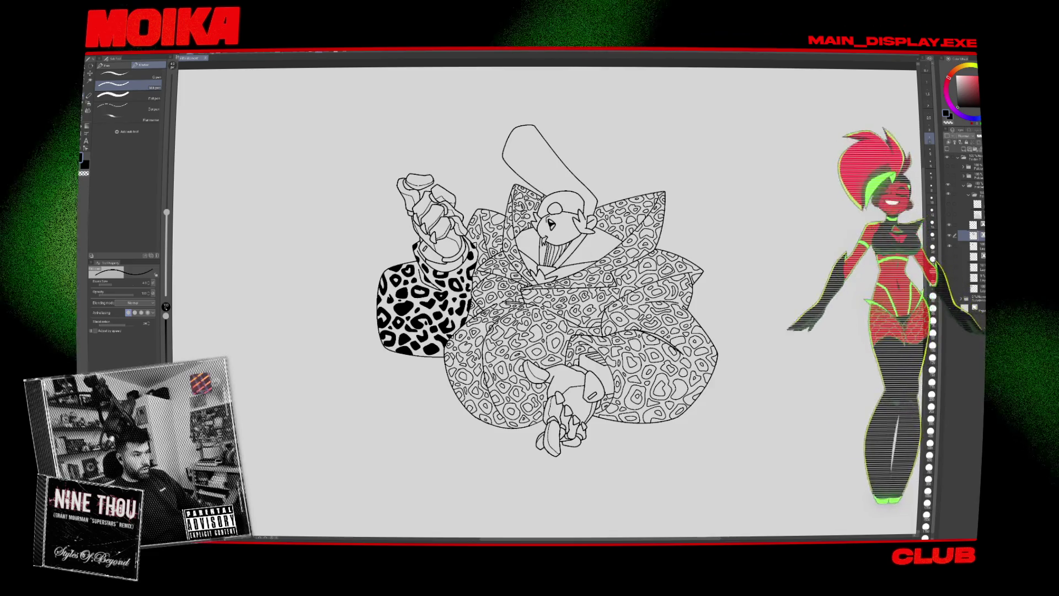
key("ctrl+minus")
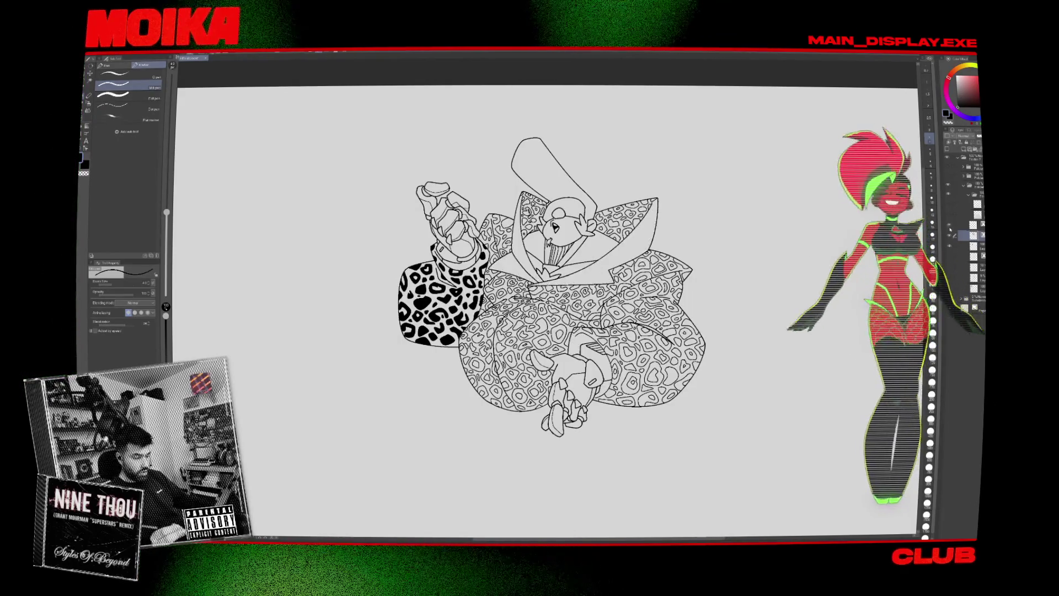
Hide the solid black leopard spot layer and select the enclose-area Fill tool.
left_click(974, 245)
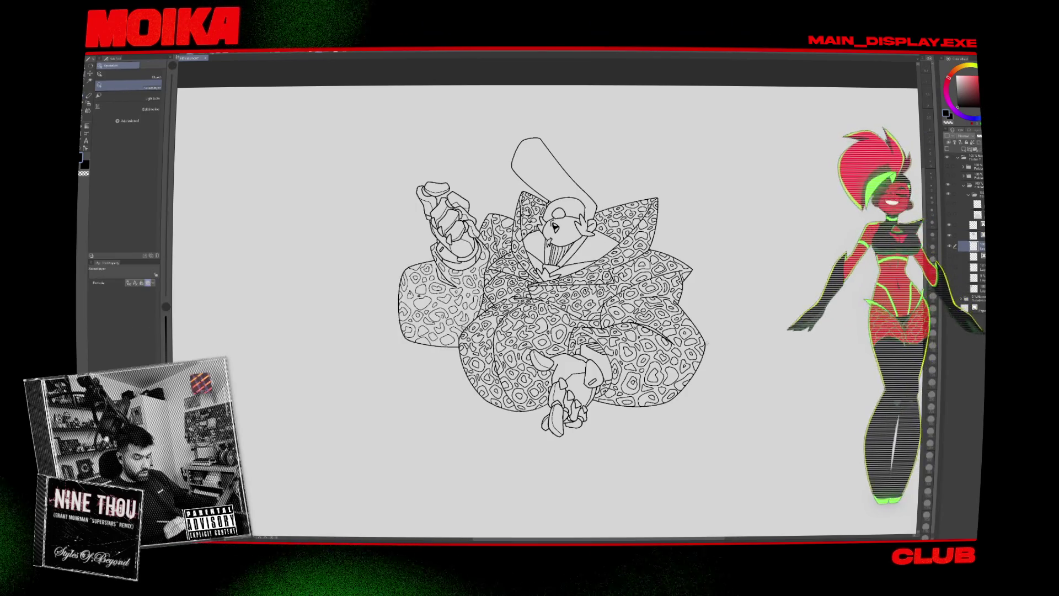
key("g")
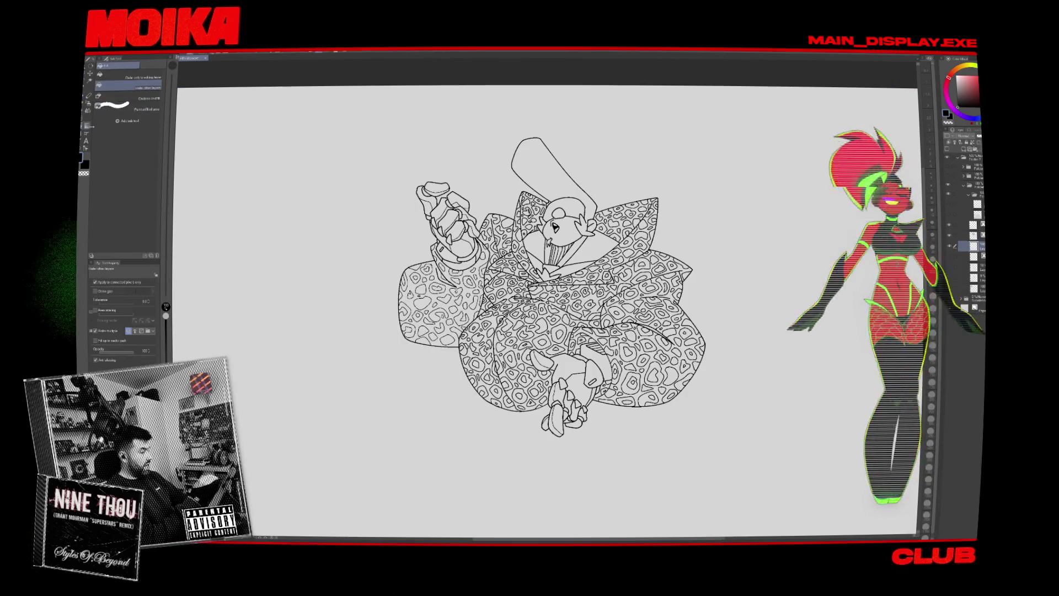
left_click(157, 96)
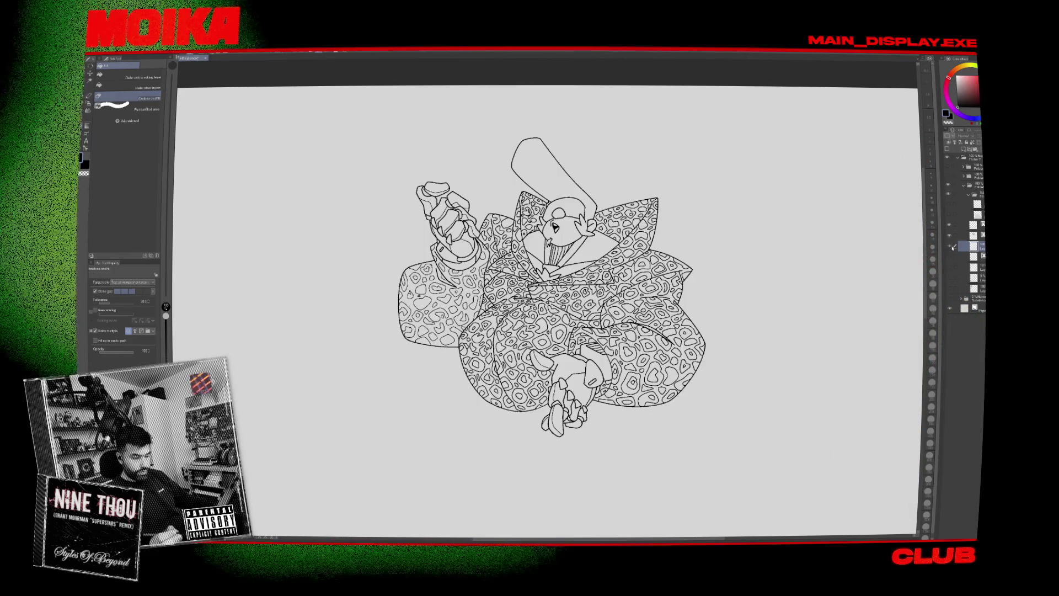
Enclose the whole figure to give it a flat dark coat grey fill.
mouse_move(427, 185)
left_mouse_down()
mouse_move(712, 389)
mouse_move(679, 177)
left_mouse_up()
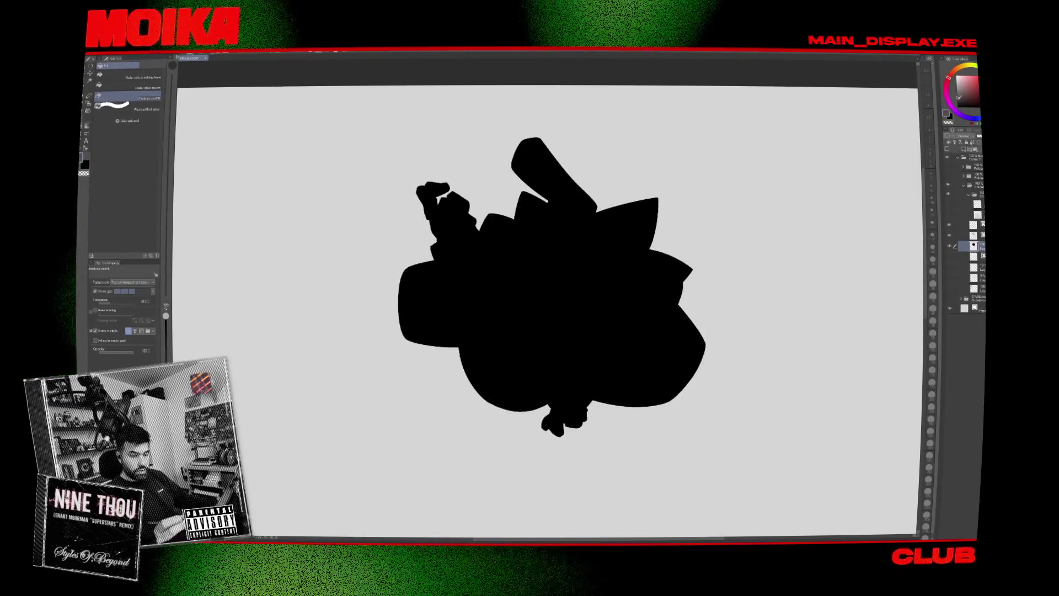
left_click_drag(712, 436, 801, 287)
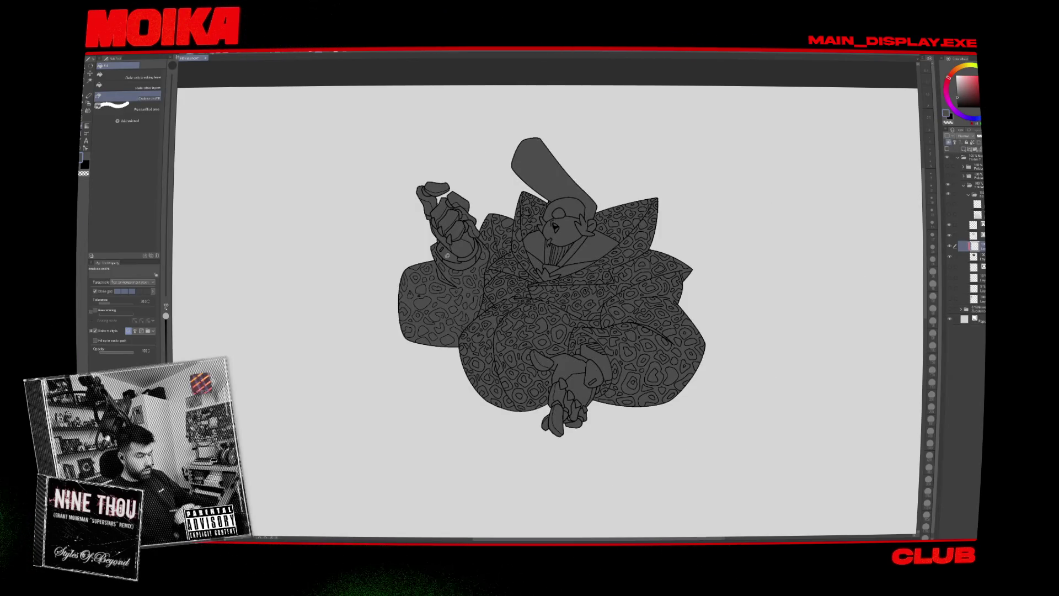
left_click(89, 109)
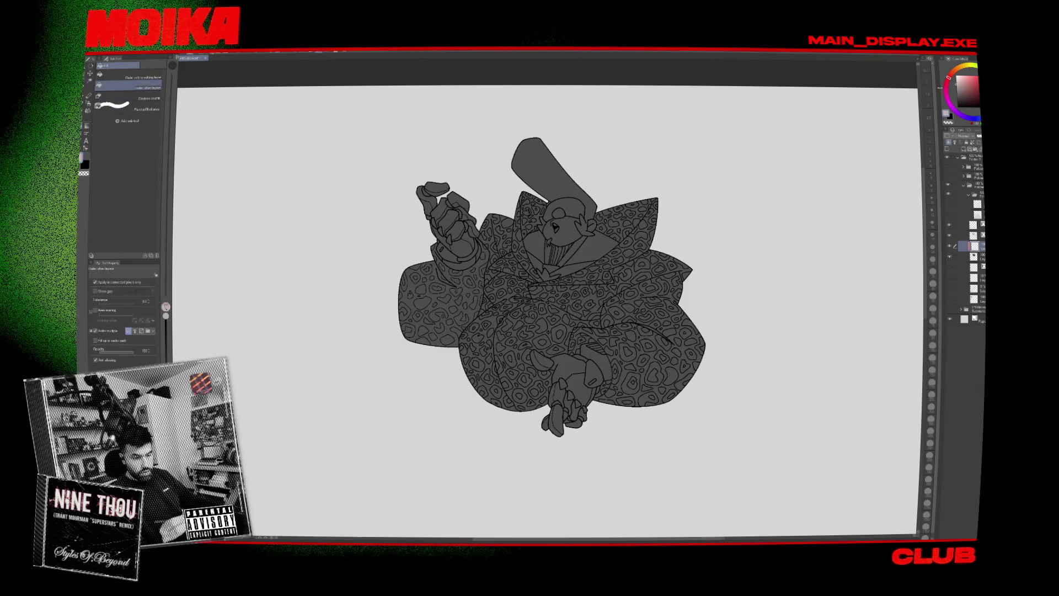
Fill the raised hand's fingers, top knuckle and the hat light grey.
left_click(447, 221)
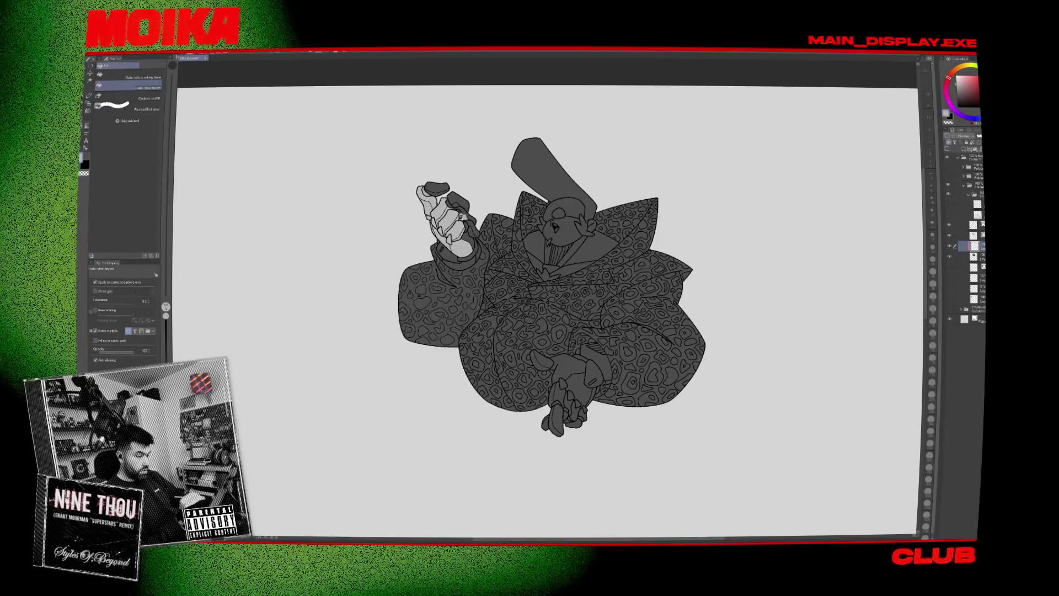
left_click(459, 212)
left_click(467, 222)
left_click(434, 189)
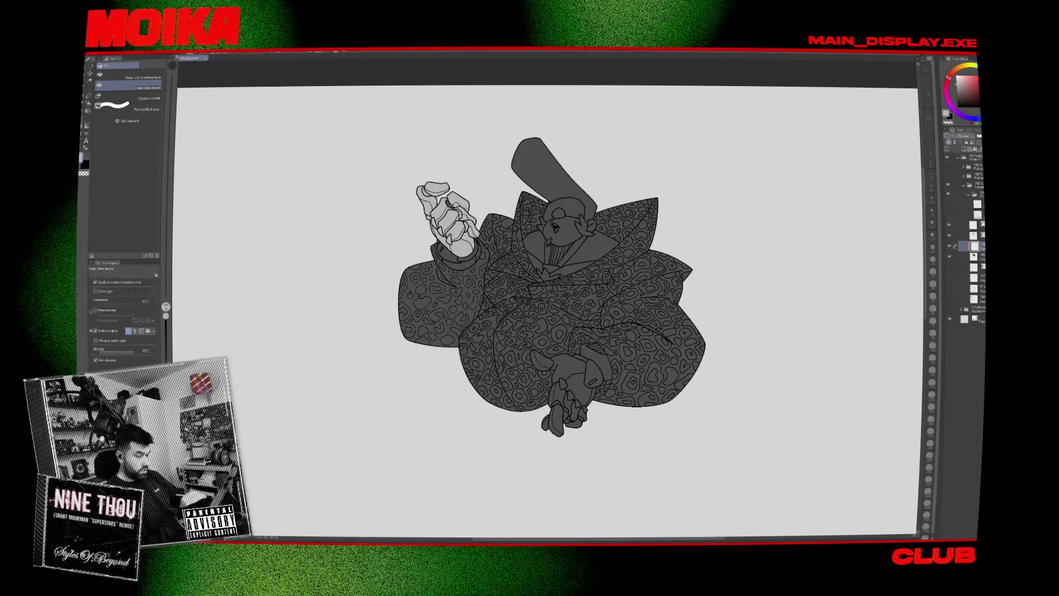
left_click(538, 165)
Fill the skull face light grey.
left_click(566, 205)
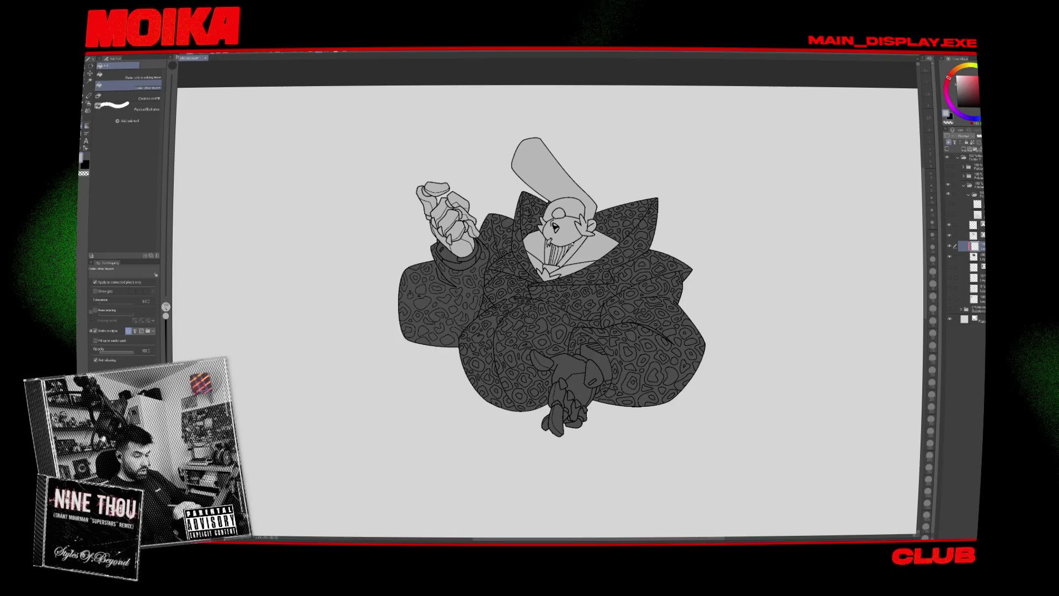
scroll(572, 239, "up", 3)
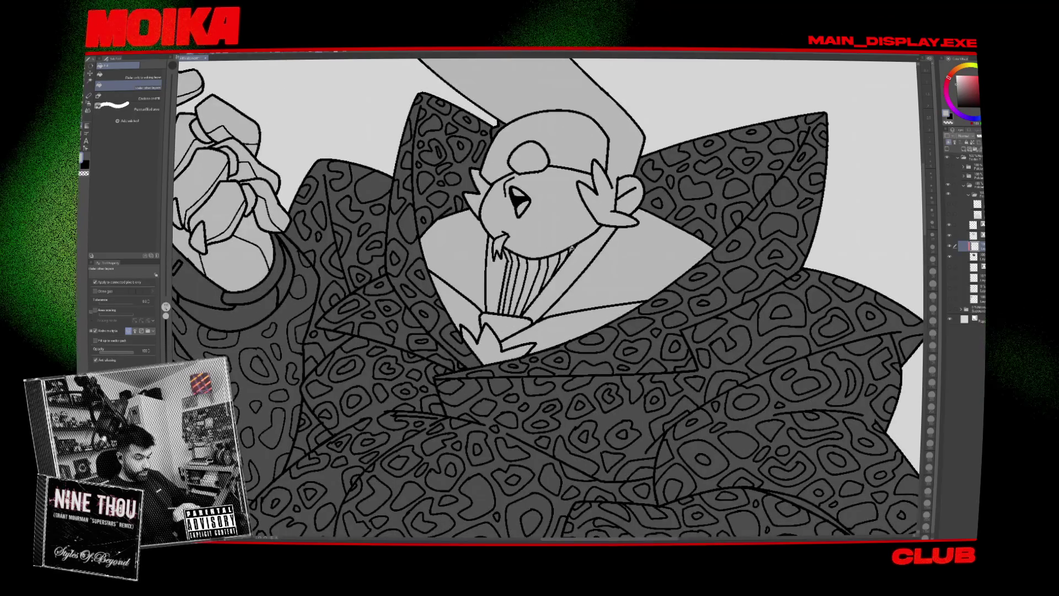
scroll(572, 248, "down", 3)
scroll(579, 320, "up", 2)
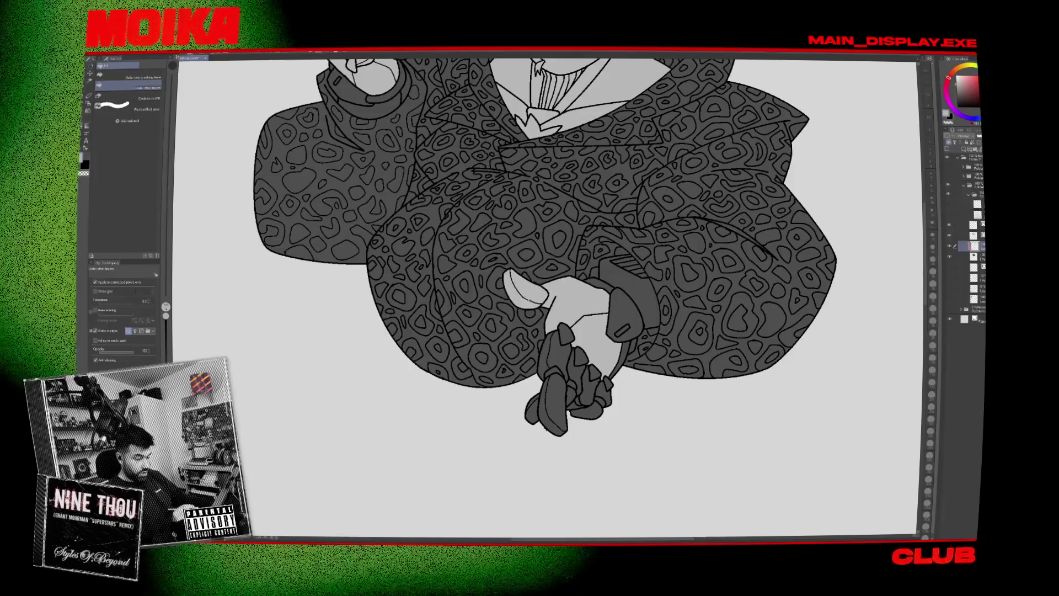
Fill every finger of the clasped hand light grey.
left_click(554, 397)
left_click(546, 353)
left_click(534, 411)
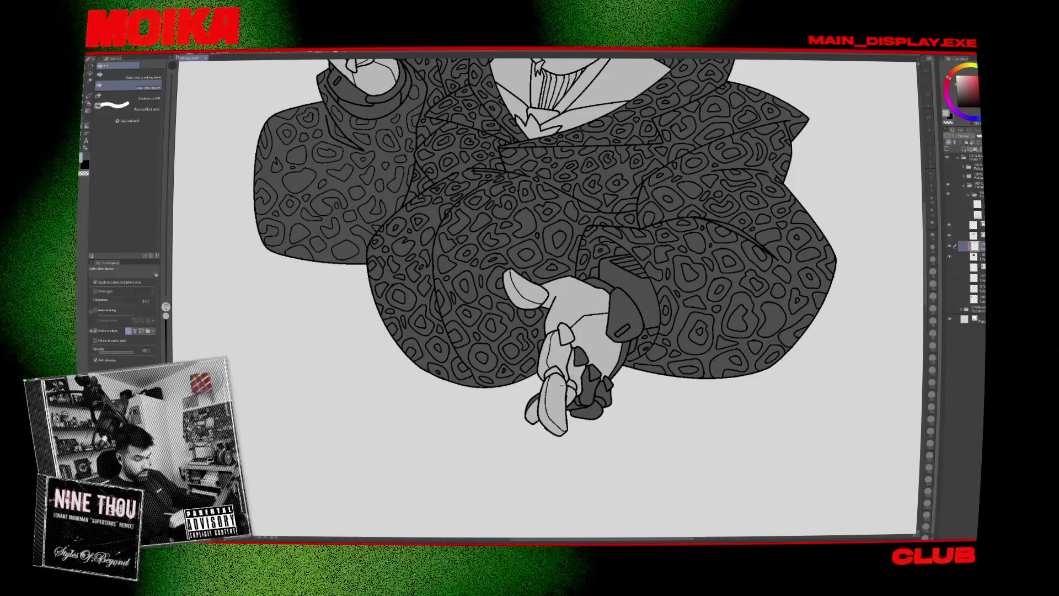
left_click(580, 358)
left_click(593, 376)
left_click(586, 409)
left_click(607, 386)
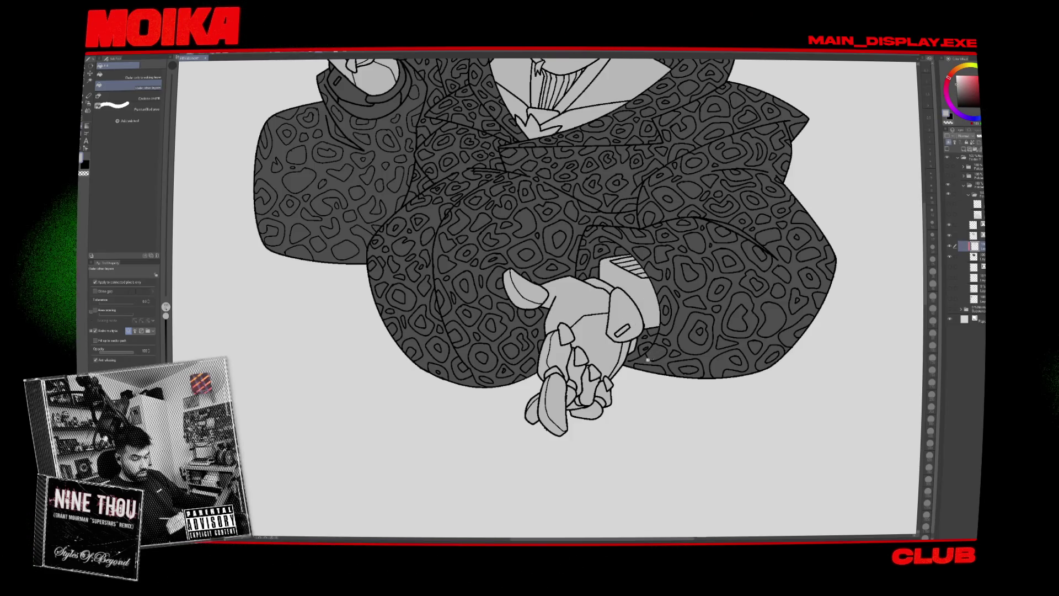
Add a new layer for the coat tone with Ctrl+Shift+N.
scroll(651, 357, "down", 5)
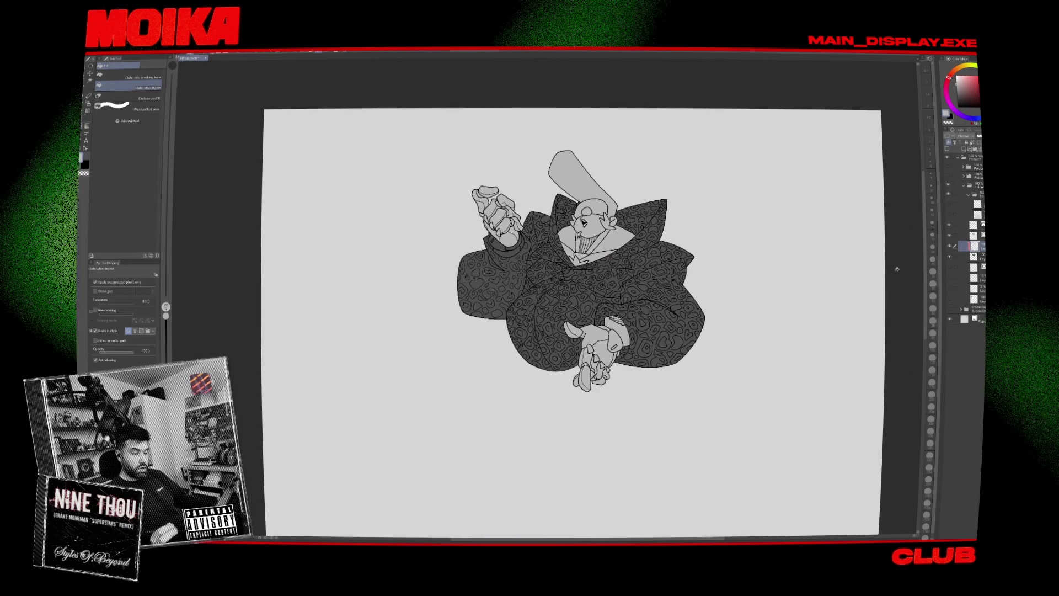
key("ctrl+shift+n")
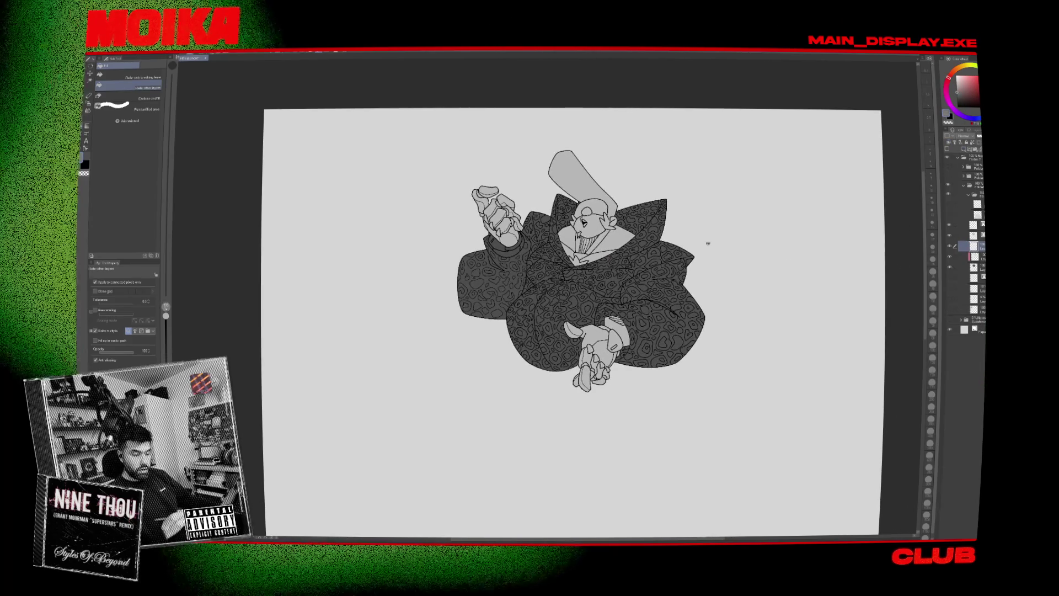
scroll(640, 279, "up", 3)
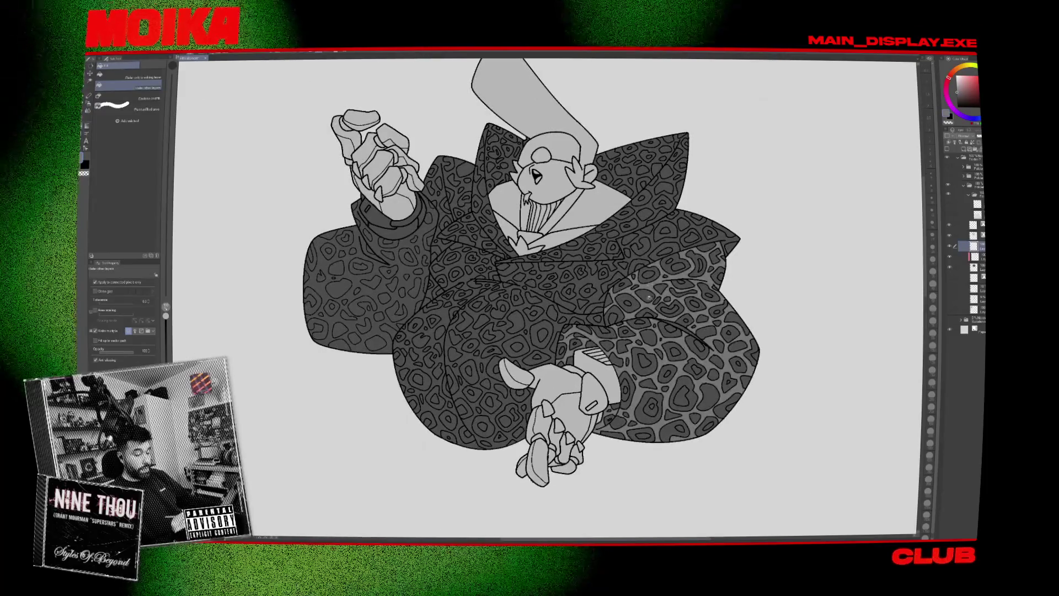
Fill the coat's lower body, left sleeve and collar with a lighter mid grey.
left_click(419, 271)
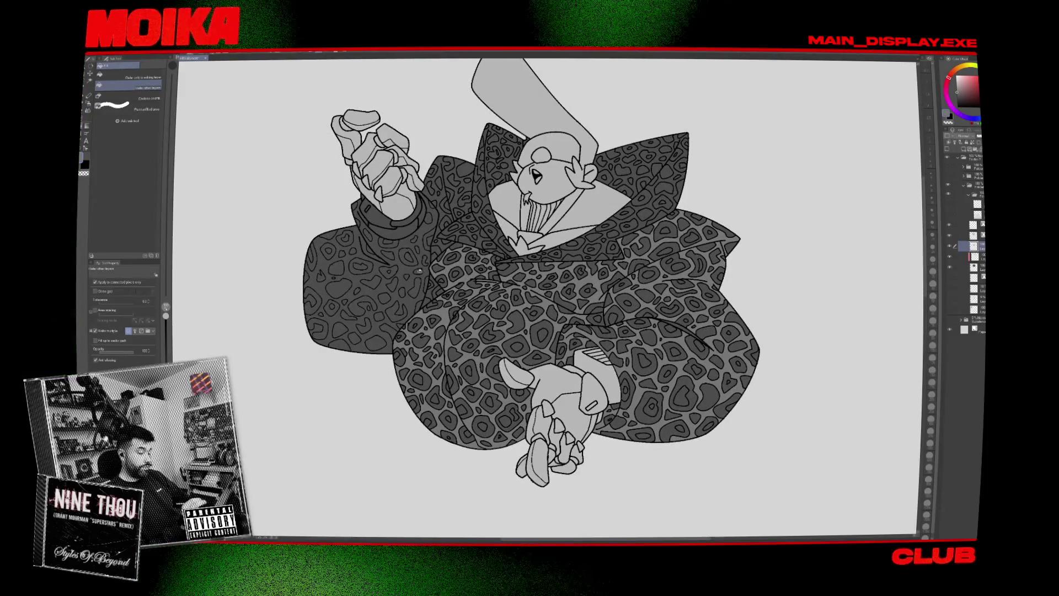
left_click(418, 271)
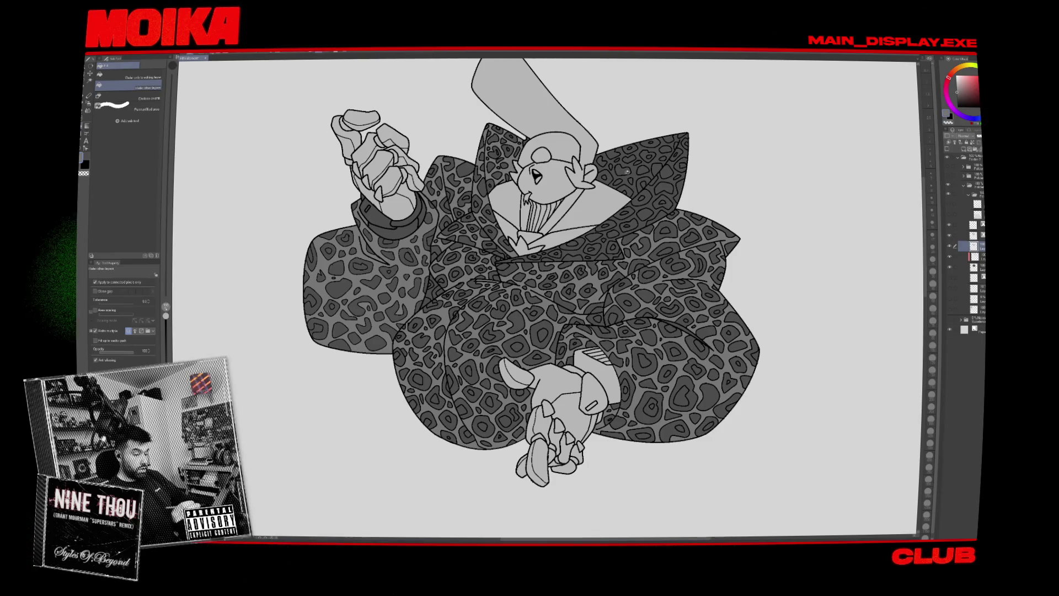
left_click(628, 172)
scroll(602, 286, "down", 3)
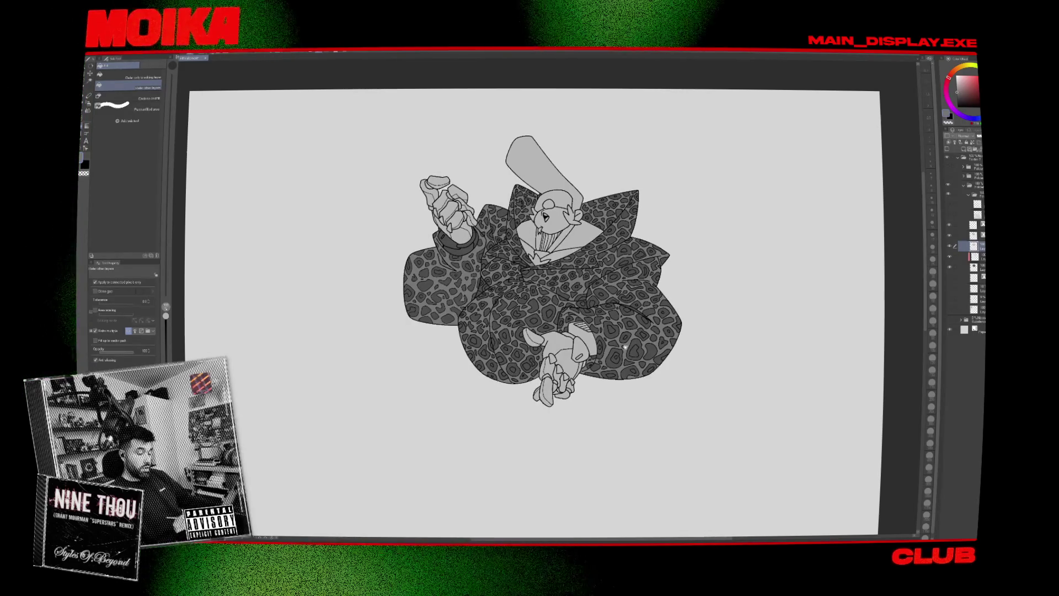
scroll(482, 282, "up", 3)
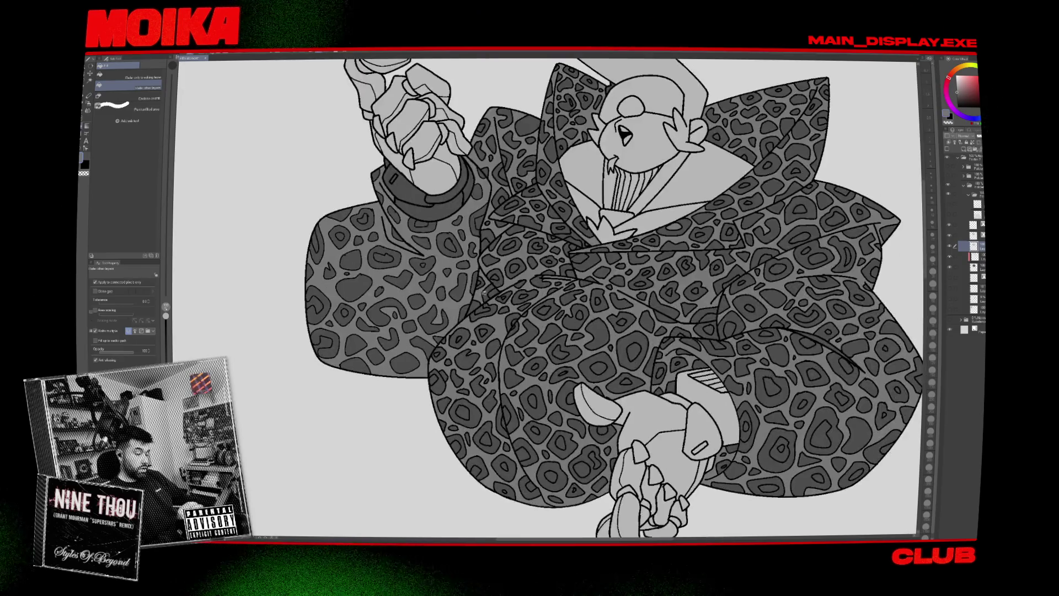
scroll(481, 282, "down", 5)
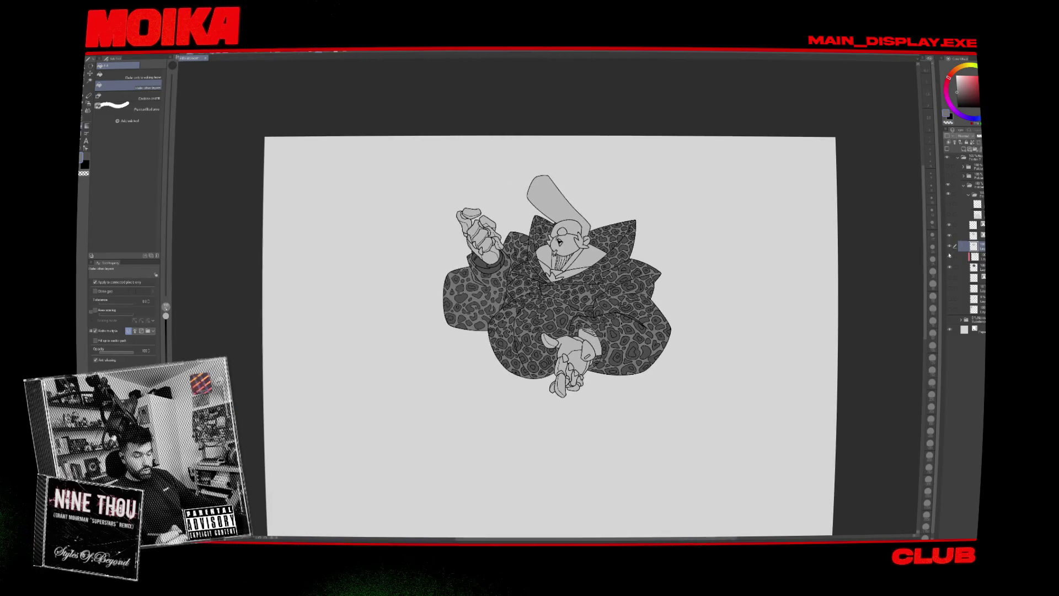
Toggle the new coat tone layer's visibility to compare, leaving it shown.
left_click(950, 246)
left_click(950, 246)
left_click(950, 256)
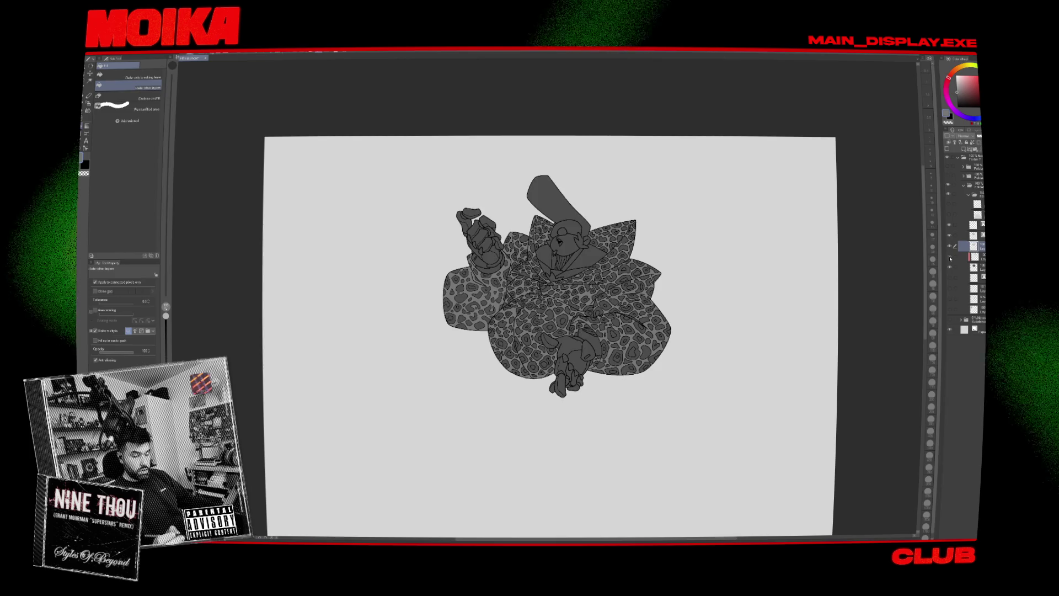
left_click(949, 257)
left_click(951, 249)
left_click(950, 248)
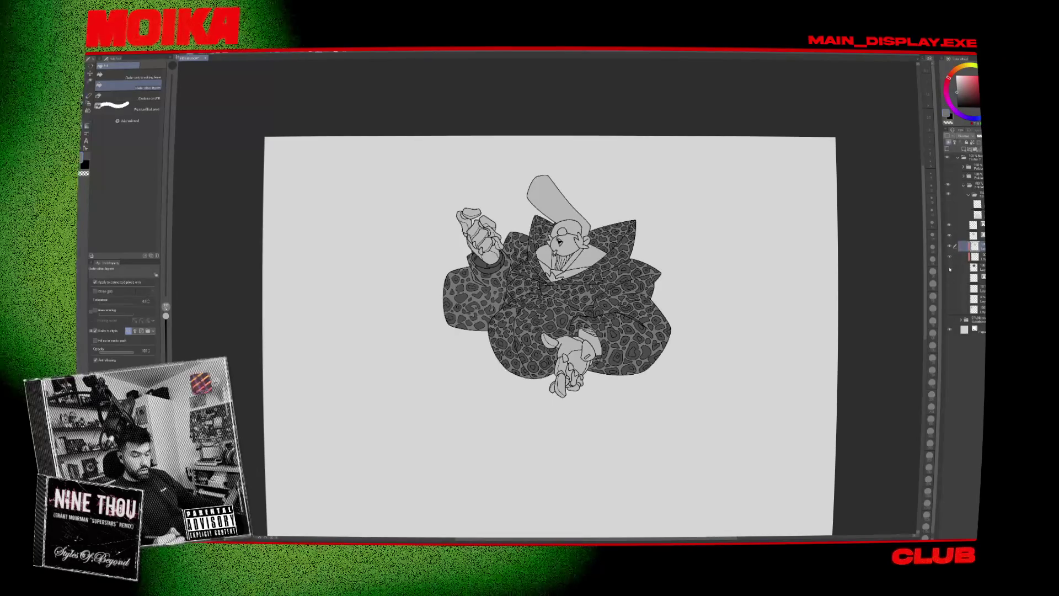
Make the layer beneath the active one to continue filling.
left_click(966, 268)
scroll(600, 291, "up", 2)
scroll(600, 291, "up", 2)
key("ctrl+0")
left_click(159, 97)
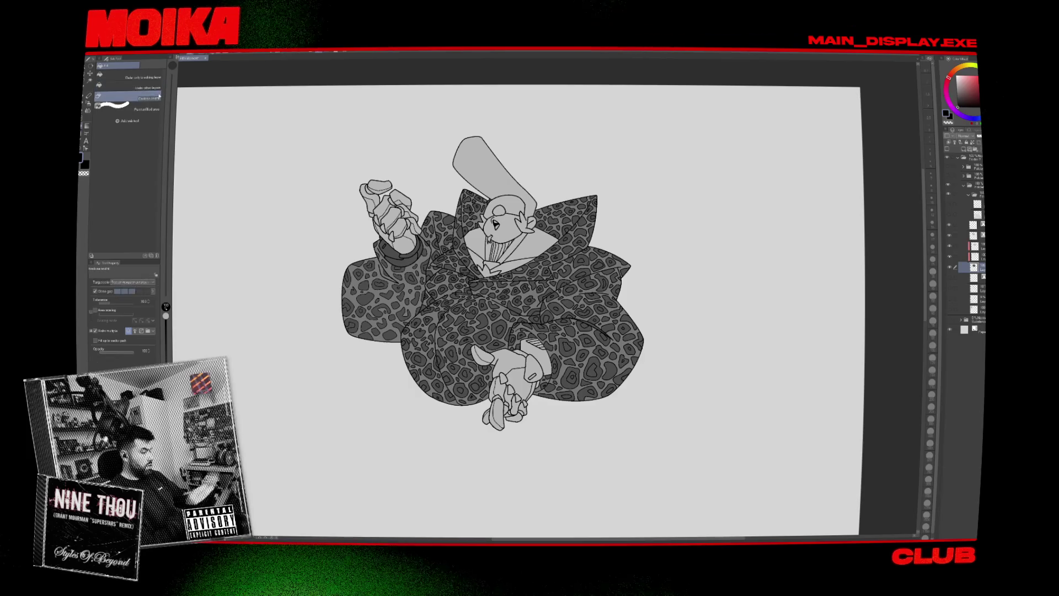
left_click_drag(340, 203, 334, 209)
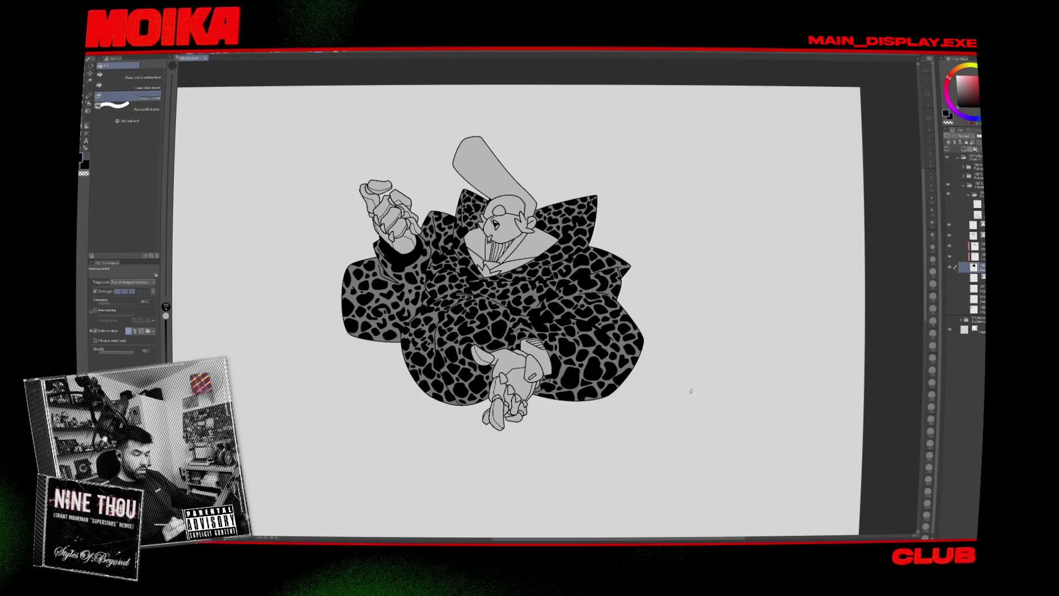
scroll(664, 371, "up", 2)
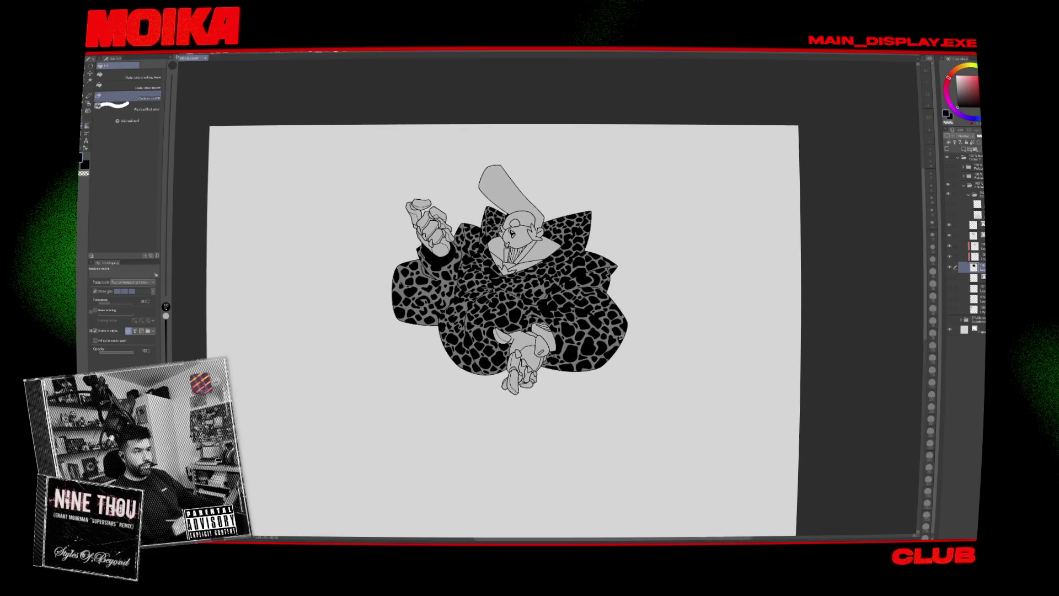
key("ctrl+z")
left_click_drag(624, 324, 692, 311)
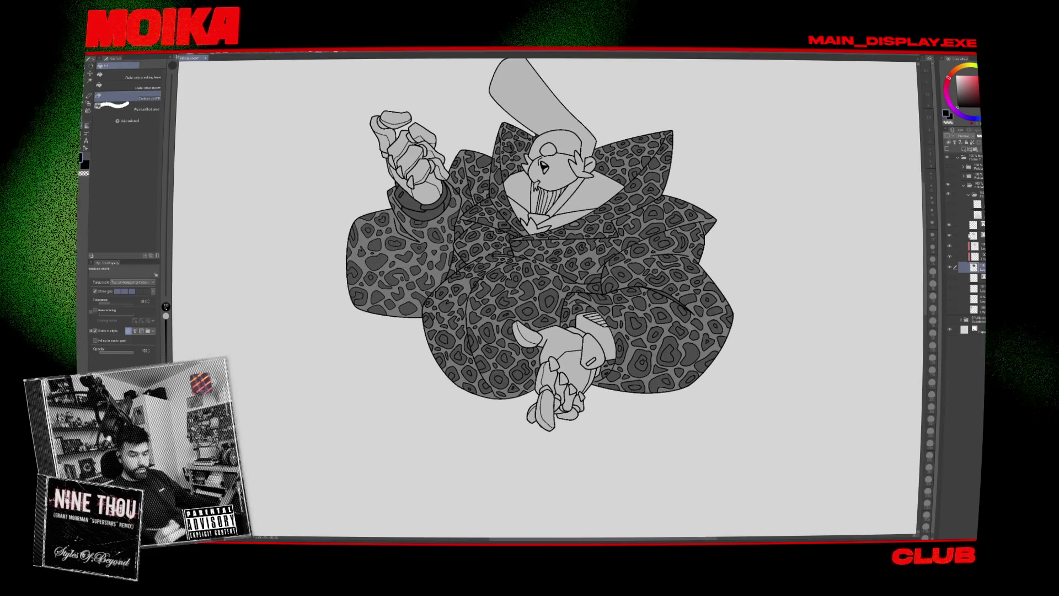
left_click(646, 334, "ctrl")
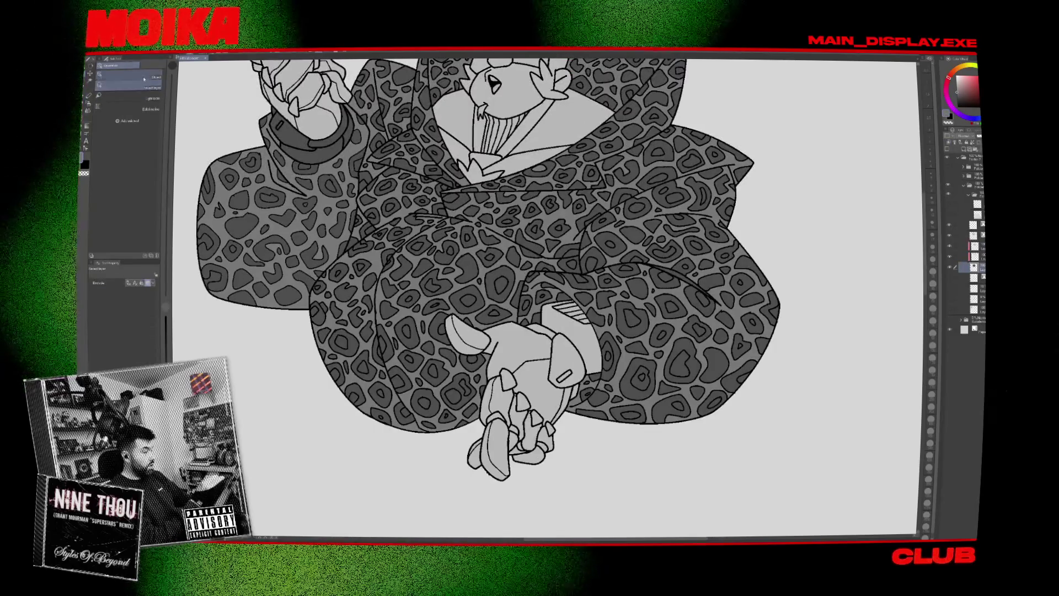
key("g")
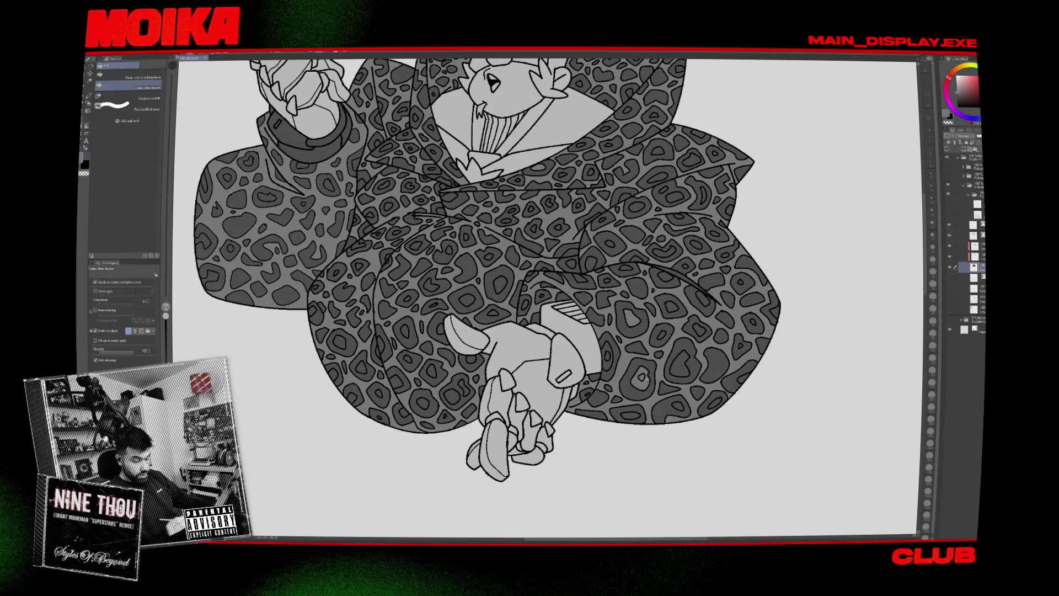
scroll(663, 383, "up", 2)
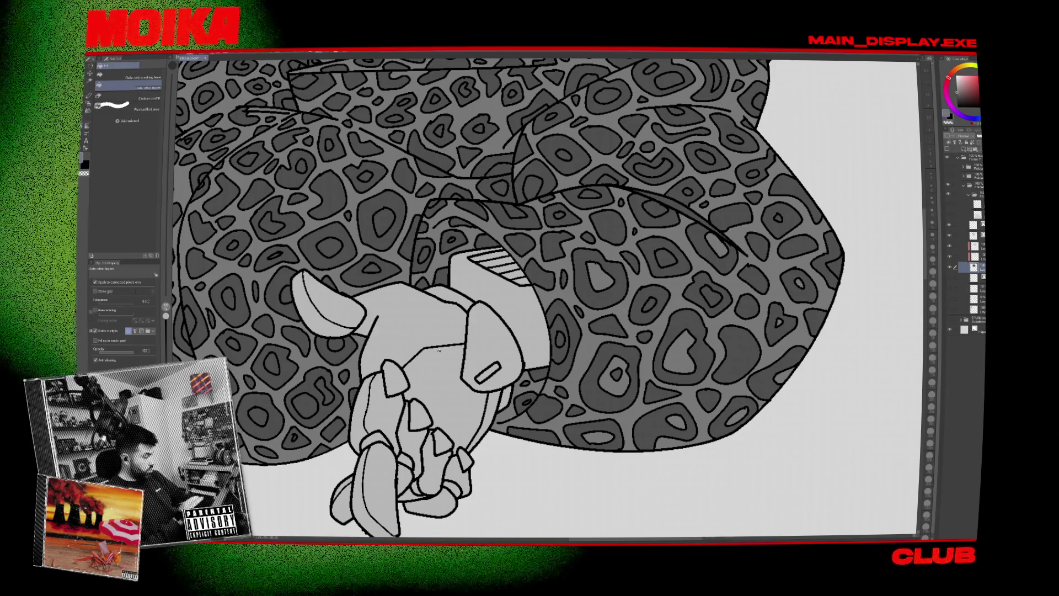
left_click(95, 360)
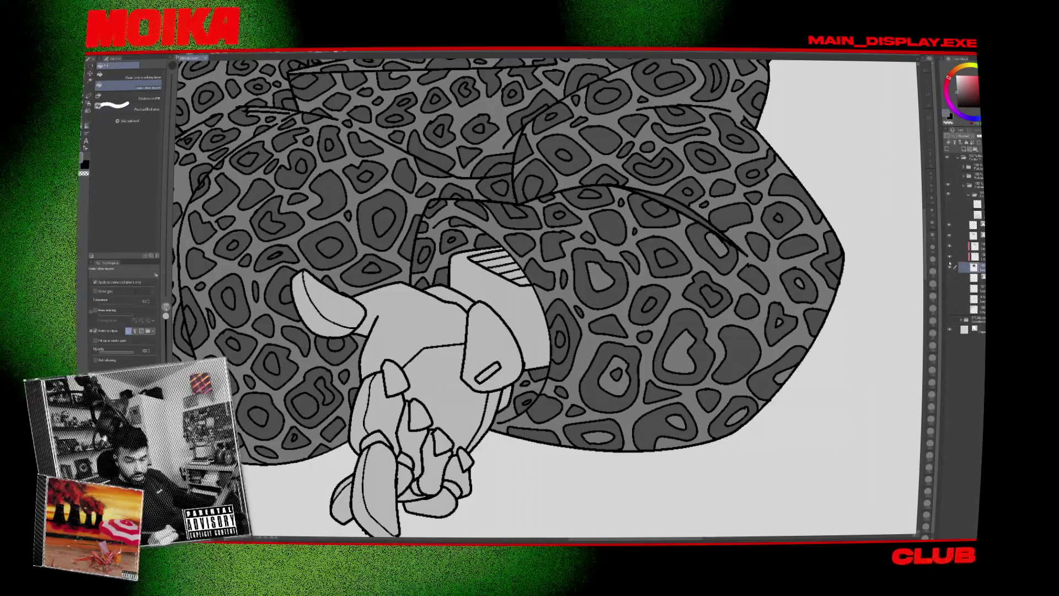
left_click(950, 268)
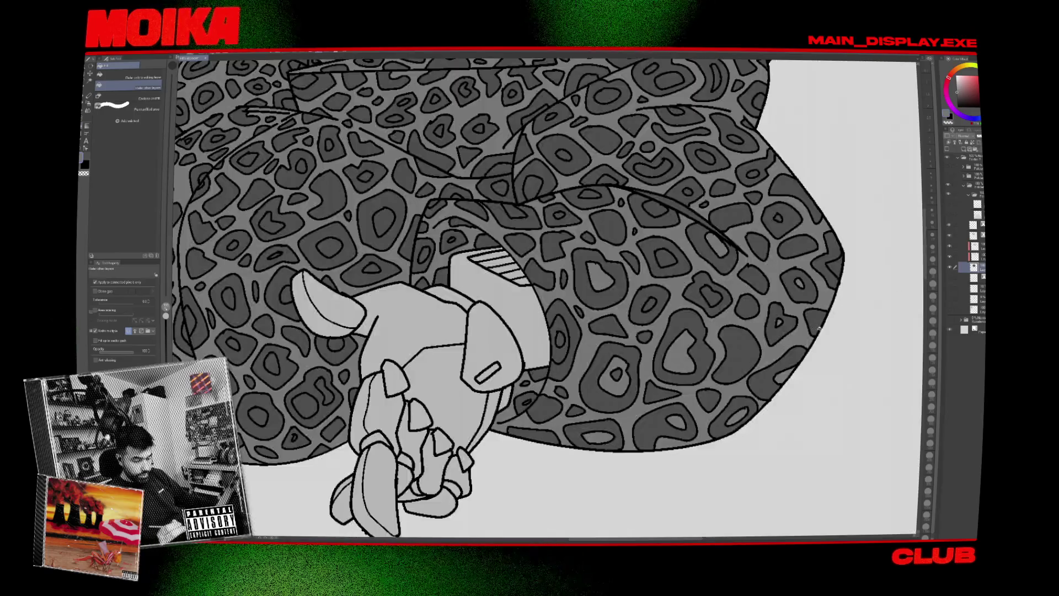
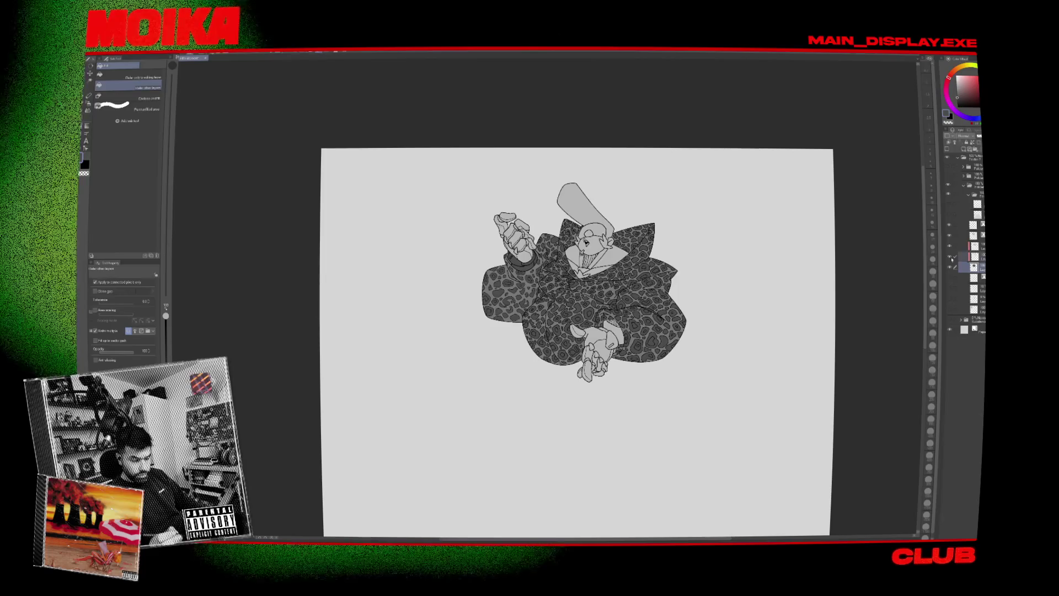
Switch to another layer and zoom in on the leopard-caped character's clasped claws and sleeves.
left_click(973, 246)
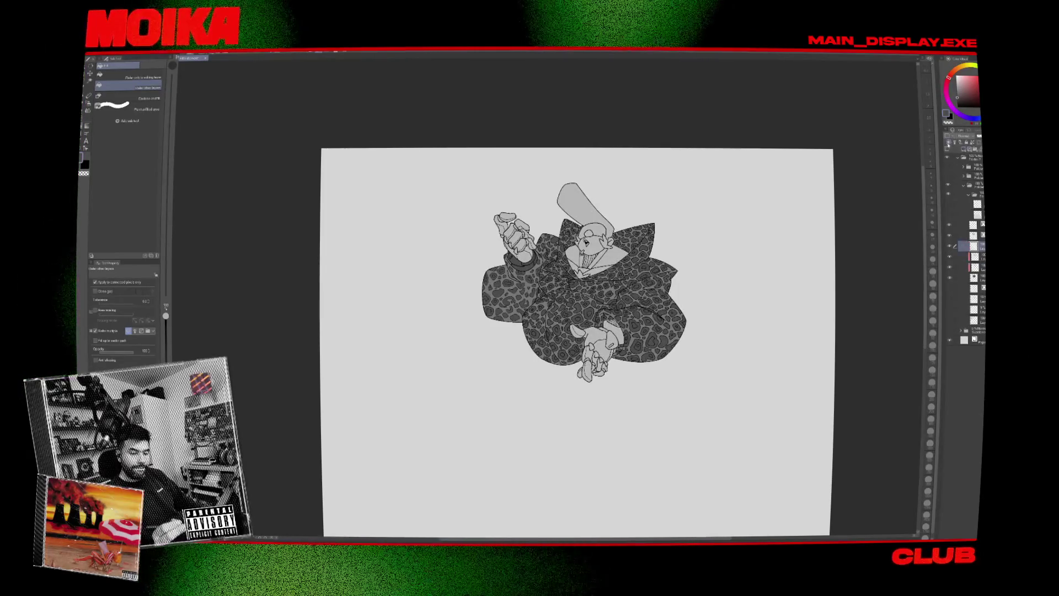
scroll(653, 343, "up", 5)
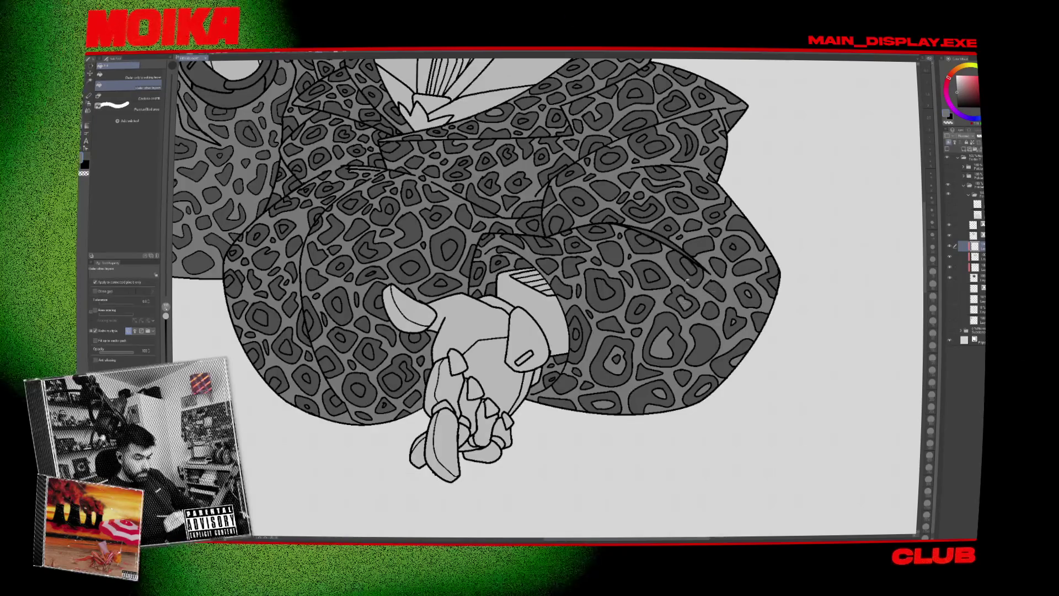
left_click_drag(688, 282, 732, 326)
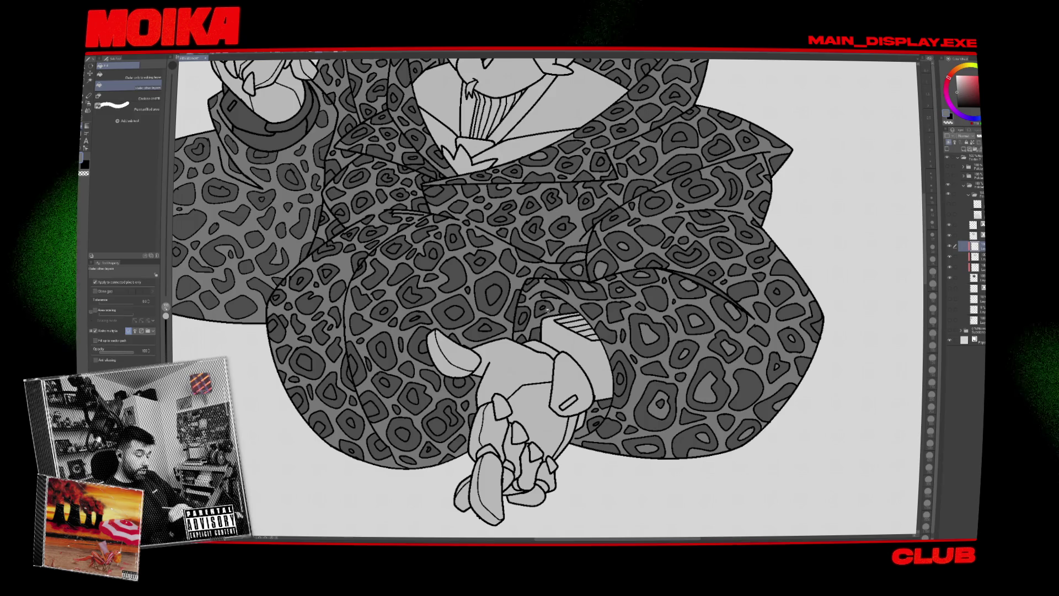
scroll(546, 312, "up", 3)
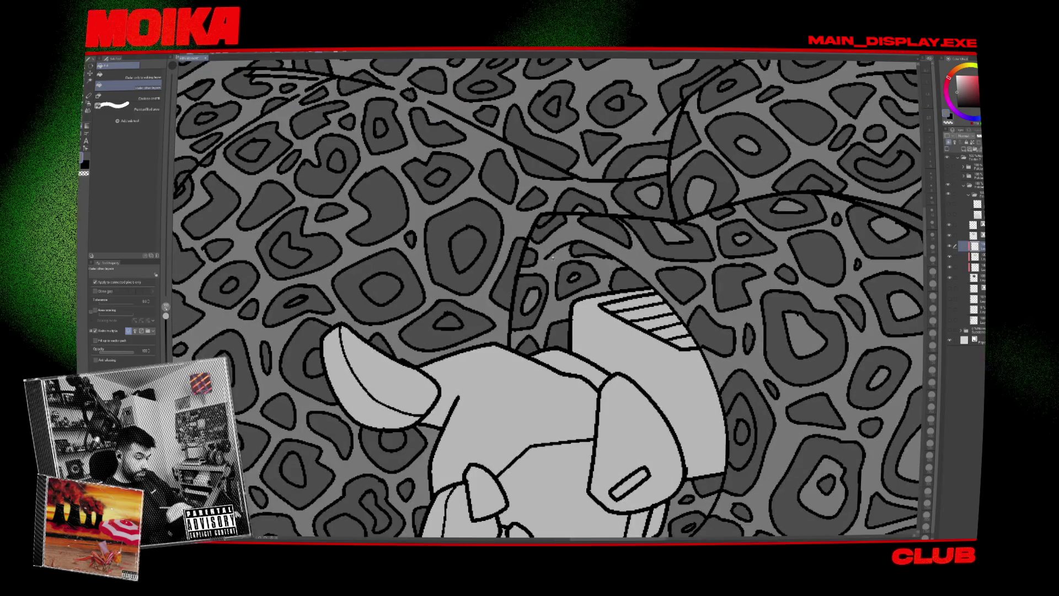
Lasso an area of the cape with the Enclose and fill sub tool.
left_click(128, 98)
left_click_drag(420, 266, 502, 288)
left_click_drag(502, 288, 431, 298)
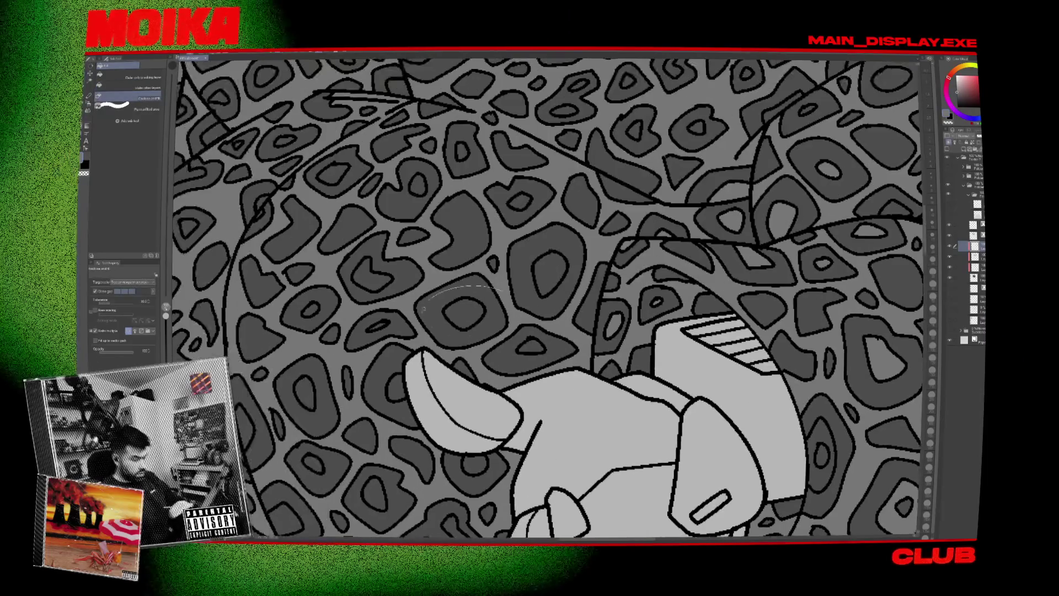
Pan around the leopard-spotted cape and body to check the linework for gaps.
scroll(570, 272, "left", 3)
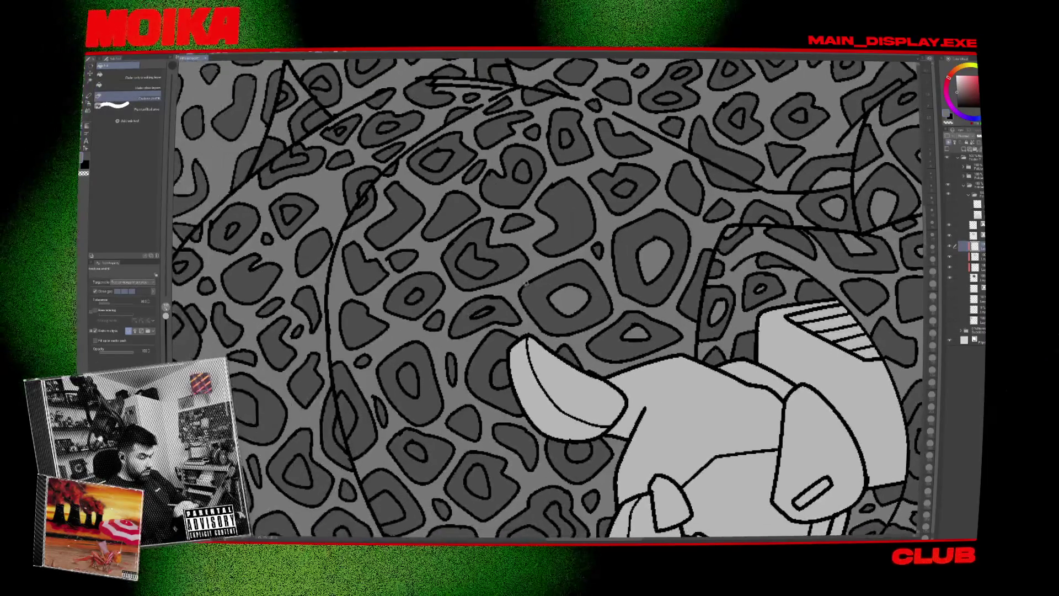
scroll(445, 228, "left", 2)
scroll(445, 227, "up", 2)
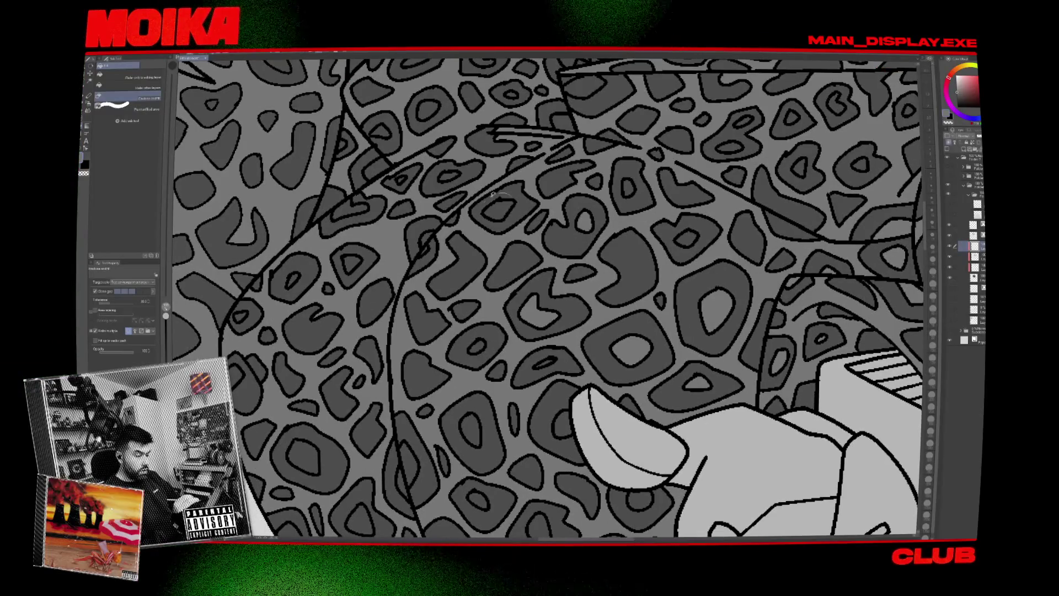
scroll(634, 165, "left", 3)
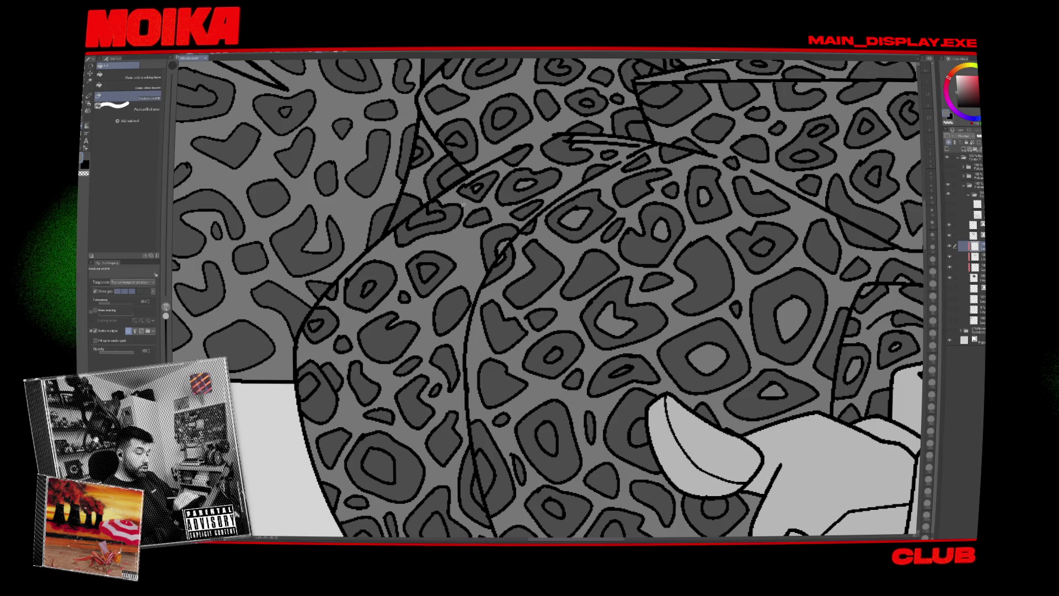
scroll(442, 234, "left", 2)
scroll(469, 251, "down", 1)
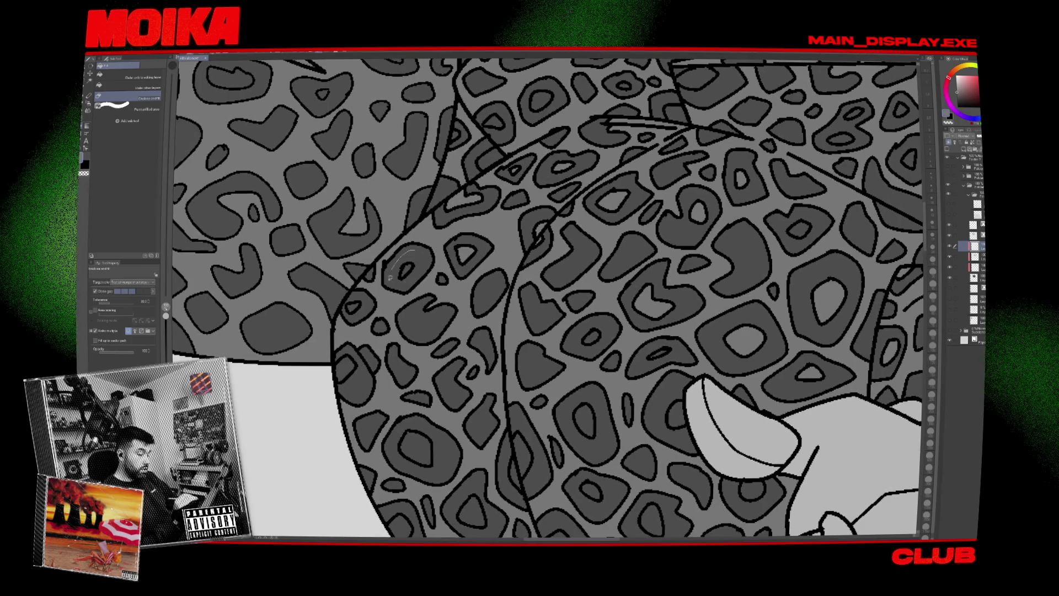
scroll(441, 310, "down", 3)
scroll(442, 309, "left", 2)
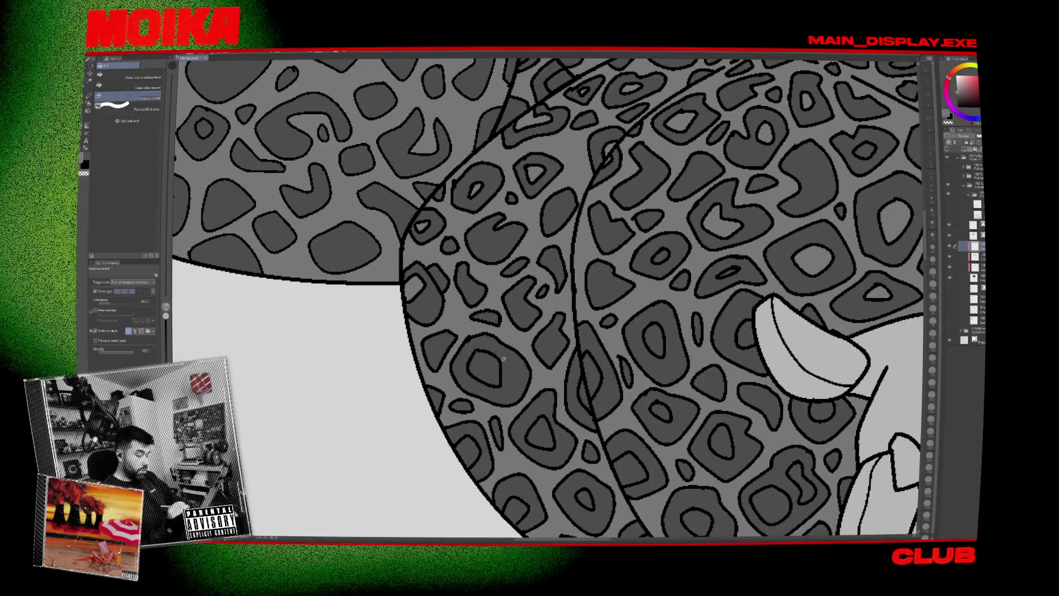
scroll(519, 426, "down", 2)
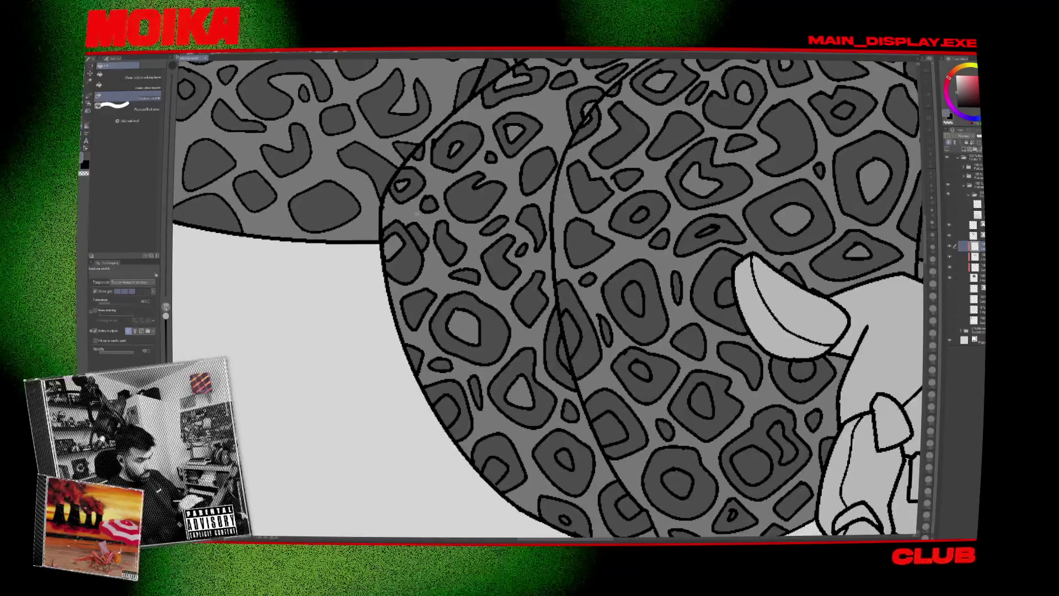
scroll(552, 417, "down", 1)
scroll(551, 416, "right", 1)
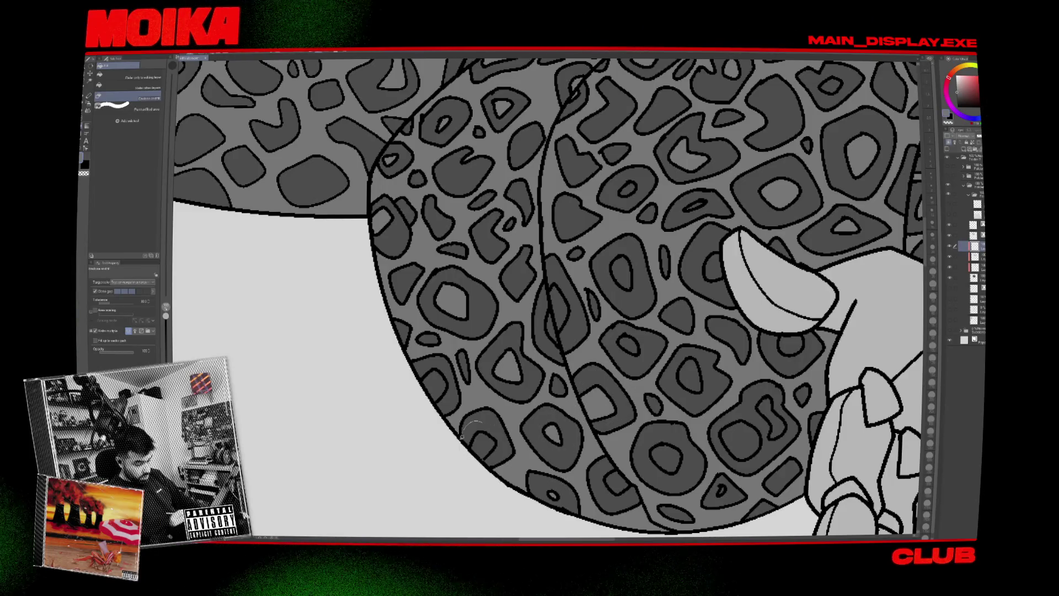
scroll(600, 398, "down", 2)
scroll(600, 398, "right", 1)
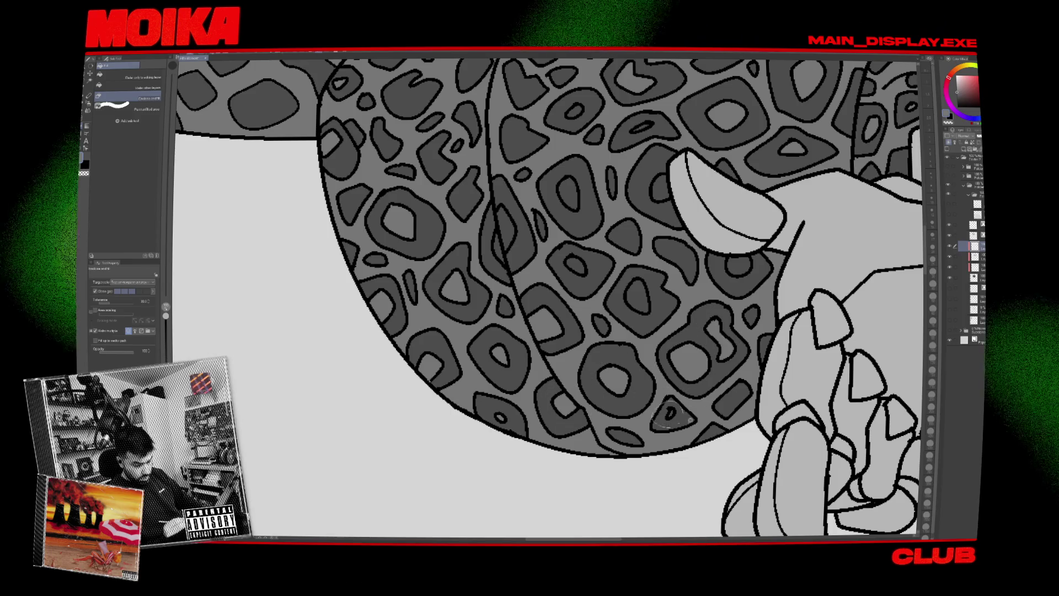
scroll(684, 358, "up", 1)
scroll(684, 359, "right", 1)
scroll(697, 298, "right", 5)
scroll(697, 298, "up", 2)
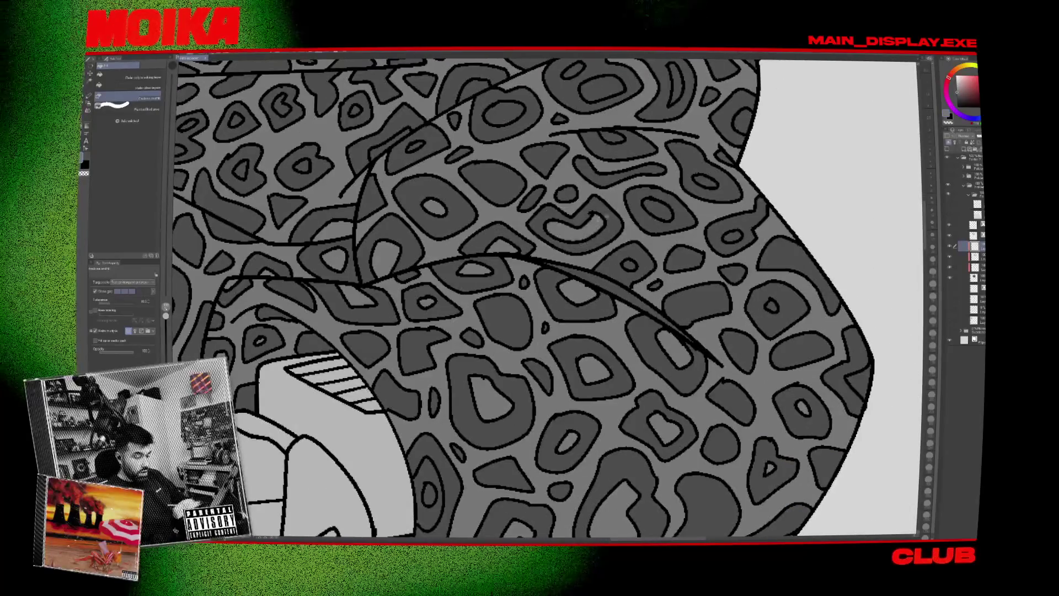
scroll(583, 214, "right", 1)
scroll(583, 214, "up", 1)
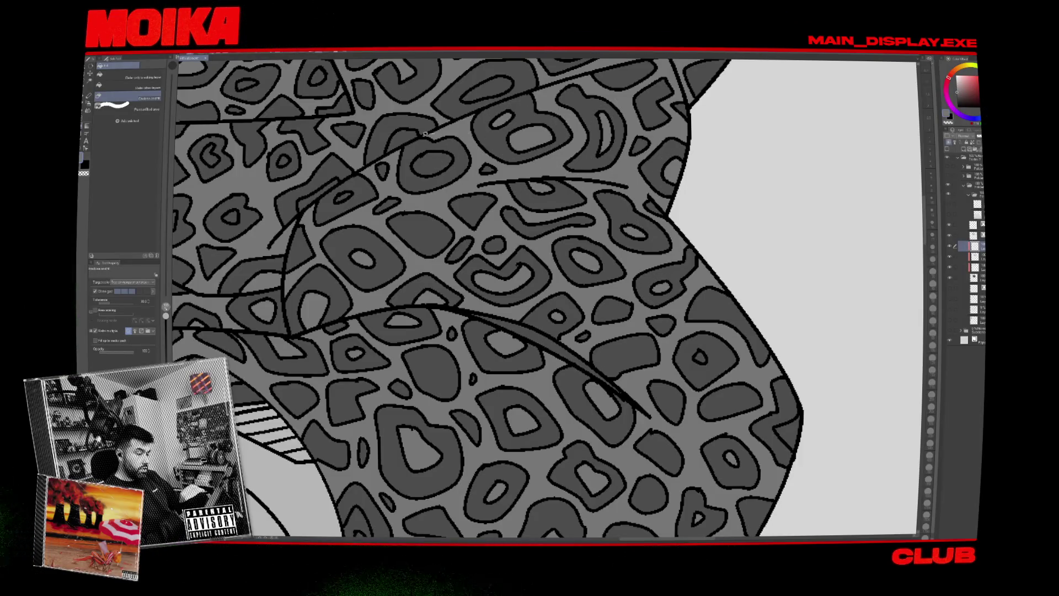
scroll(659, 228, "down", 3)
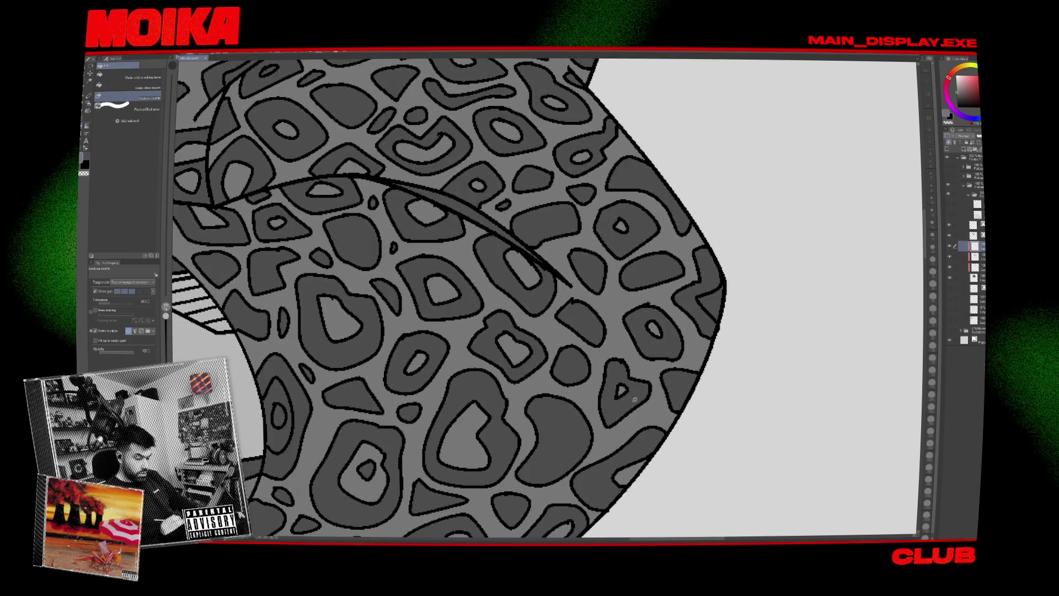
scroll(687, 307, "down", 2)
scroll(687, 307, "left", 3)
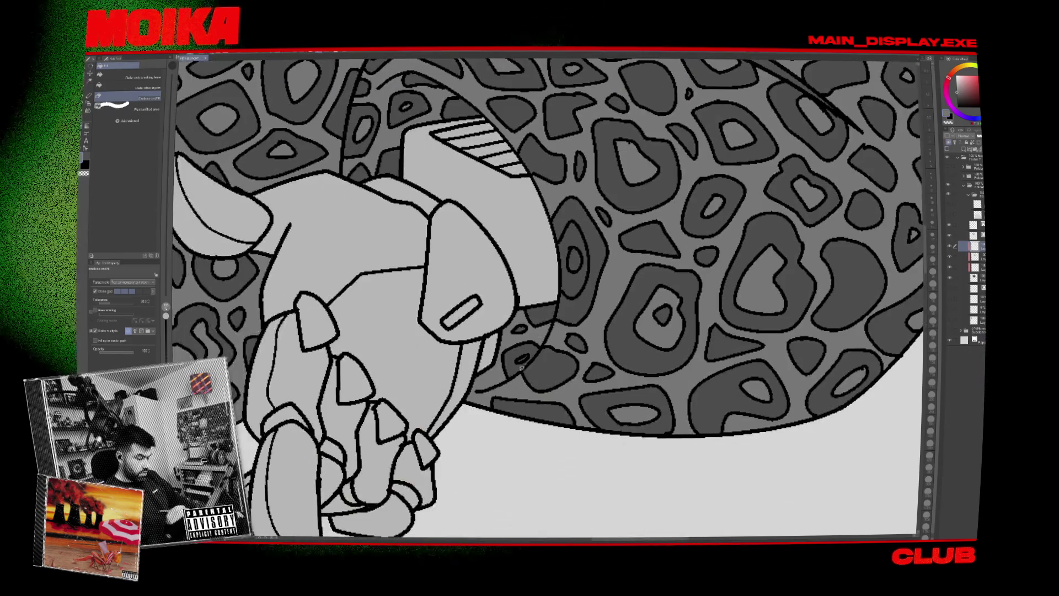
scroll(548, 328, "down", 3)
scroll(449, 196, "up", 3)
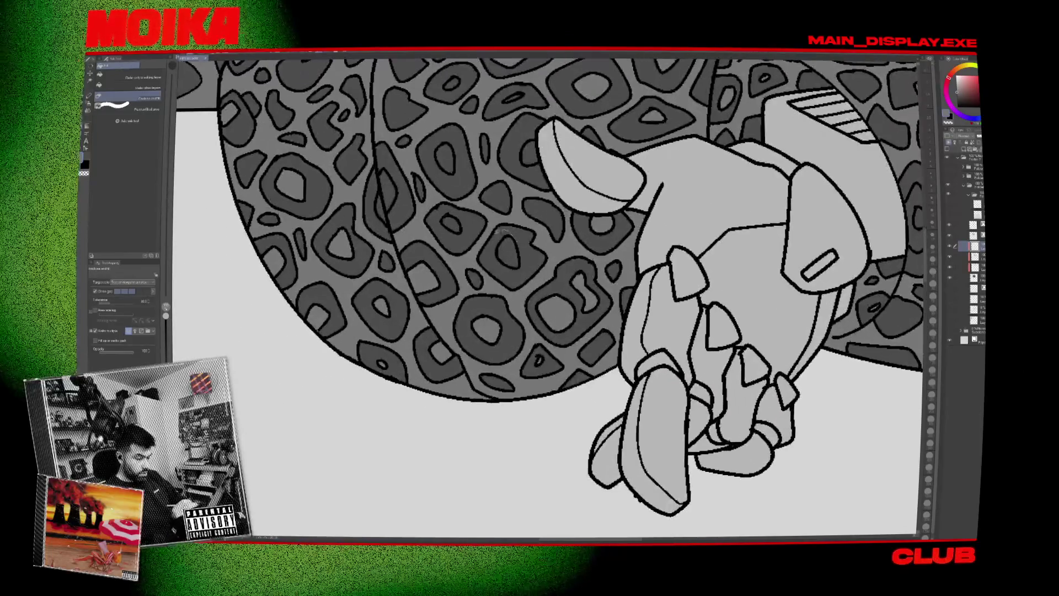
left_click_drag(449, 196, 559, 222)
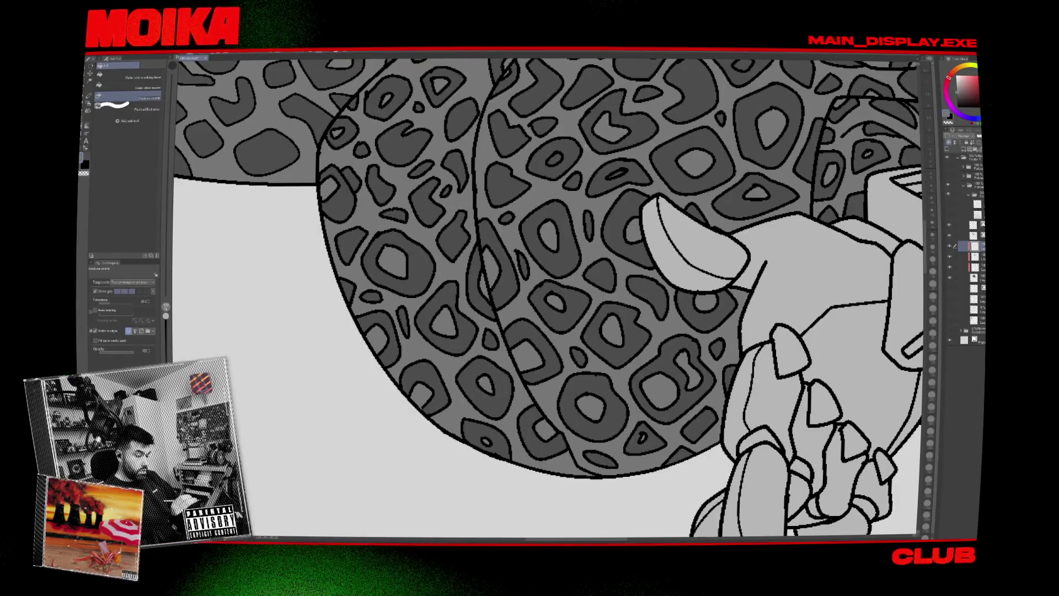
mouse_move(606, 186)
left_mouse_down()
mouse_move(623, 154)
mouse_move(662, 287)
mouse_move(634, 397)
mouse_move(605, 421)
left_mouse_up()
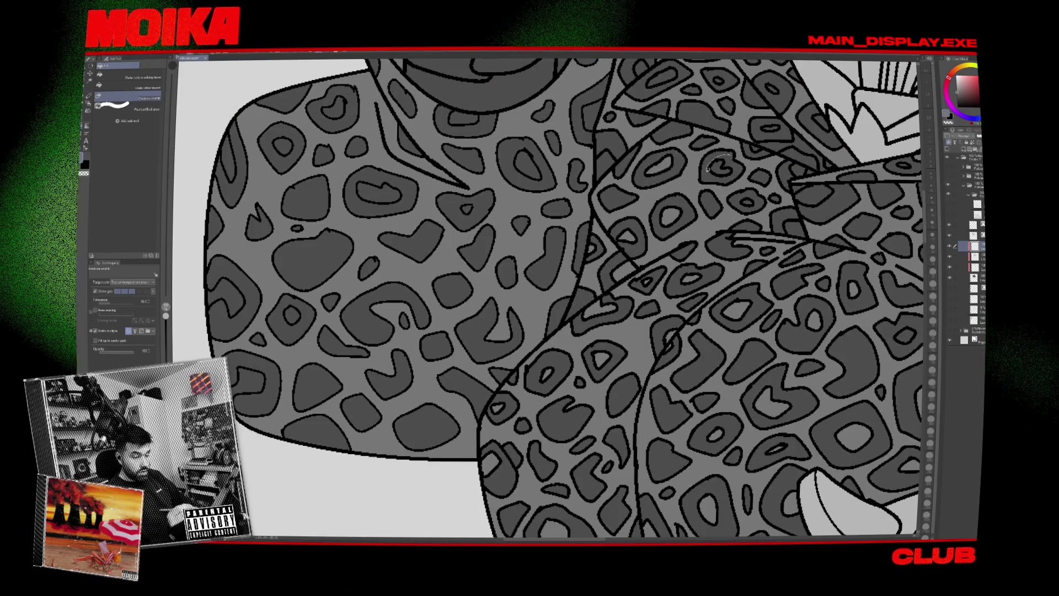
left_click_drag(716, 160, 696, 300)
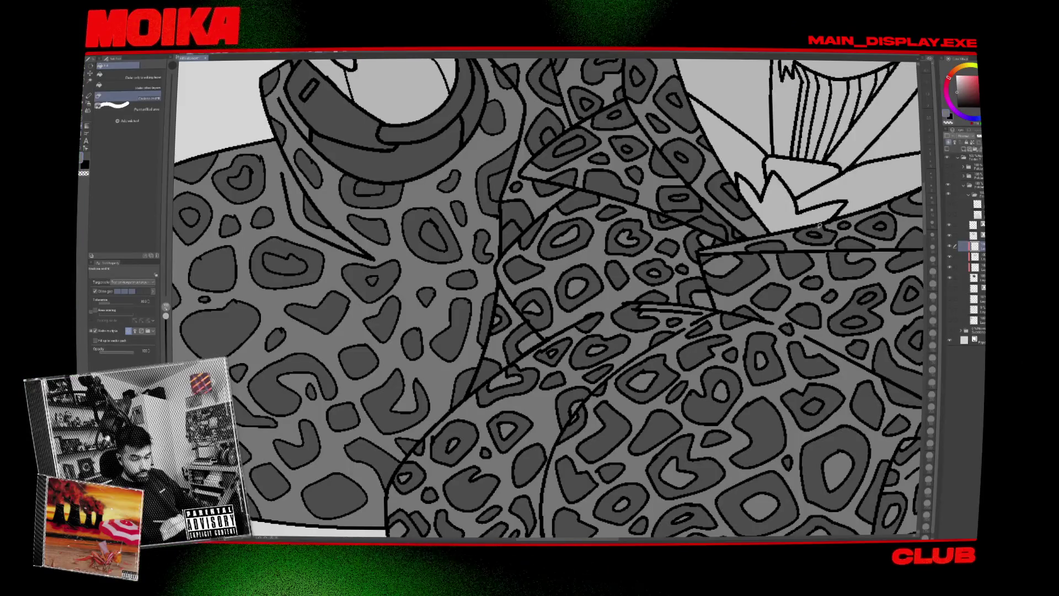
left_click_drag(870, 224, 696, 337)
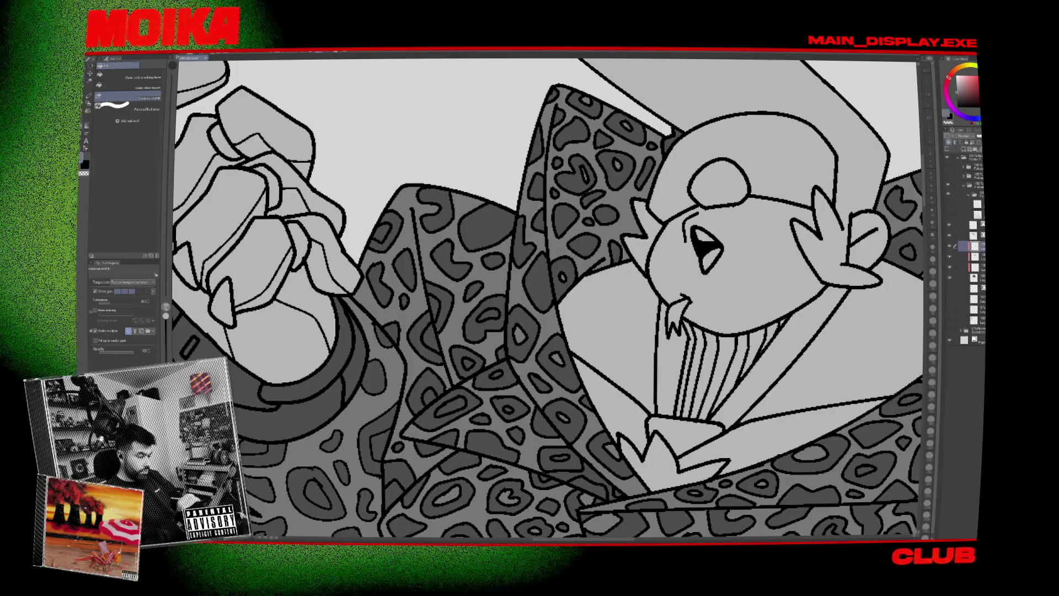
left_click_drag(389, 226, 611, 177)
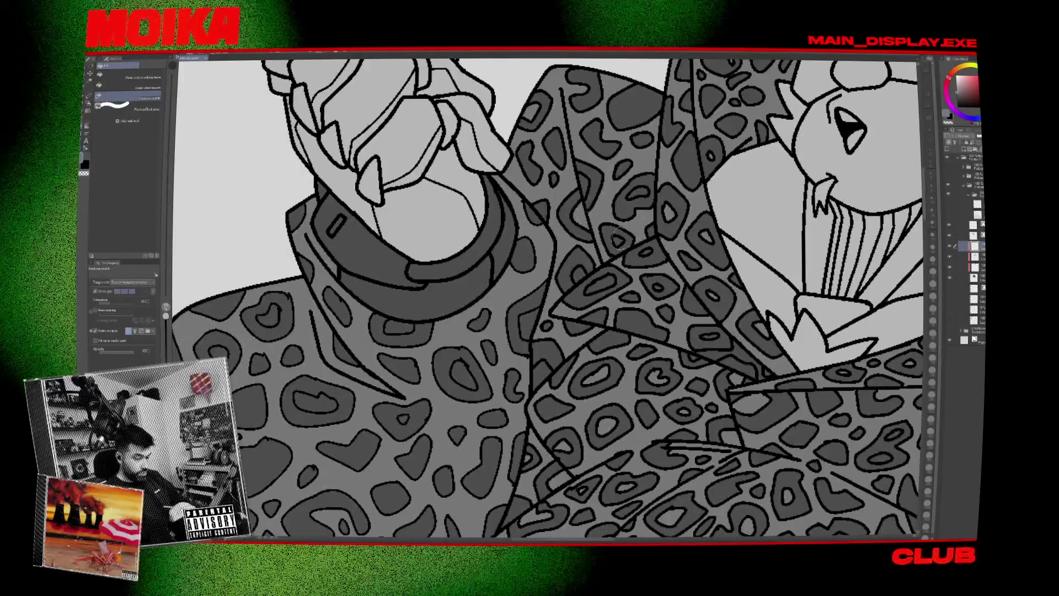
scroll(564, 276, "up", 3)
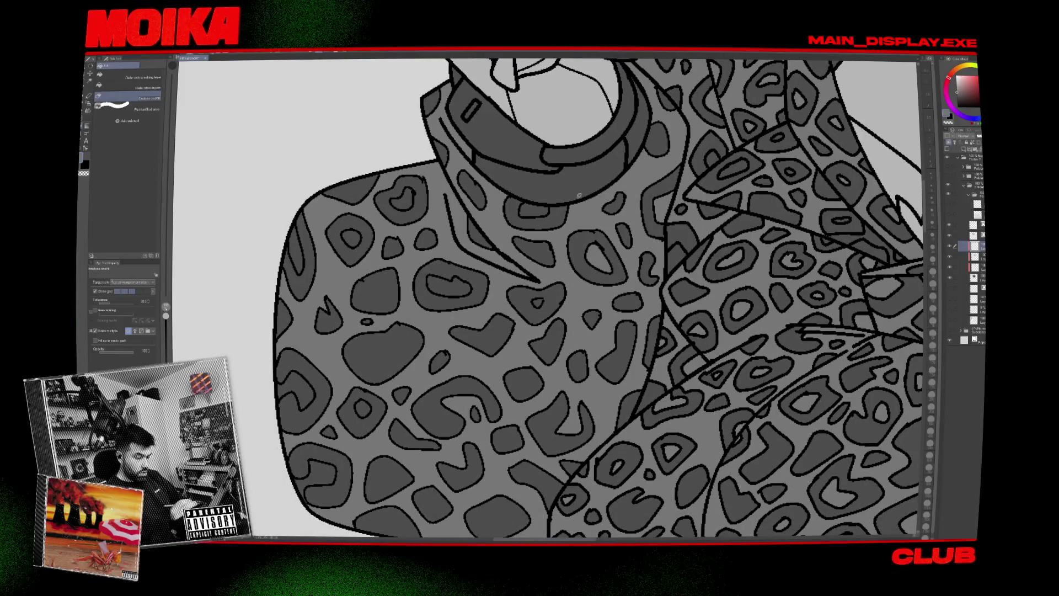
left_click_drag(503, 187, 537, 279)
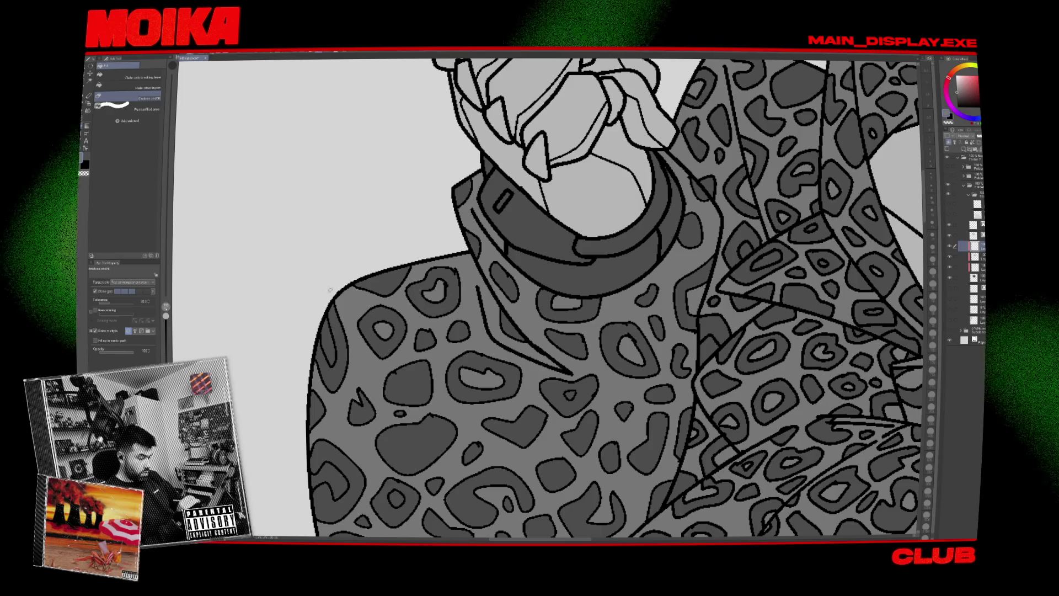
left_click_drag(304, 472, 389, 334)
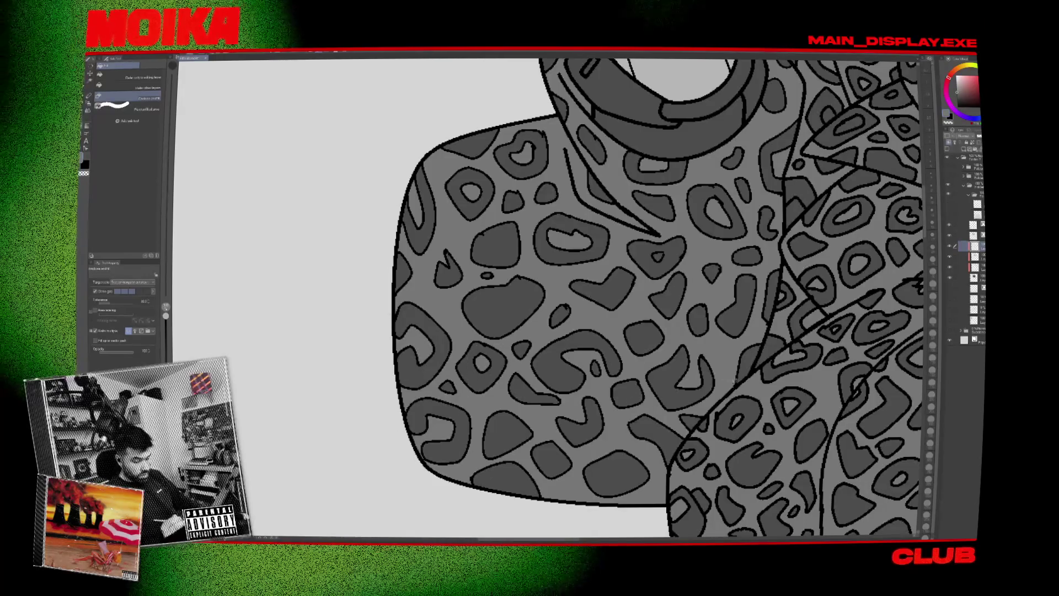
scroll(773, 407, "down", 1)
mouse_move(810, 455)
left_mouse_down()
mouse_move(668, 244)
mouse_move(577, 284)
left_mouse_up()
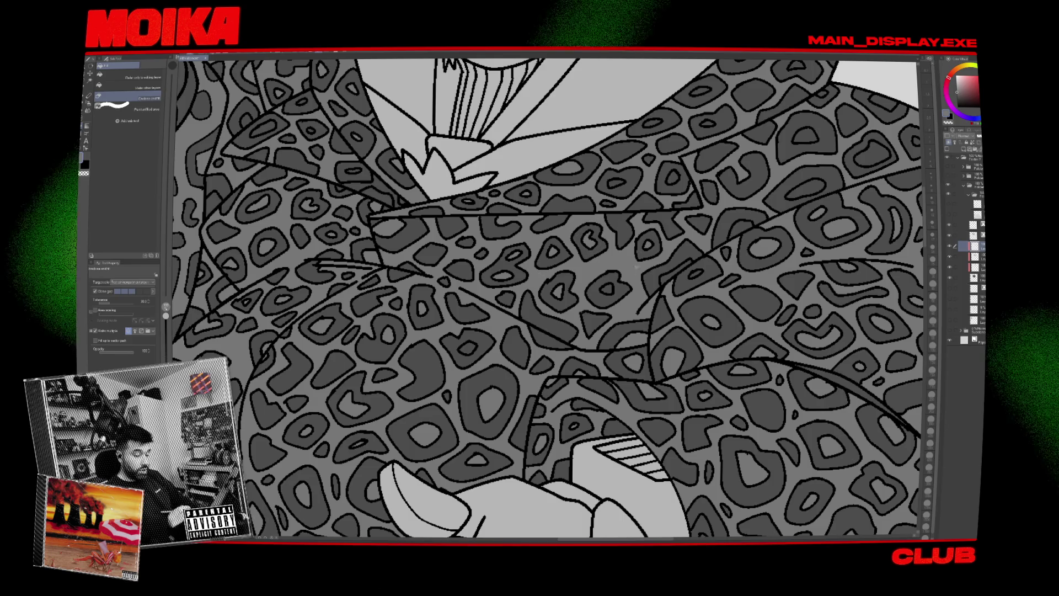
left_click_drag(650, 367, 540, 464)
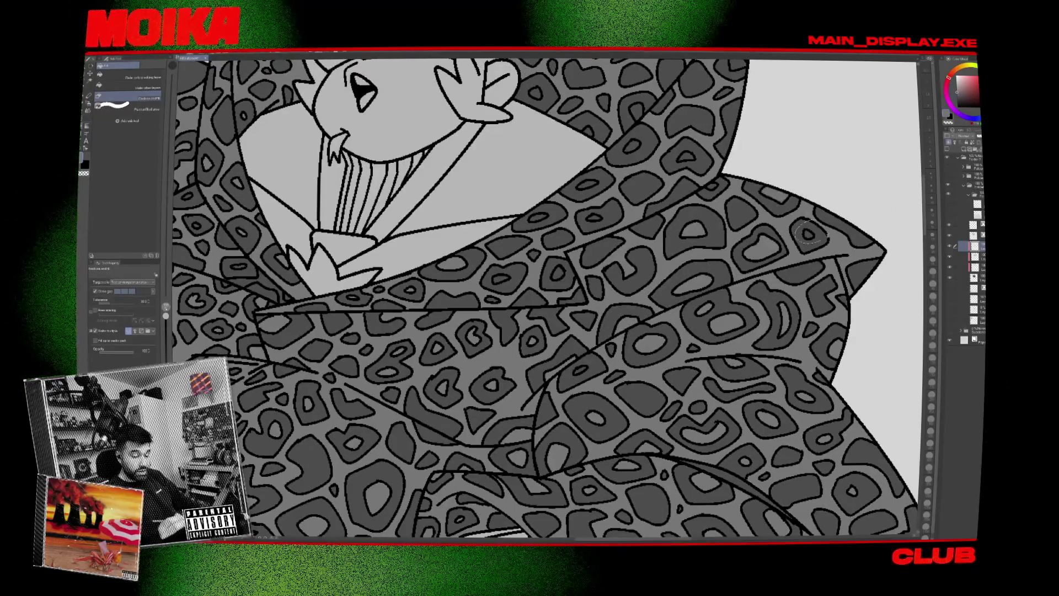
left_click_drag(783, 243, 771, 291)
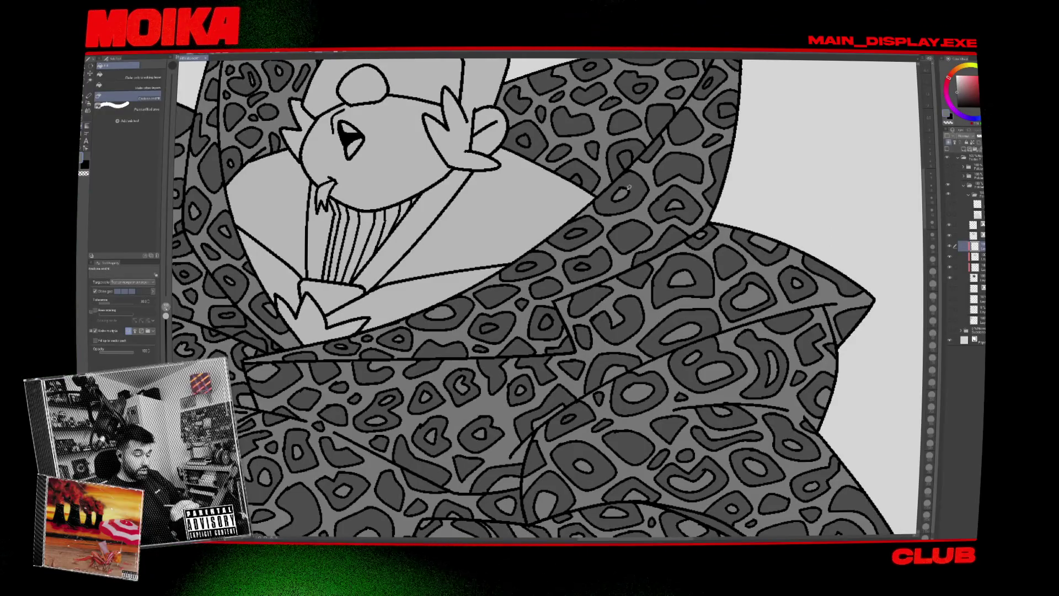
left_click_drag(540, 258, 554, 356)
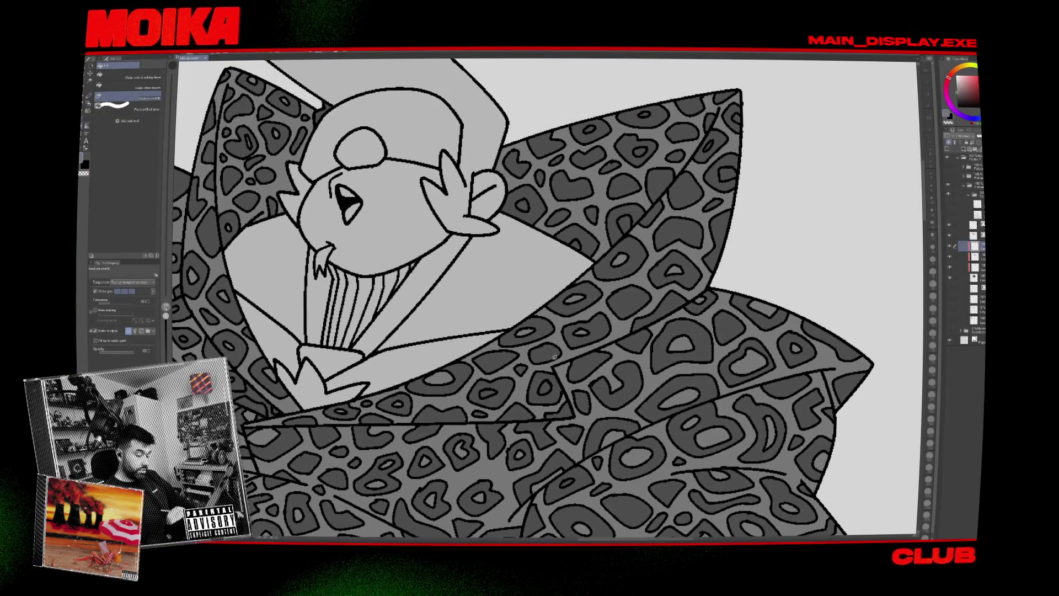
left_click_drag(516, 429, 523, 373)
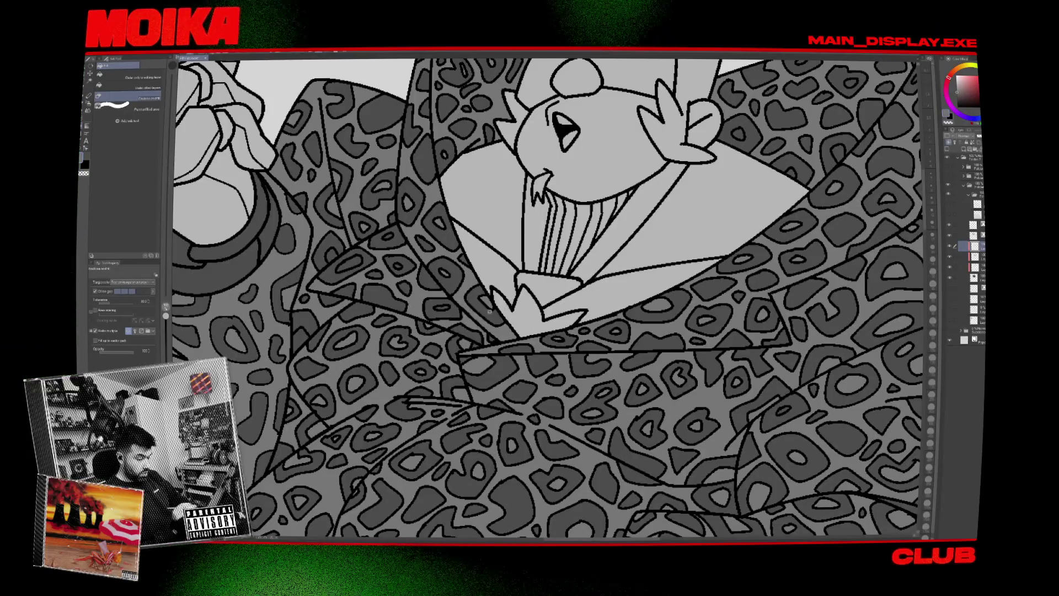
scroll(476, 338, "down", 2)
scroll(702, 293, "up", 2)
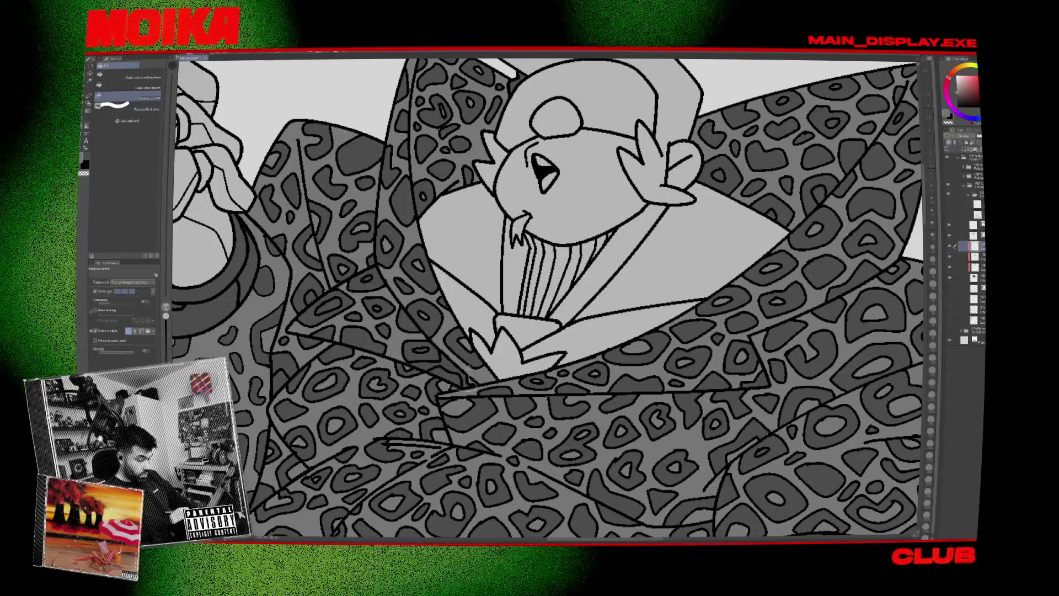
left_click_drag(738, 173, 590, 237)
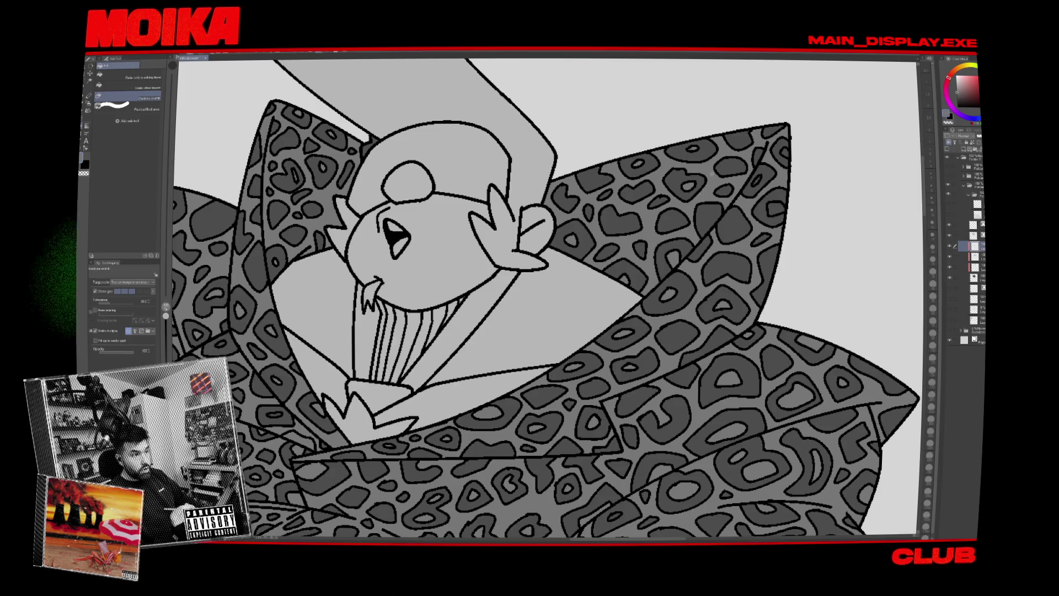
left_click_drag(674, 254, 572, 278)
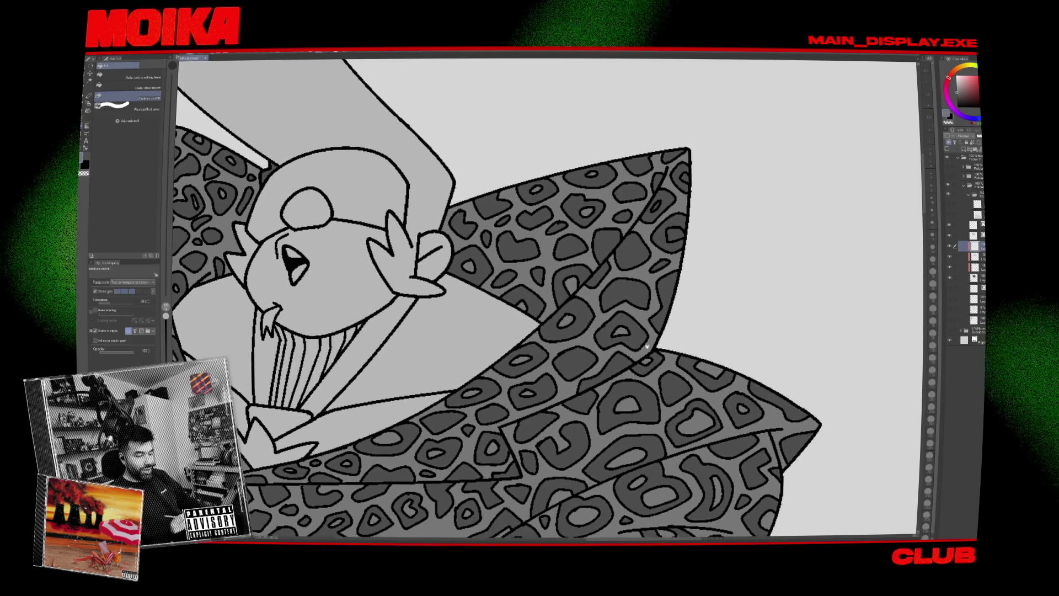
left_click_drag(689, 218, 724, 108)
scroll(775, 284, "down", 5)
mouse_move(775, 285)
left_mouse_down()
mouse_move(753, 179)
mouse_move(774, 343)
mouse_move(733, 360)
left_mouse_up()
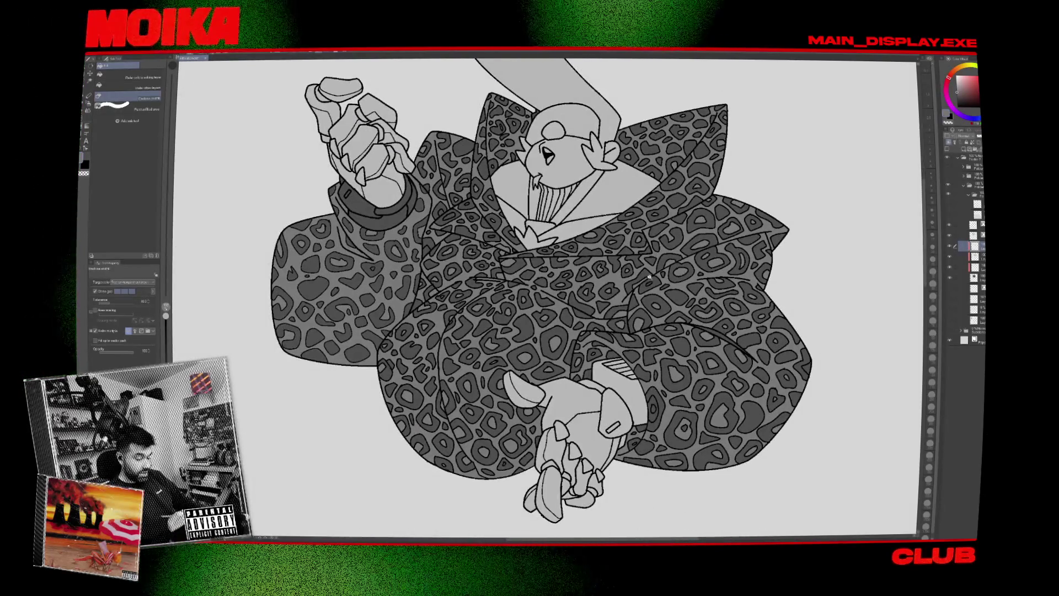
On the layer beneath the line art, enclose-and-fill the whole coat figure's base area.
scroll(649, 277, "up", 3)
scroll(649, 277, "down", 4)
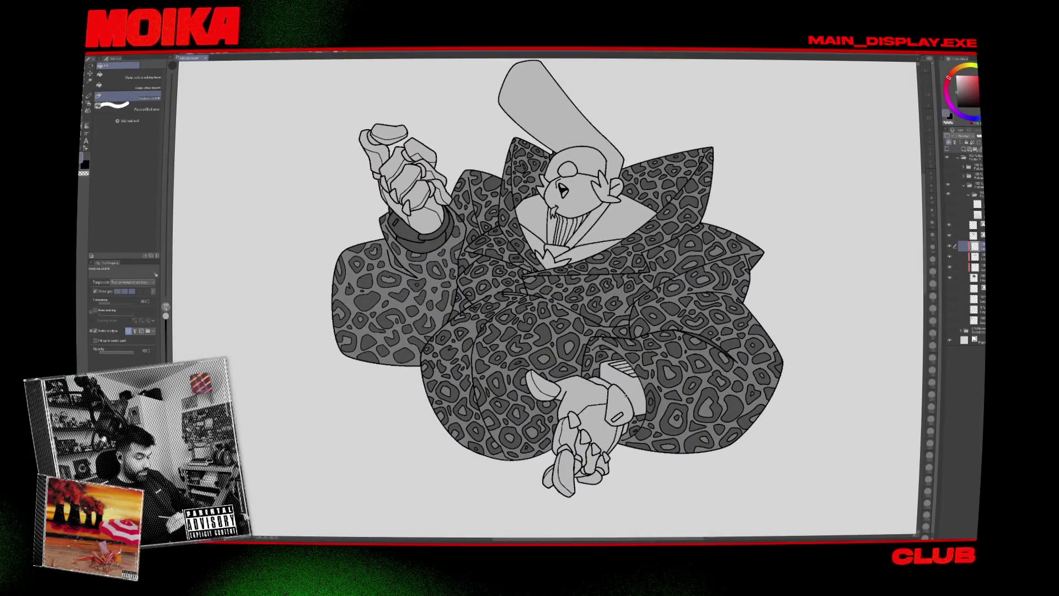
scroll(496, 255, "up", 5)
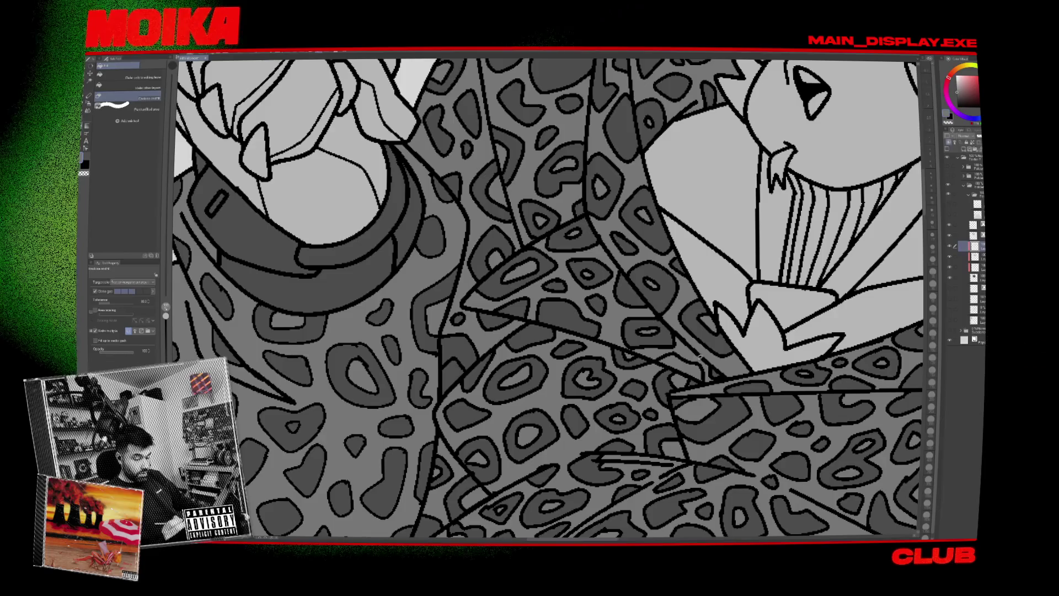
scroll(661, 322, "down", 6)
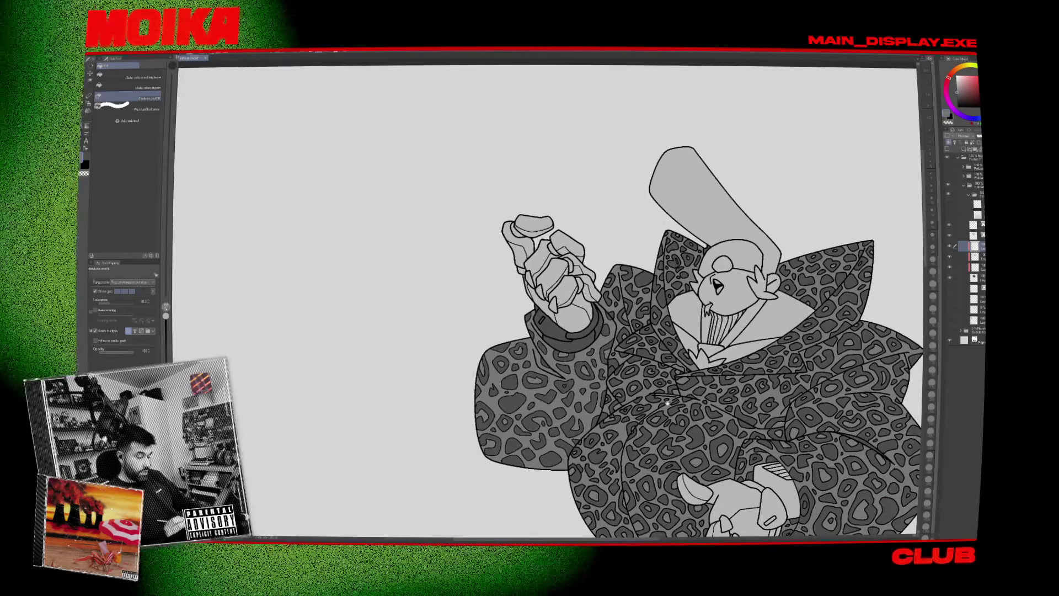
scroll(668, 402, "down", 5)
scroll(668, 402, "right", 5)
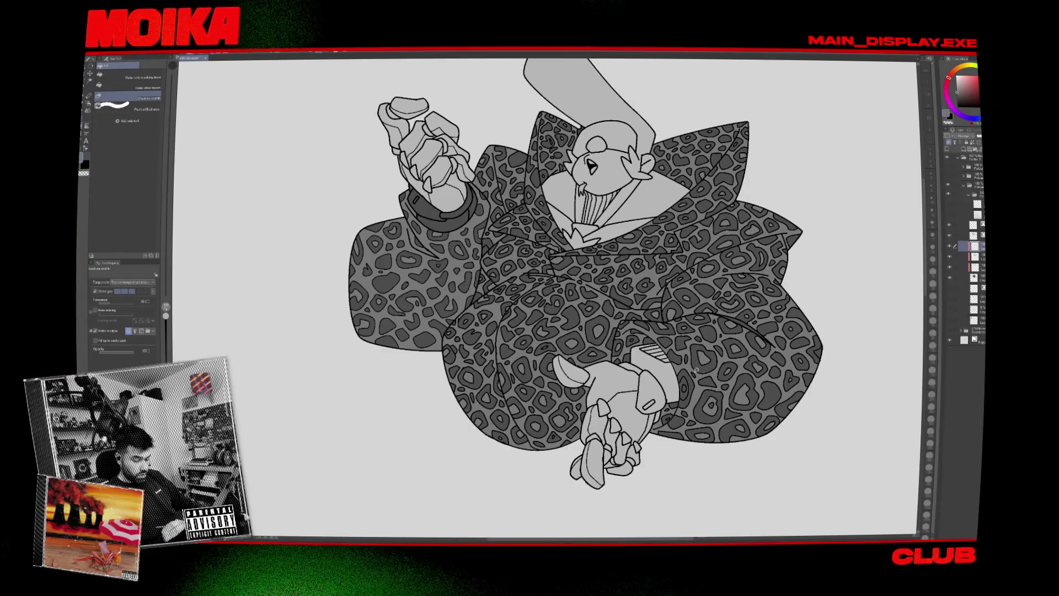
scroll(697, 366, "up", 3)
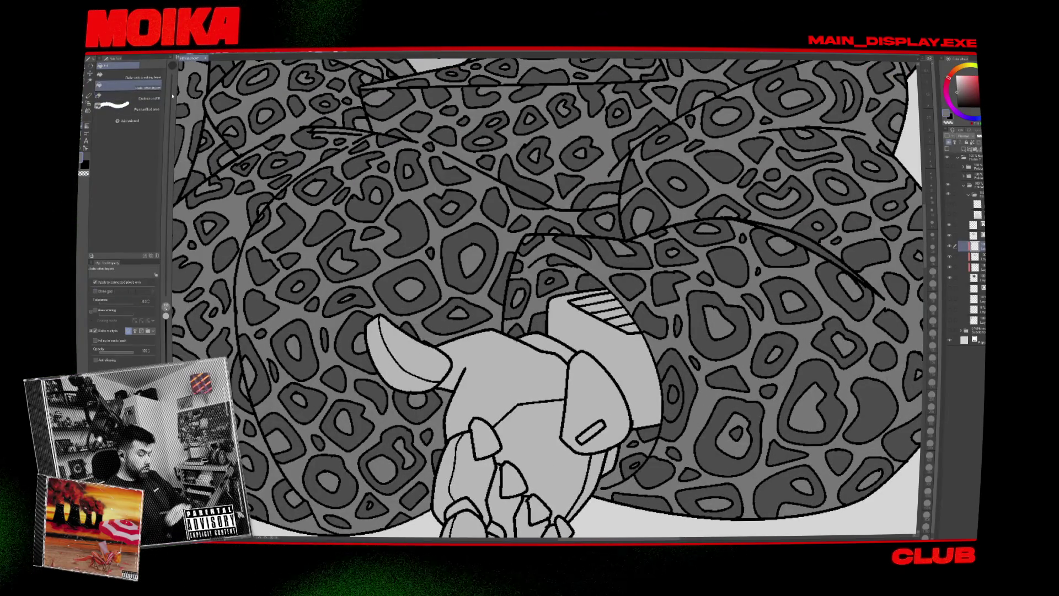
scroll(737, 374, "down", 3)
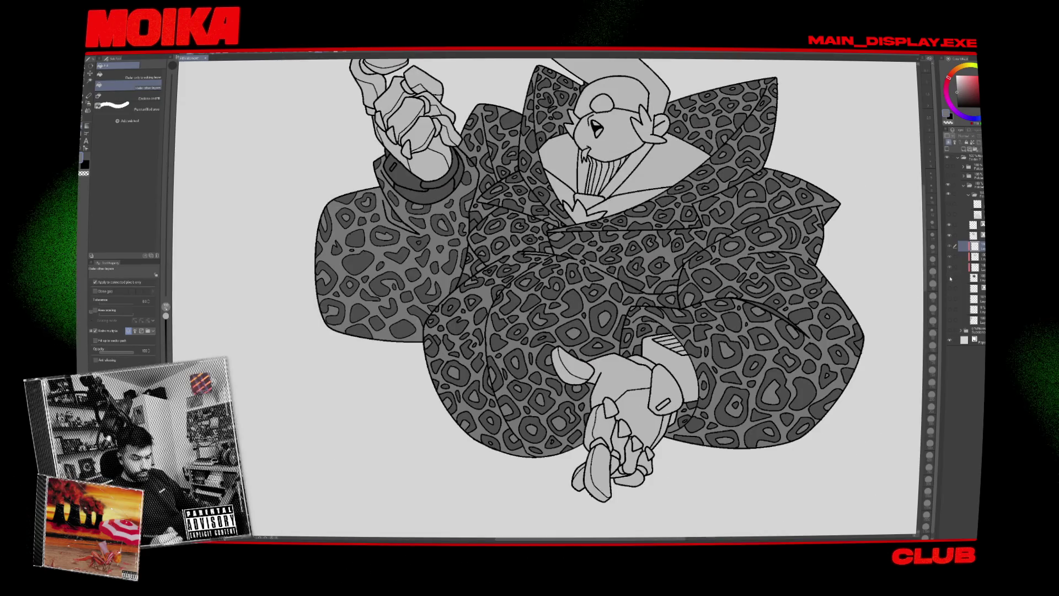
left_click(974, 278)
left_click(138, 98)
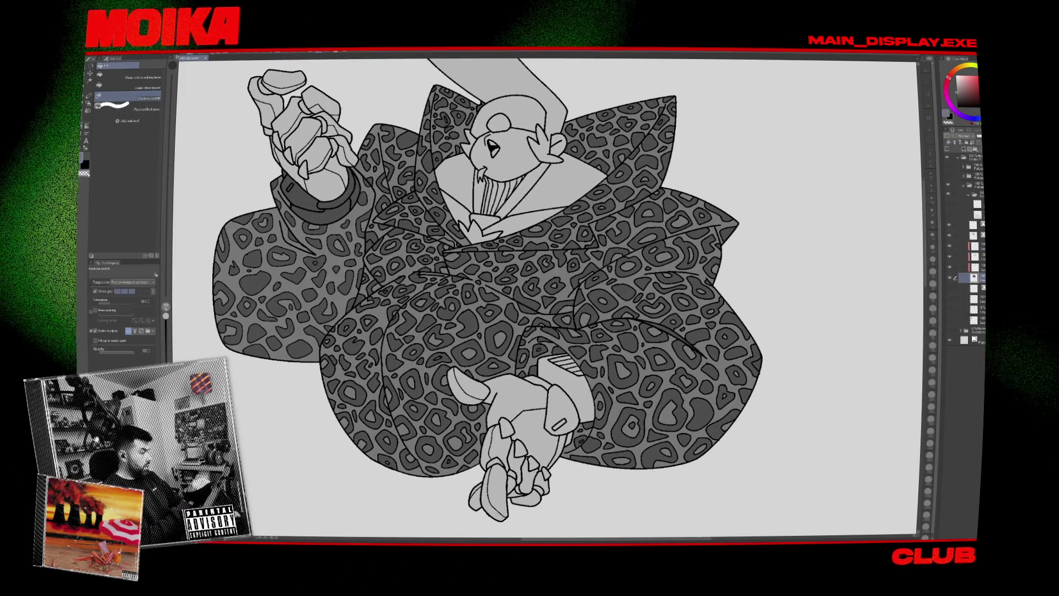
scroll(584, 287, "down", 2)
left_click_drag(753, 345, 606, 473)
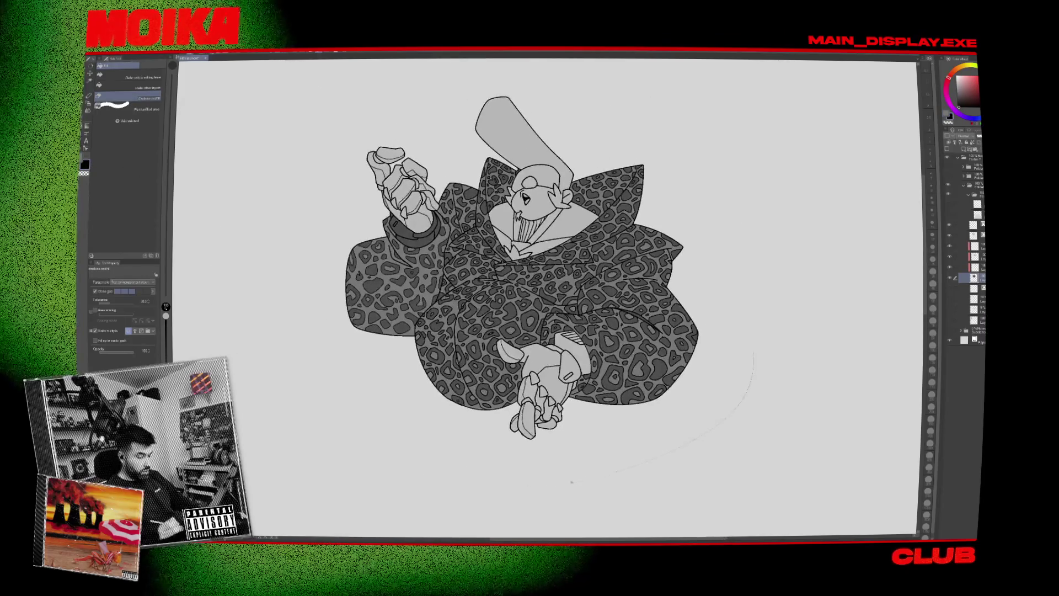
mouse_move(810, 300)
left_mouse_down()
mouse_move(727, 368)
mouse_move(746, 381)
left_mouse_up()
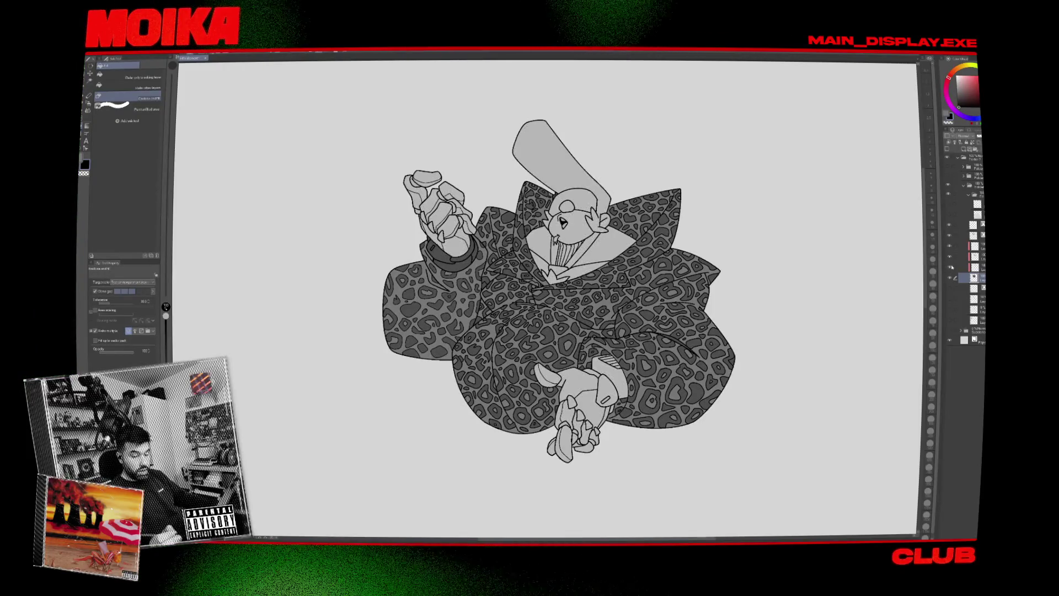
Move up to the next layer and fit the whole canvas in the window.
left_click(975, 267)
scroll(445, 216, "up", 2)
scroll(444, 216, "up", 1)
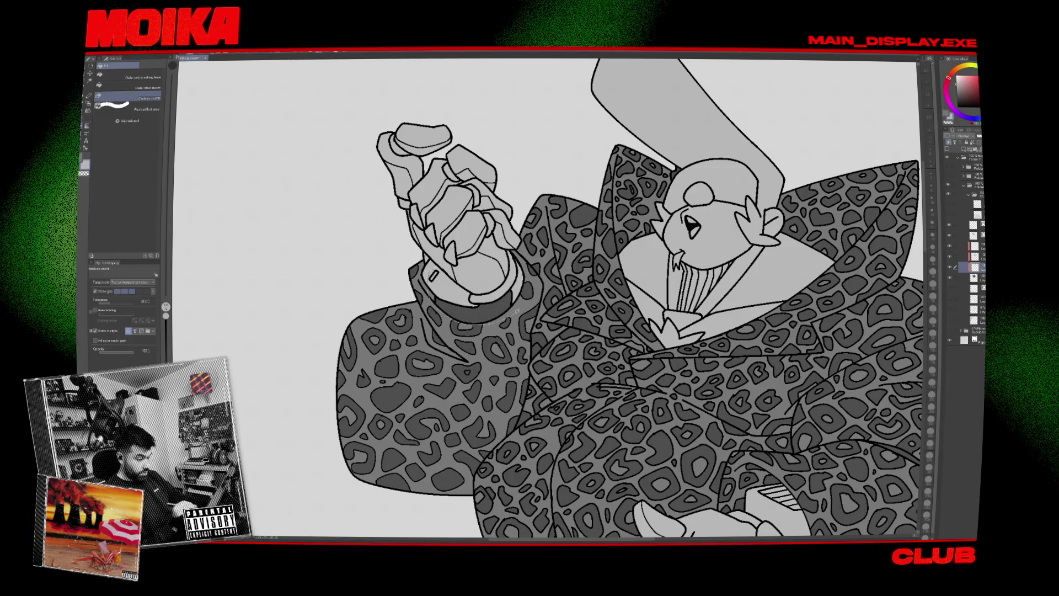
key("ctrl+0")
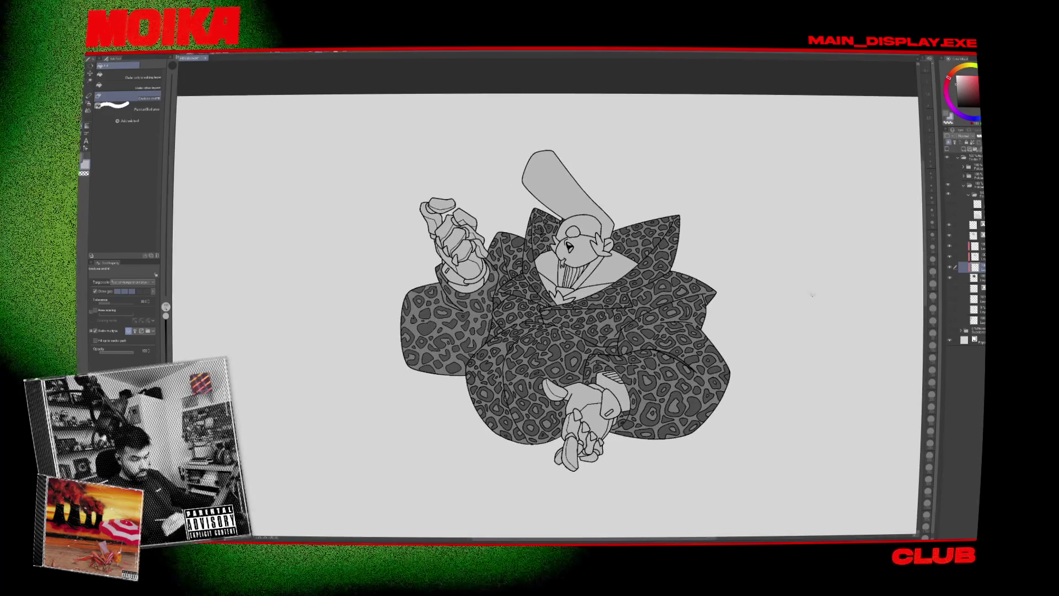
Fill the coat's leopard spots solid black, toggling the bat/hand and spots layers to check.
key("x")
mouse_move(777, 270)
left_mouse_down()
mouse_move(780, 337)
mouse_move(821, 310)
mouse_move(817, 293)
left_mouse_up()
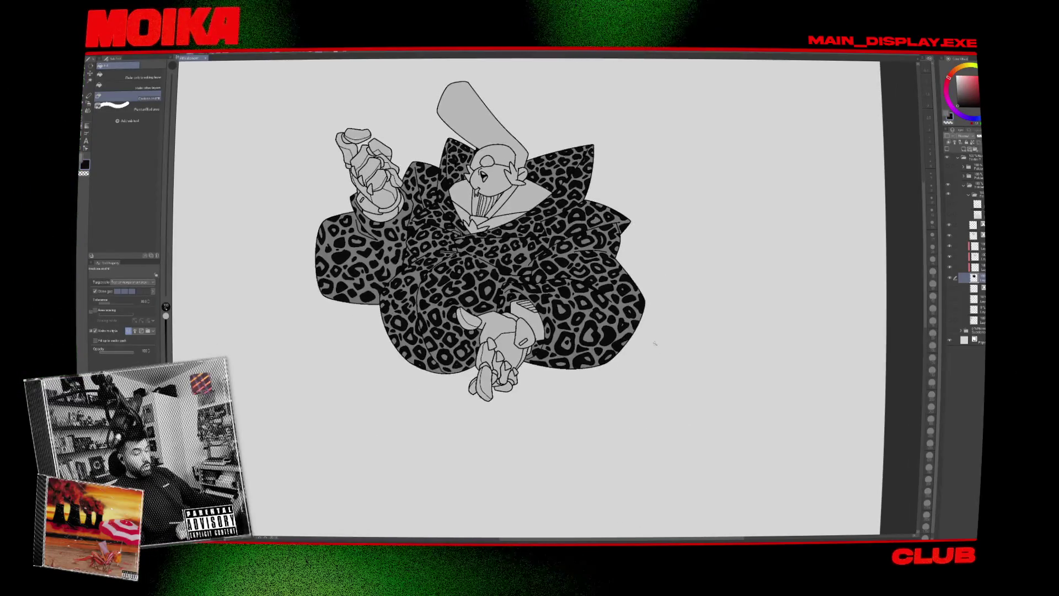
left_click(949, 268)
left_click(949, 269)
left_click(950, 258)
left_click(952, 258)
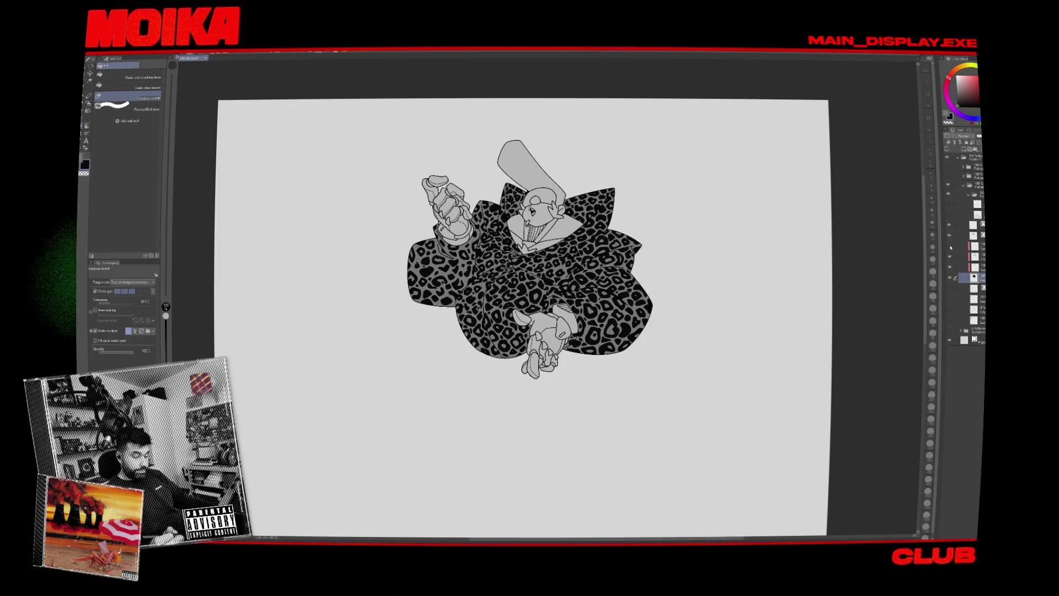
left_click(950, 258)
Select the coat base layer, pick yellow, and fill the coat's grey areas.
left_click(950, 246)
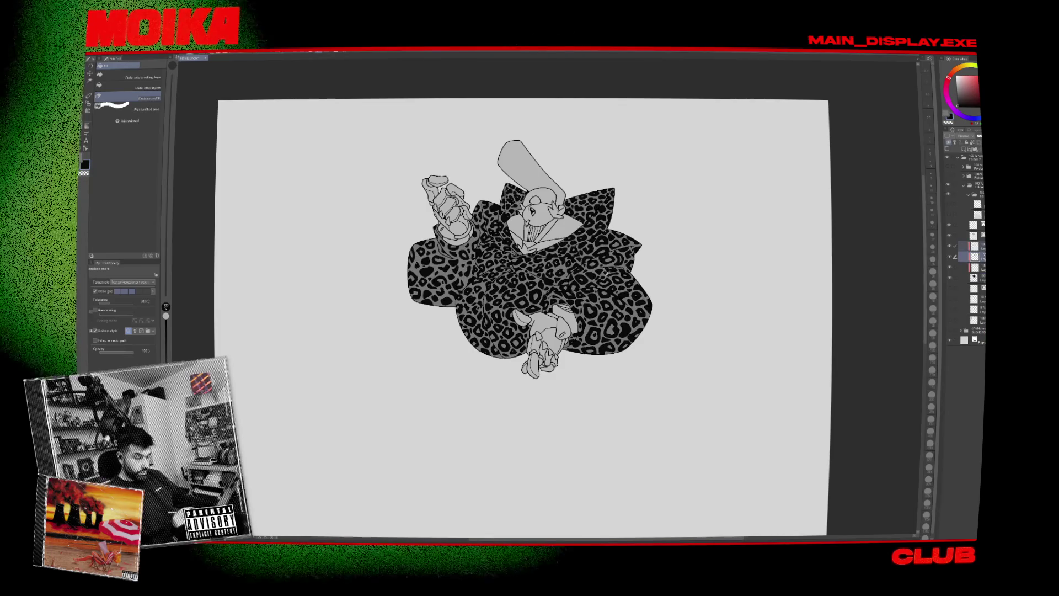
left_click(970, 66)
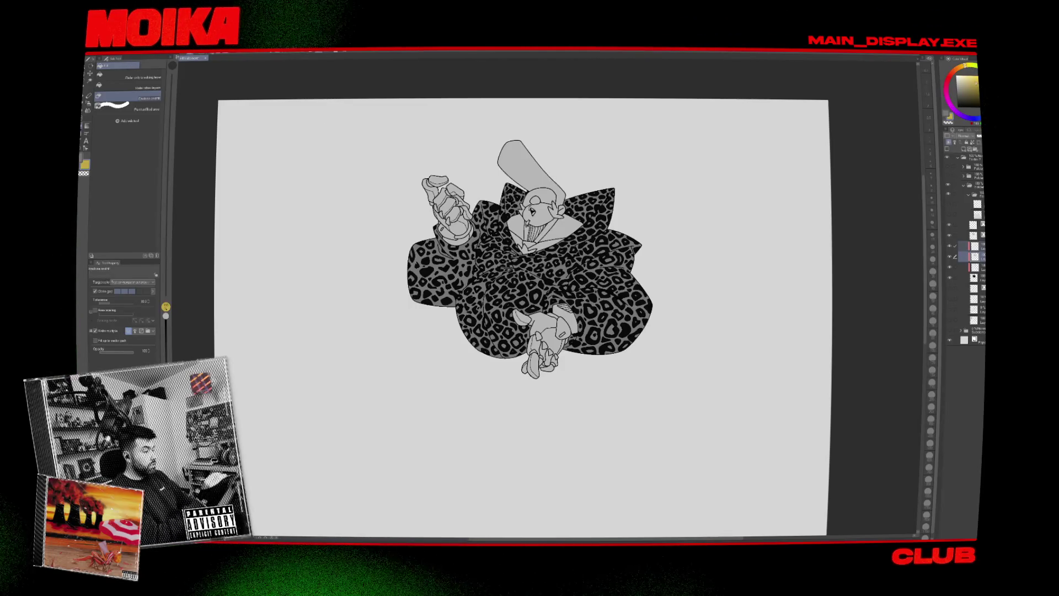
left_click_drag(367, 464, 367, 464)
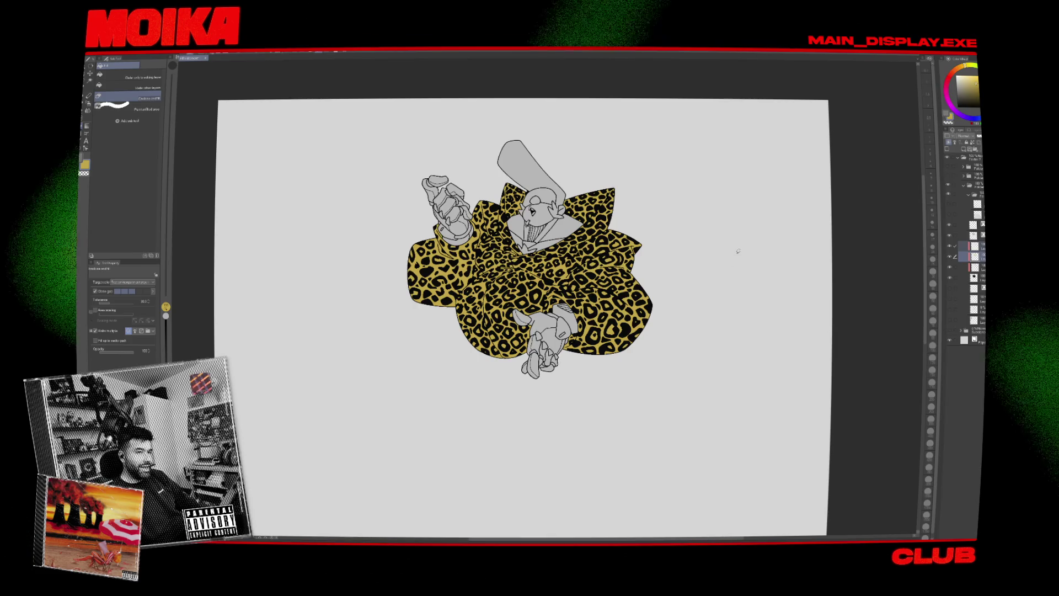
Zoom out and reveal the standing-woman and blue bunny-girl sketch layers.
scroll(584, 228, "up", 3)
scroll(584, 229, "down", 5)
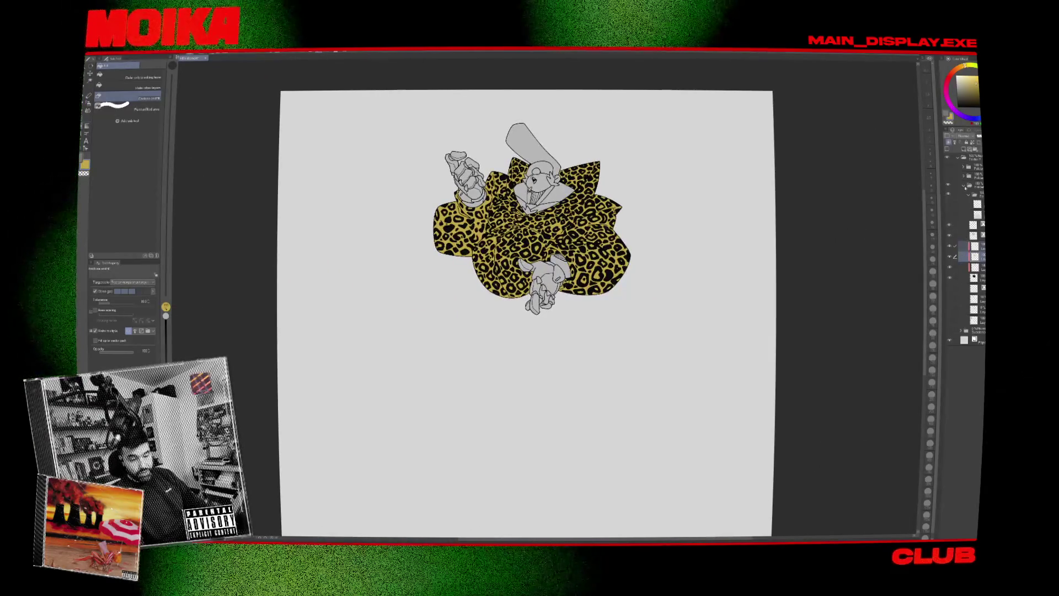
left_click(949, 175)
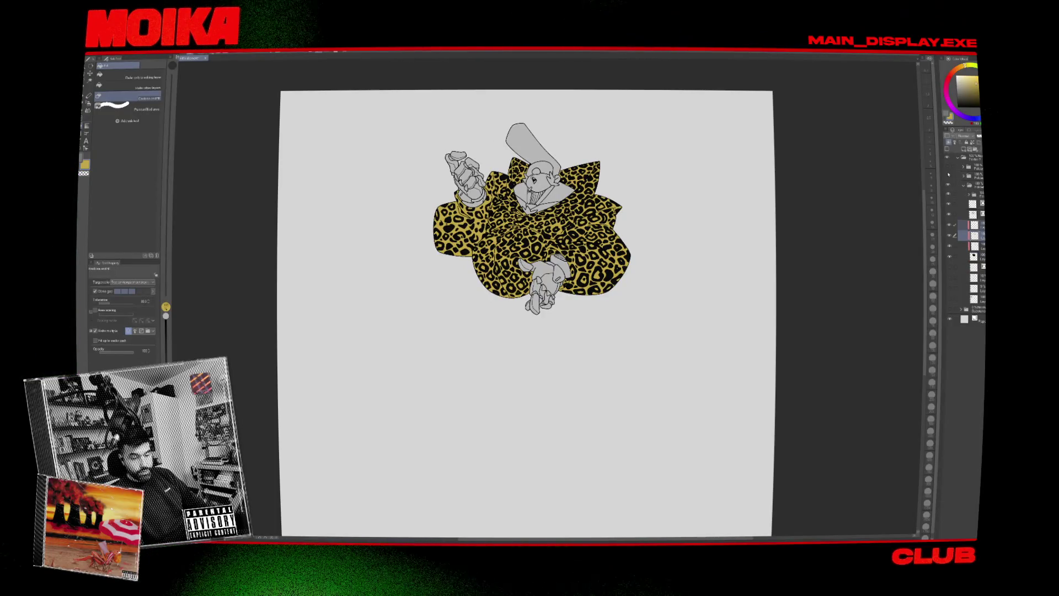
left_click(949, 175)
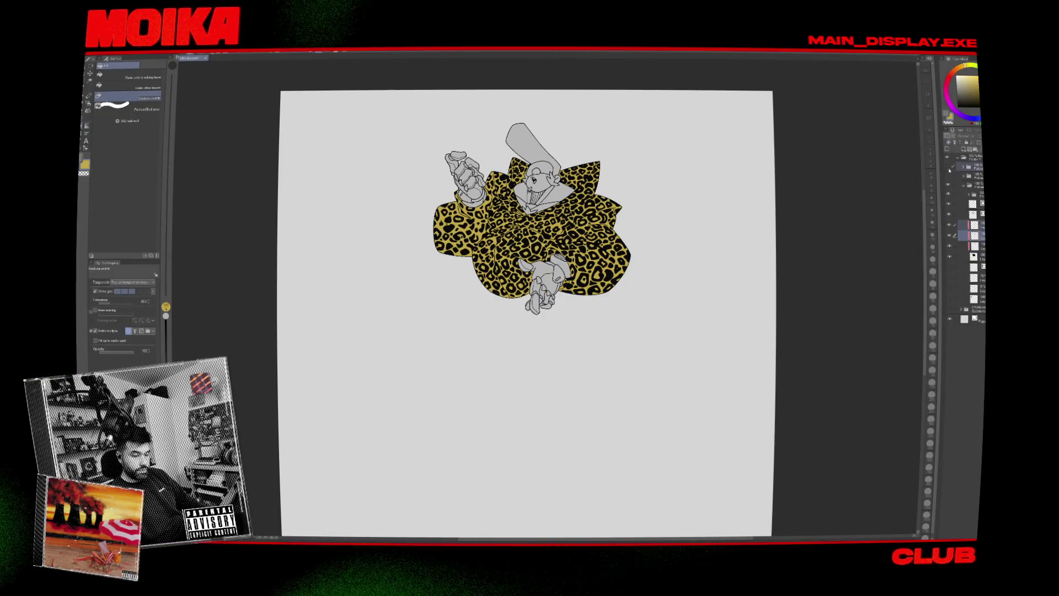
left_click(950, 176)
scroll(820, 286, "down", 2)
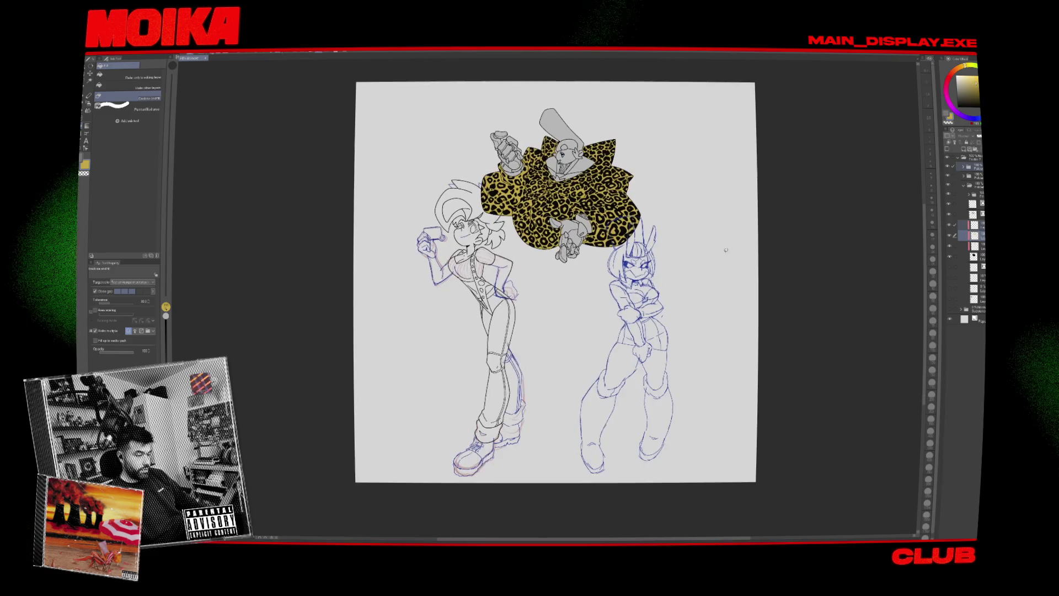
scroll(672, 221, "up", 2)
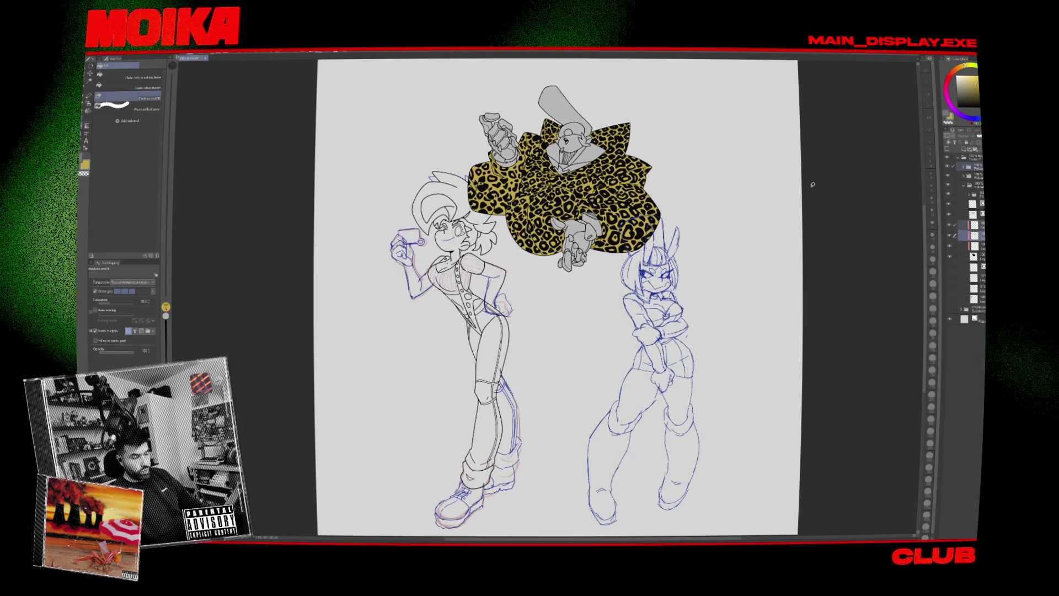
scroll(534, 184, "down", 2)
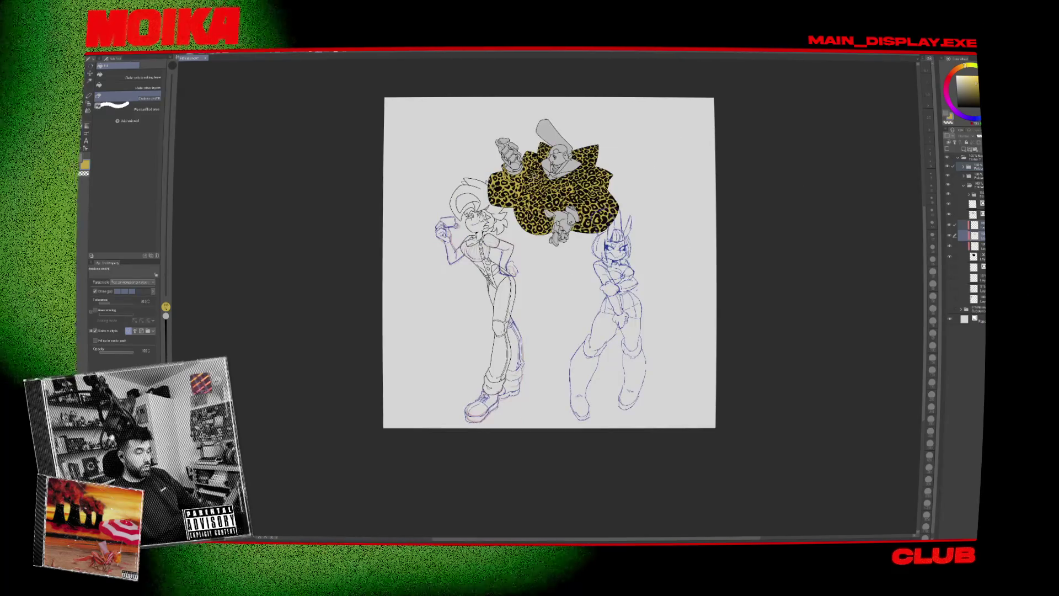
scroll(533, 182, "up", 2)
key("ctrl+z")
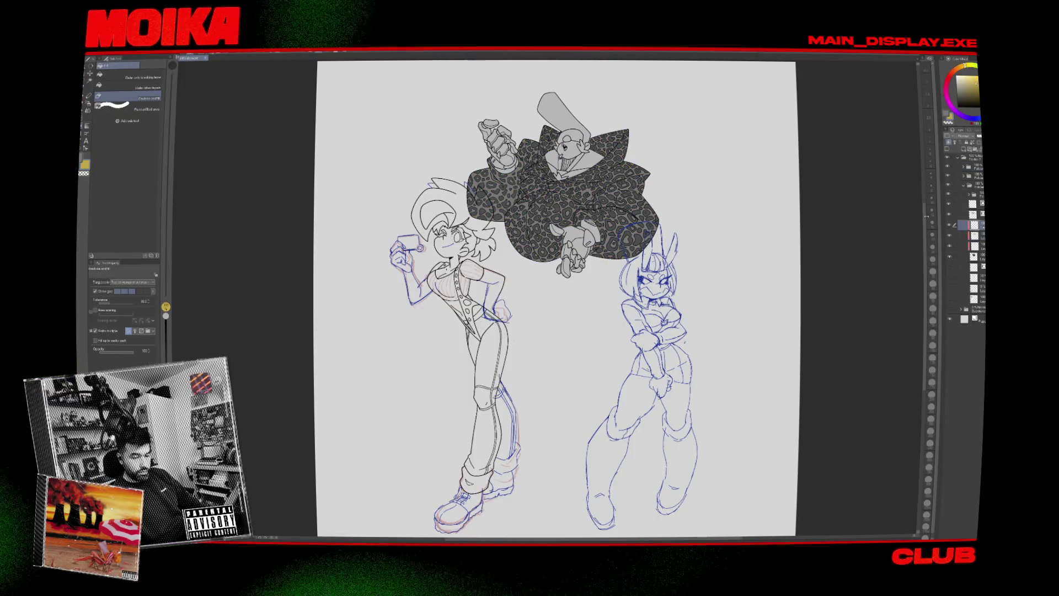
left_click(950, 267)
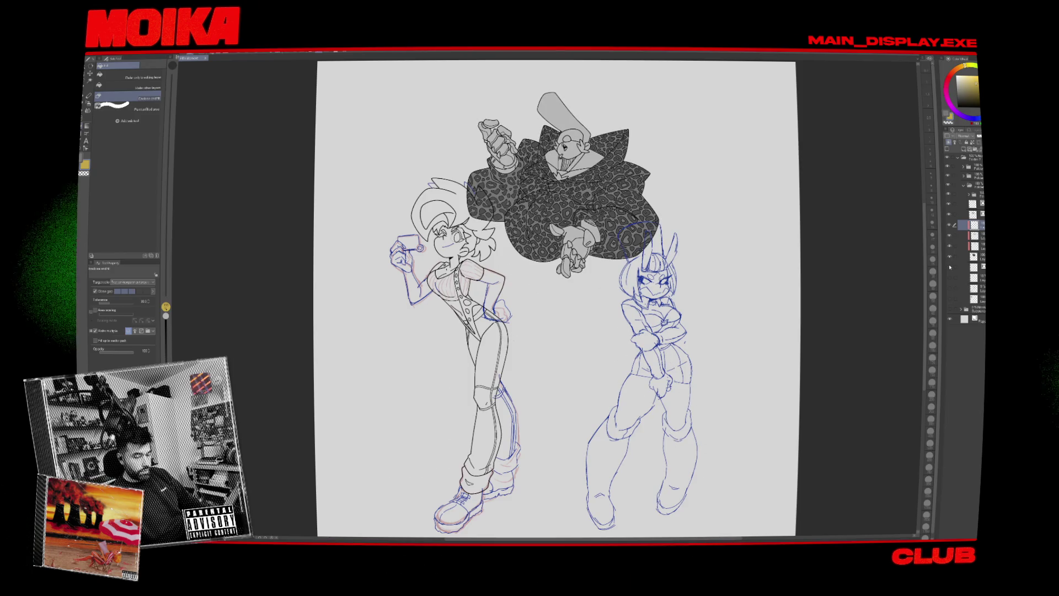
key("ctrl+plus")
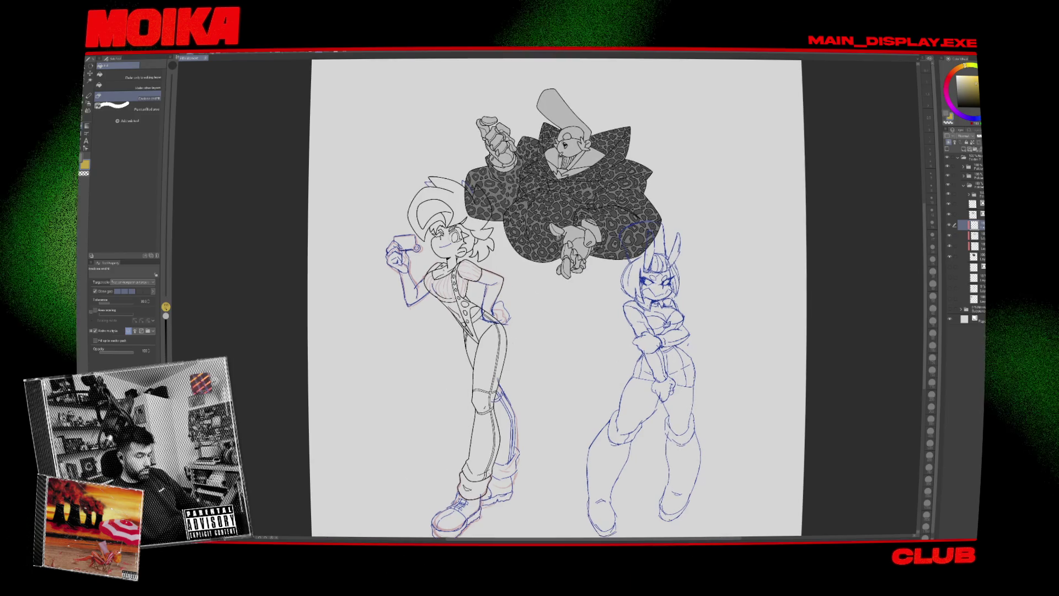
key("ctrl+plus")
scroll(521, 298, "up", 1)
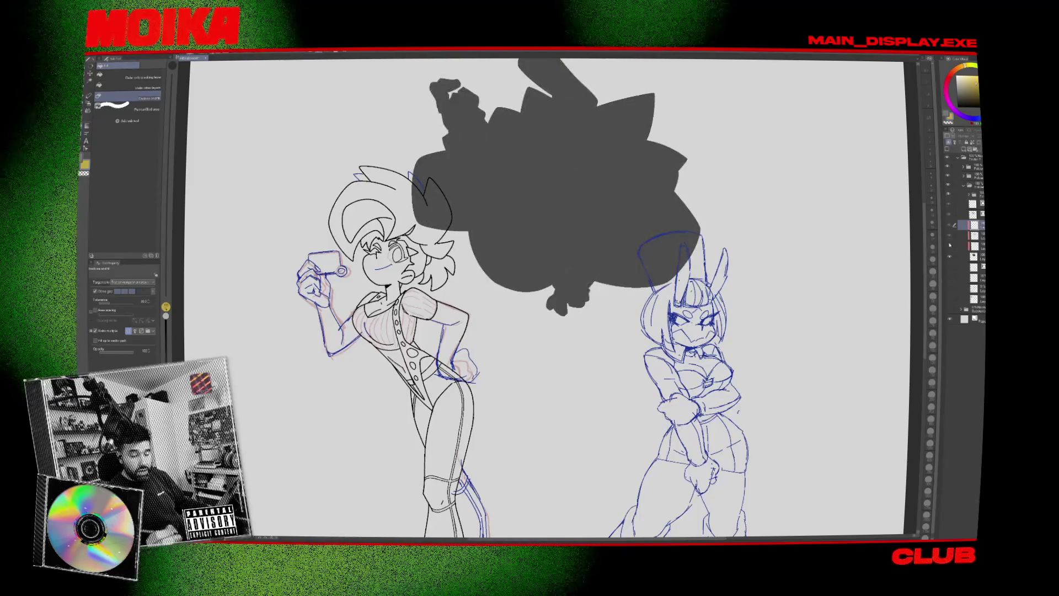
left_click_drag(924, 283, 861, 259)
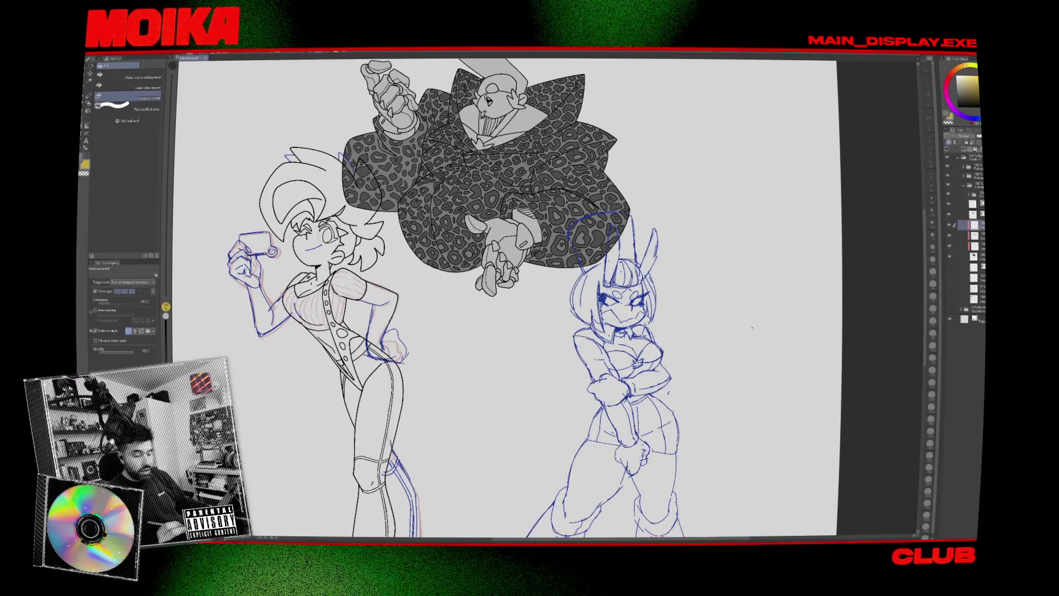
left_click_drag(757, 326, 822, 250)
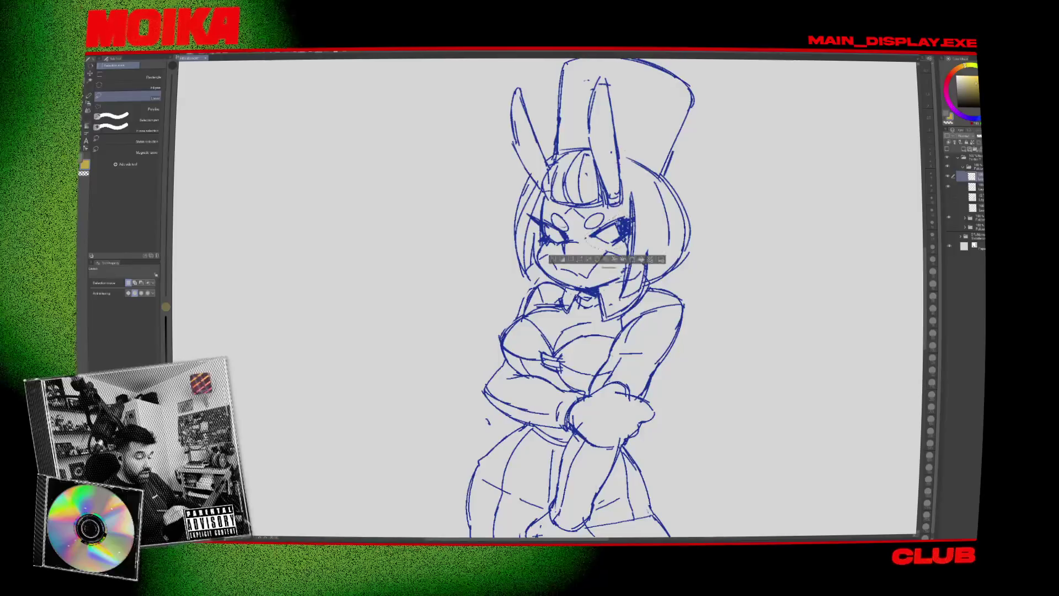
Write 1300 with the pen to complete the 1000 - 1300 note.
key("p")
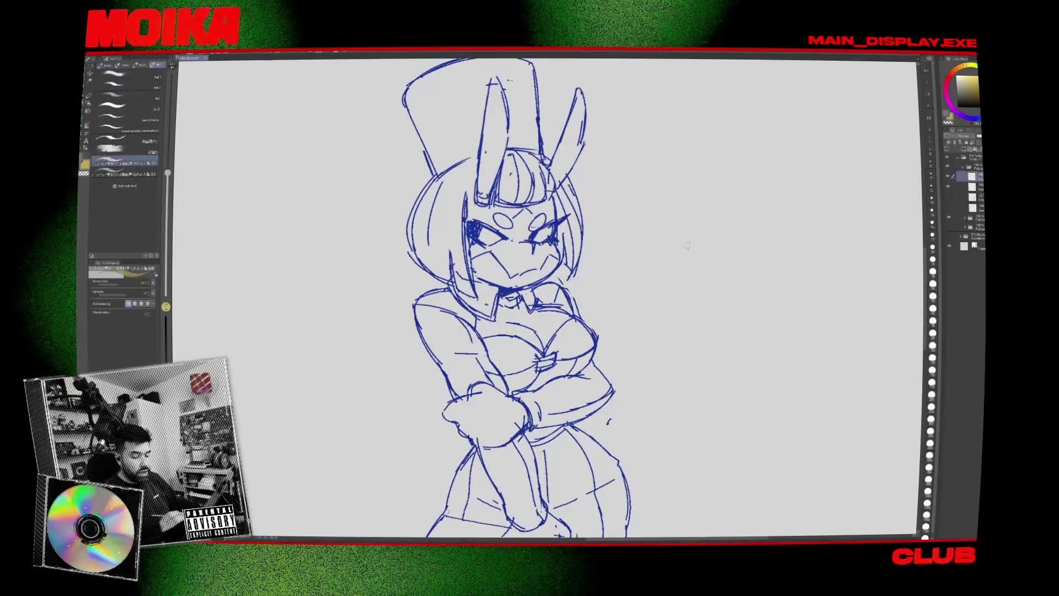
mouse_move(690, 251)
left_mouse_down()
mouse_move(721, 231)
mouse_move(712, 243)
mouse_move(745, 251)
mouse_move(664, 281)
mouse_move(807, 299)
mouse_move(821, 286)
left_mouse_up()
mouse_move(838, 284)
left_mouse_down()
mouse_move(770, 293)
mouse_move(767, 279)
left_mouse_up()
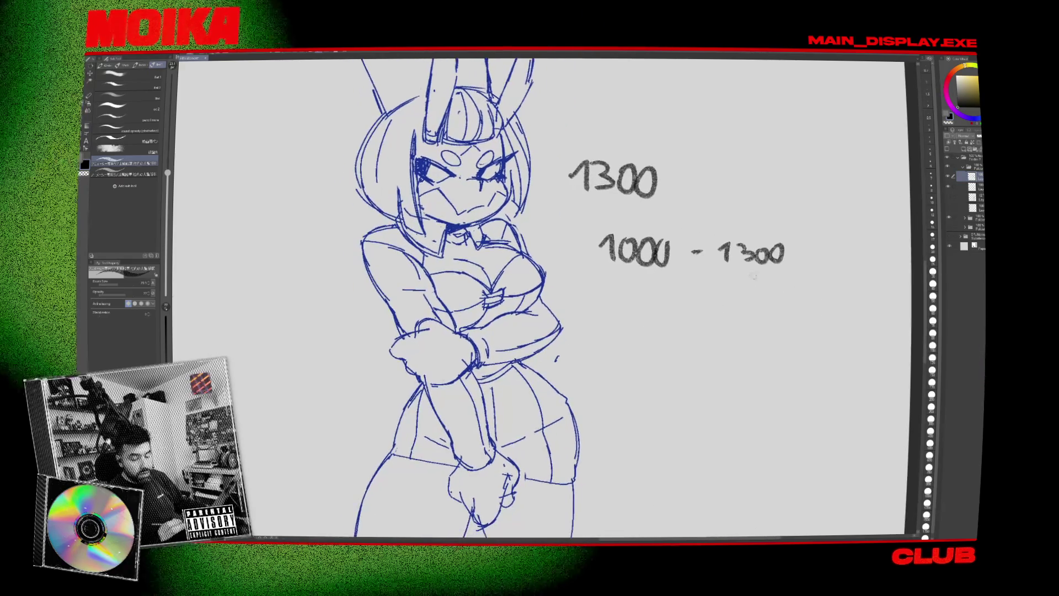
Lasso the handwritten number notes, delete them, and deselect.
key("m")
left_click_drag(844, 235, 842, 243)
key("Delete")
key("ctrl+d")
Scale and rotate the selected eye, mirroring the view to check it.
key("h")
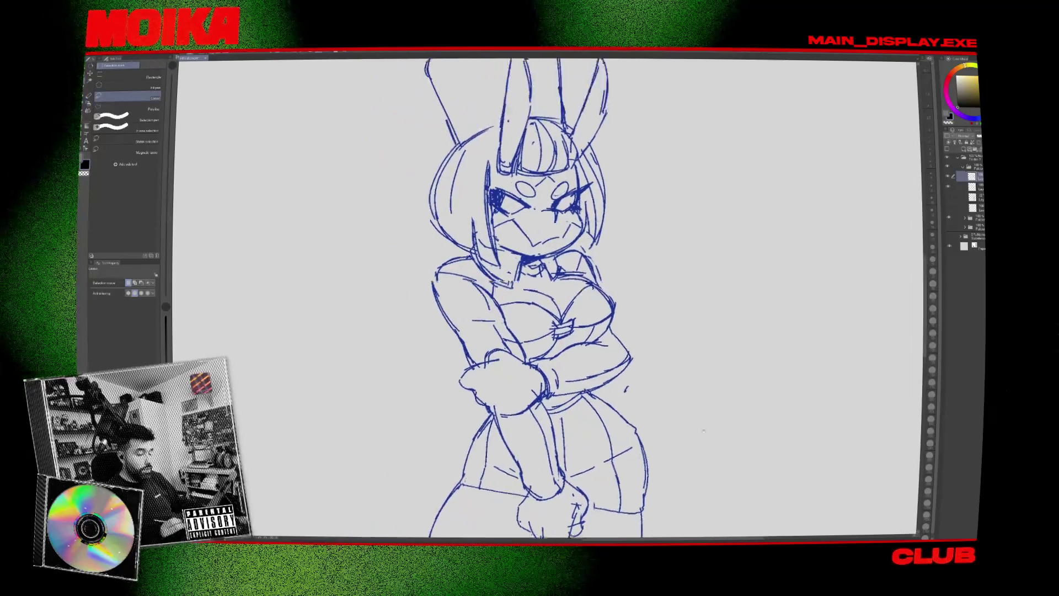
key("p")
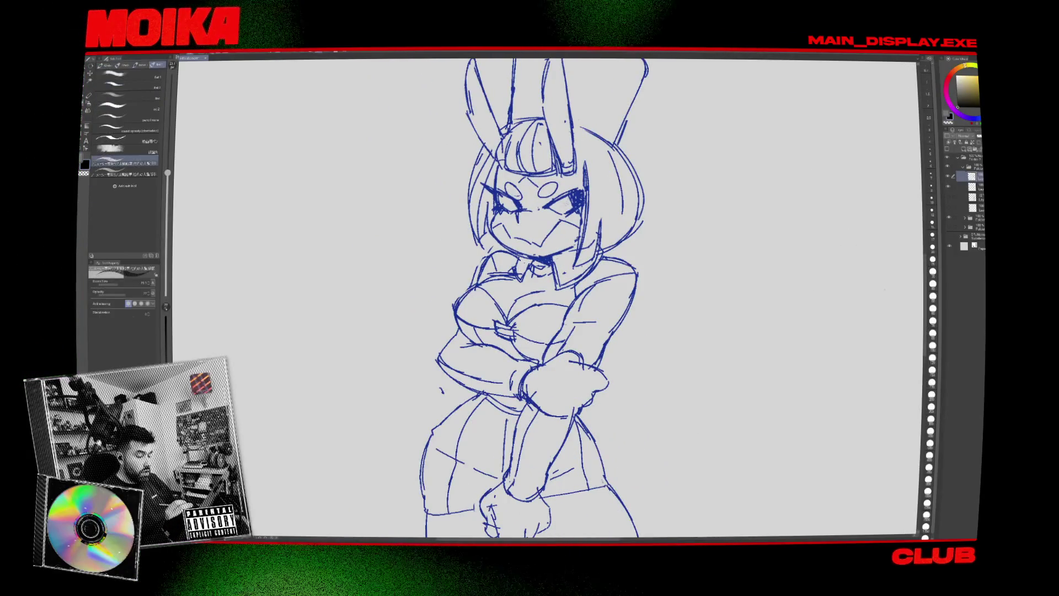
key("m")
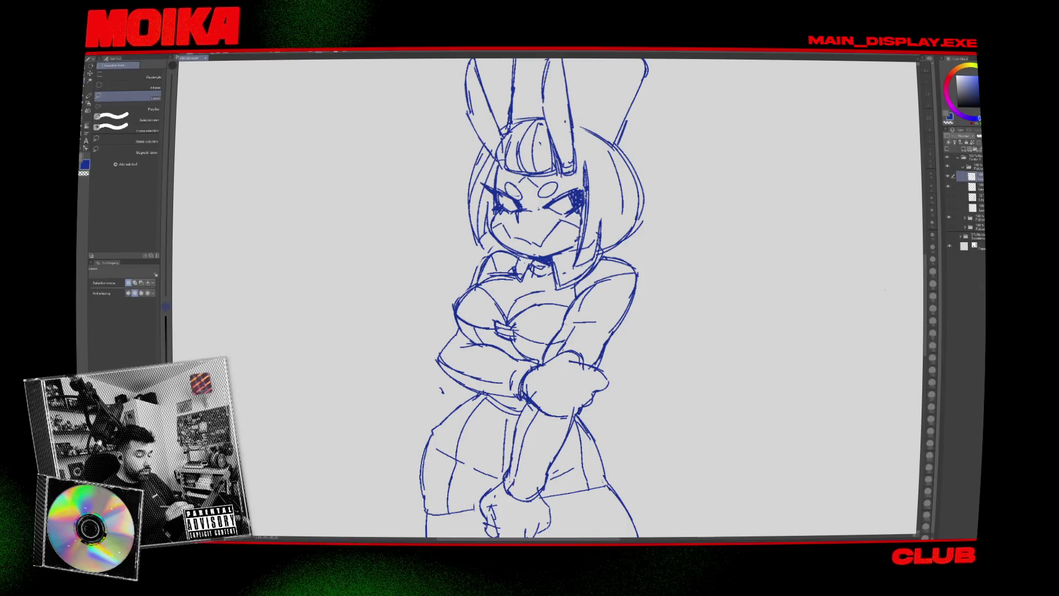
key("ctrl+t")
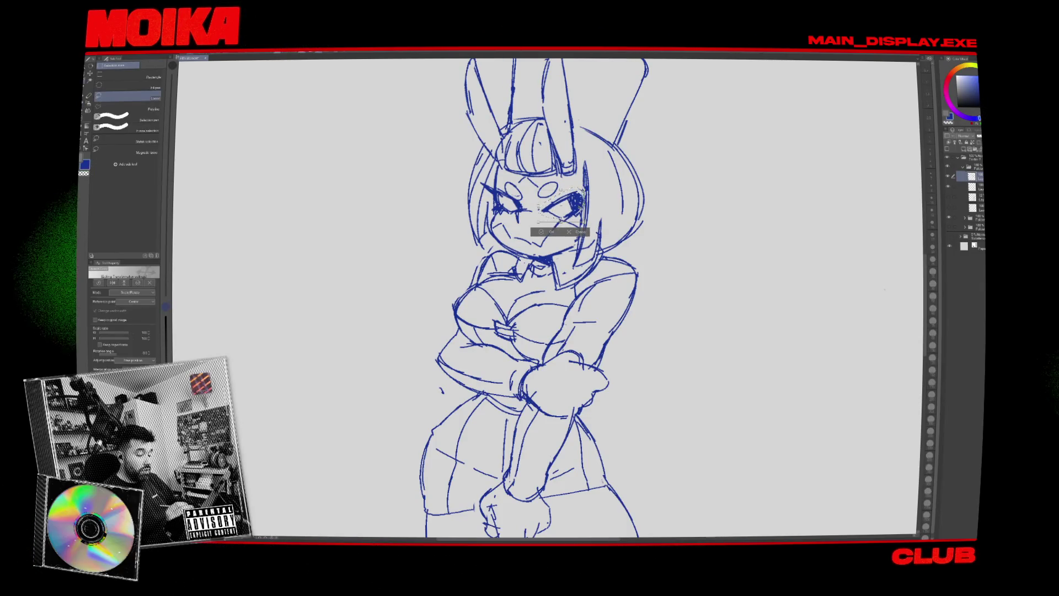
left_click(552, 232)
key("h")
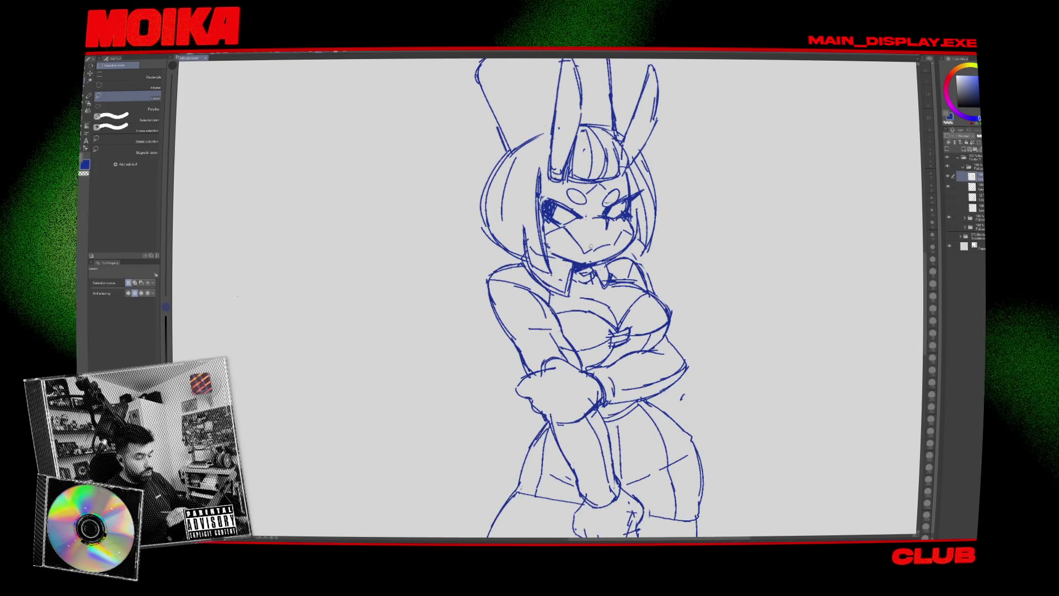
key("p")
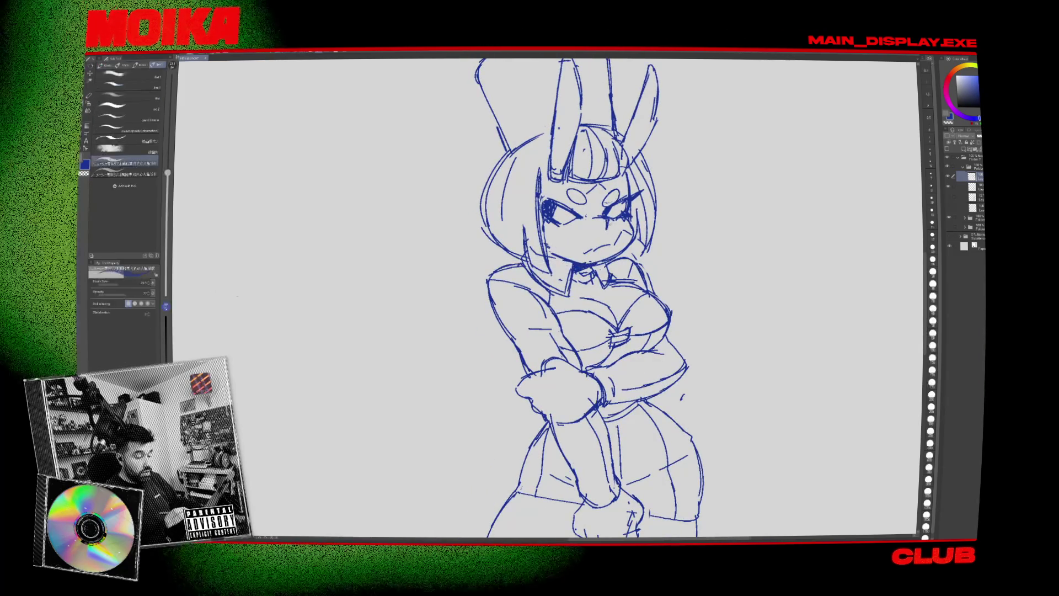
key("h")
key("p")
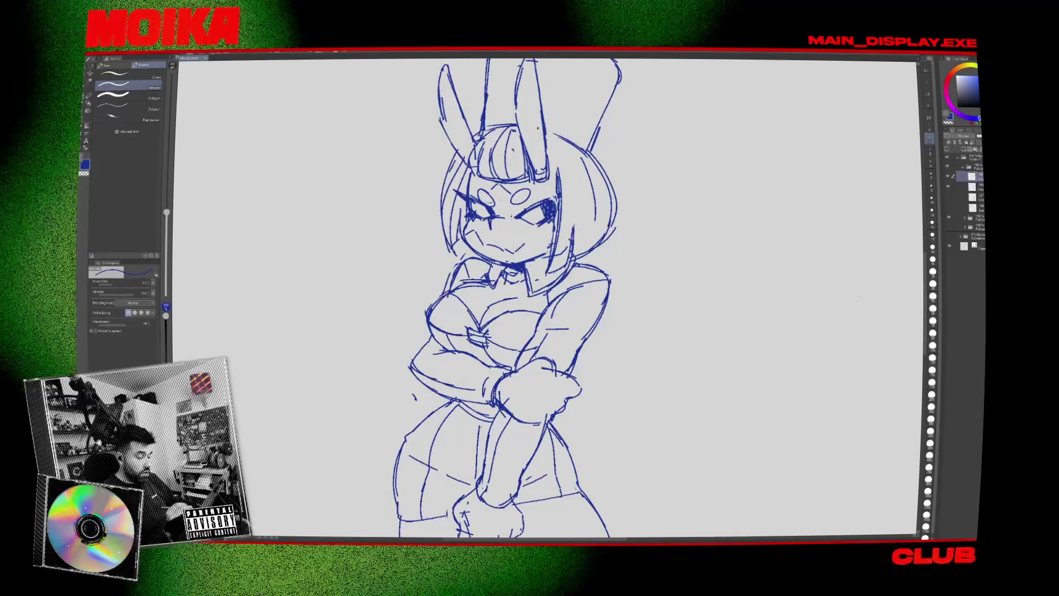
mouse_move(513, 205)
left_mouse_down()
mouse_move(563, 206)
mouse_move(497, 212)
mouse_move(552, 193)
left_mouse_up()
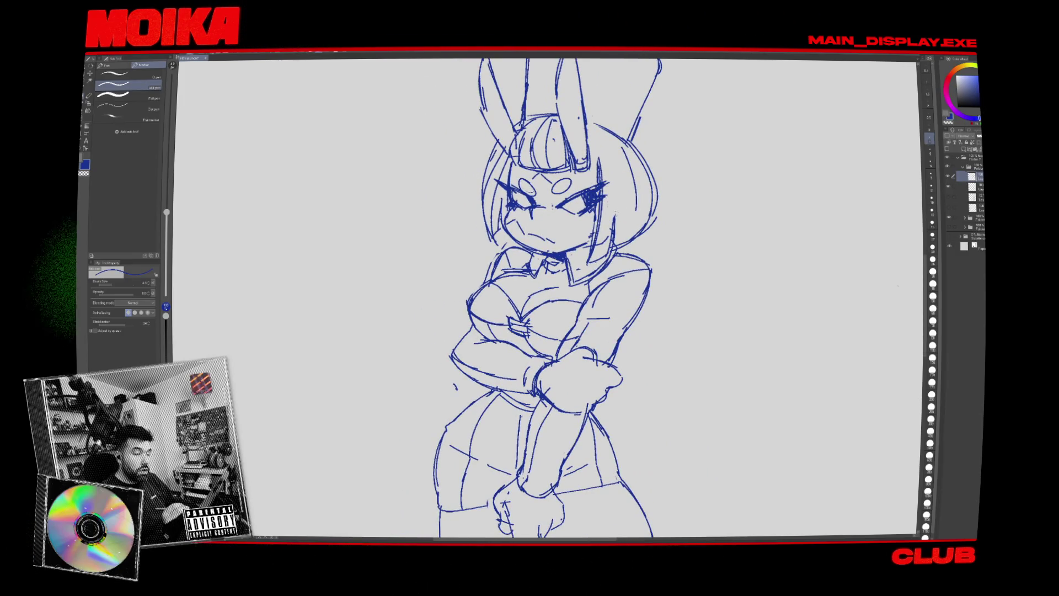
Lasso the girl's right eye and adjust it with two transforms, checking in mirrored view.
key("m")
left_click_drag(553, 201, 556, 203)
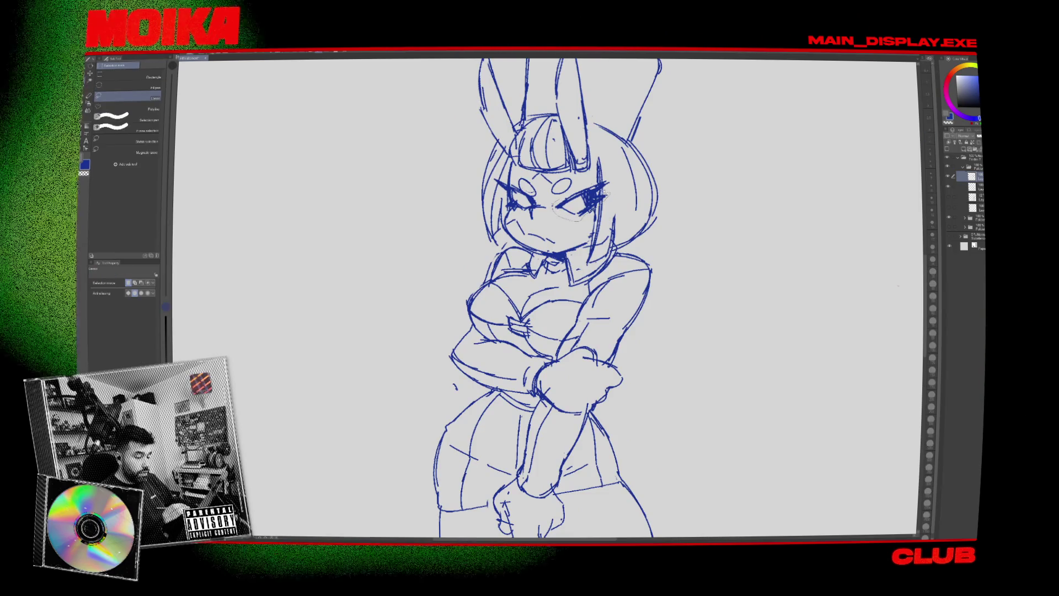
key("ctrl+t")
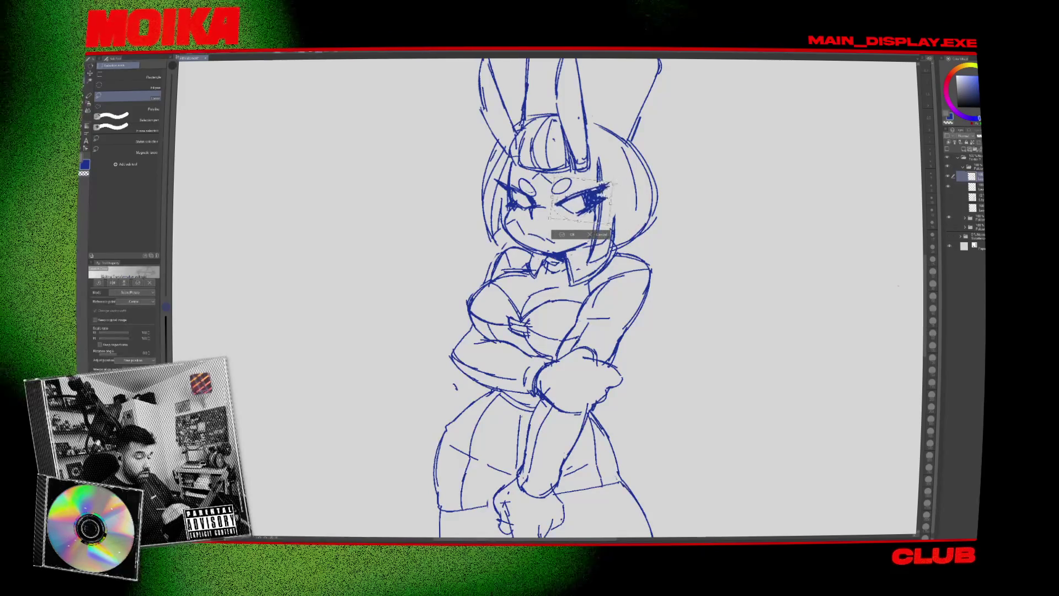
key("Return")
key("h")
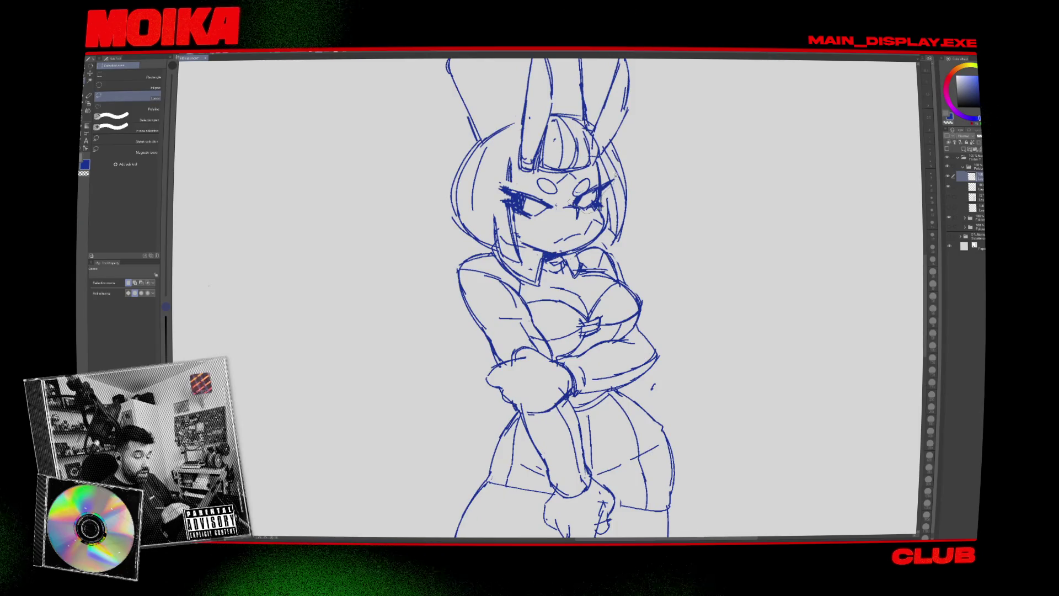
key("ctrl+t")
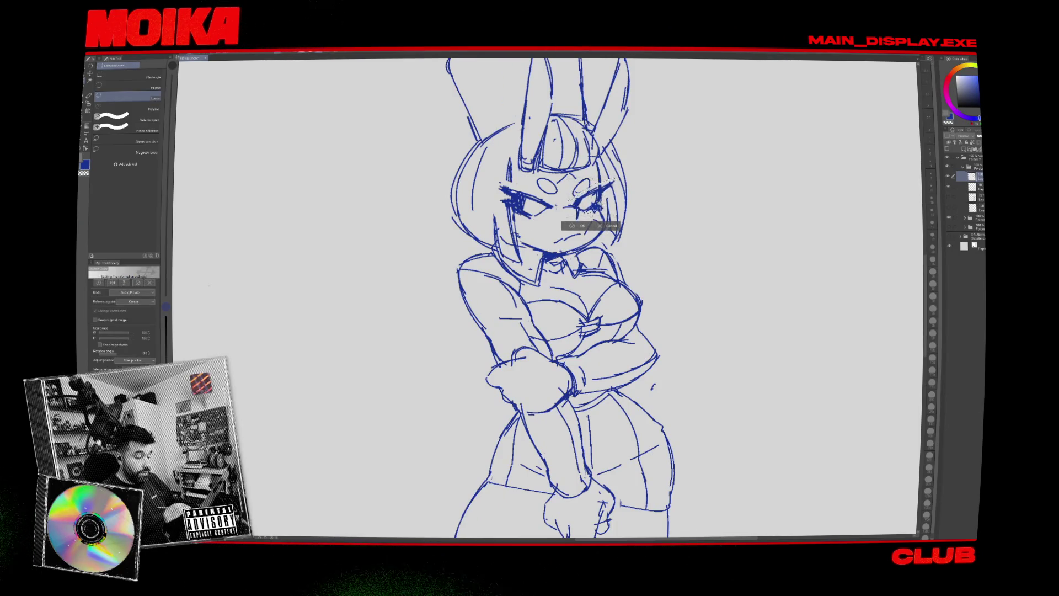
key("ctrl+d")
key("h")
key("e")
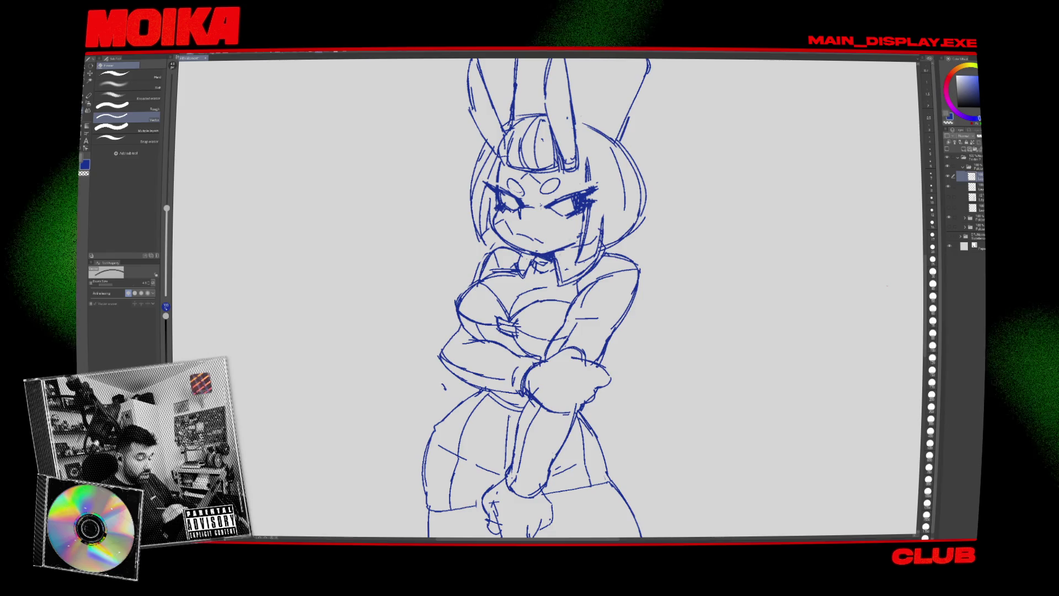
key("p")
key("h")
key("h")
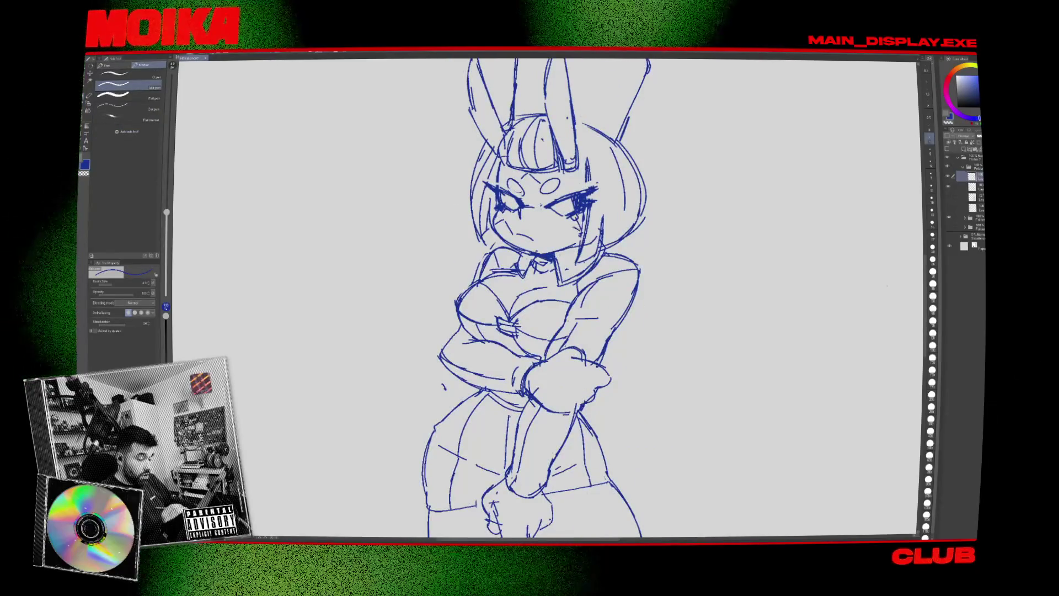
Rotate and mirror the canvas to check proportions, then recentre the rabbit-eared girl.
key("h")
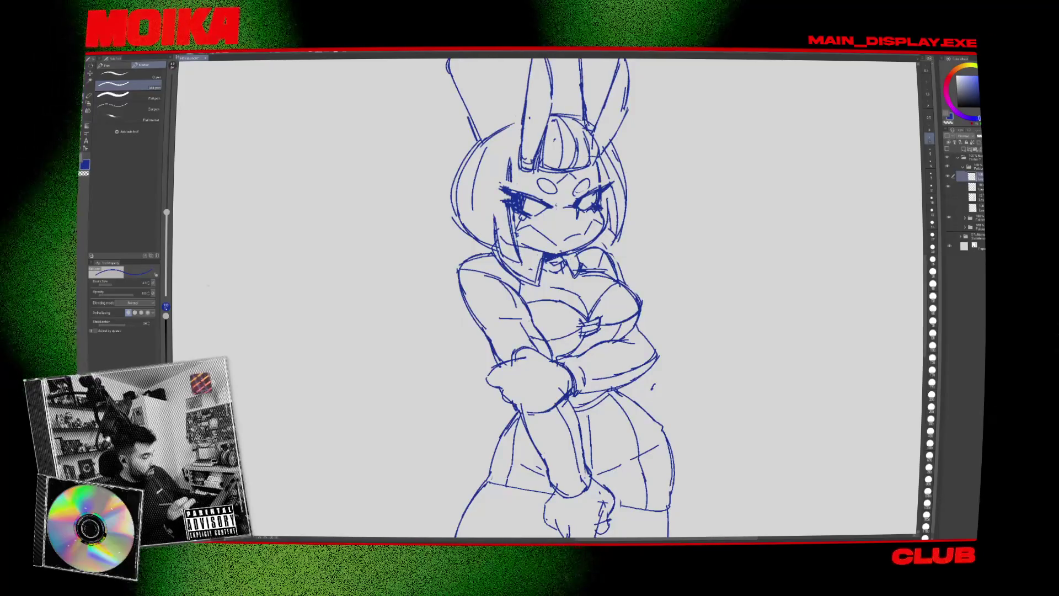
key("e")
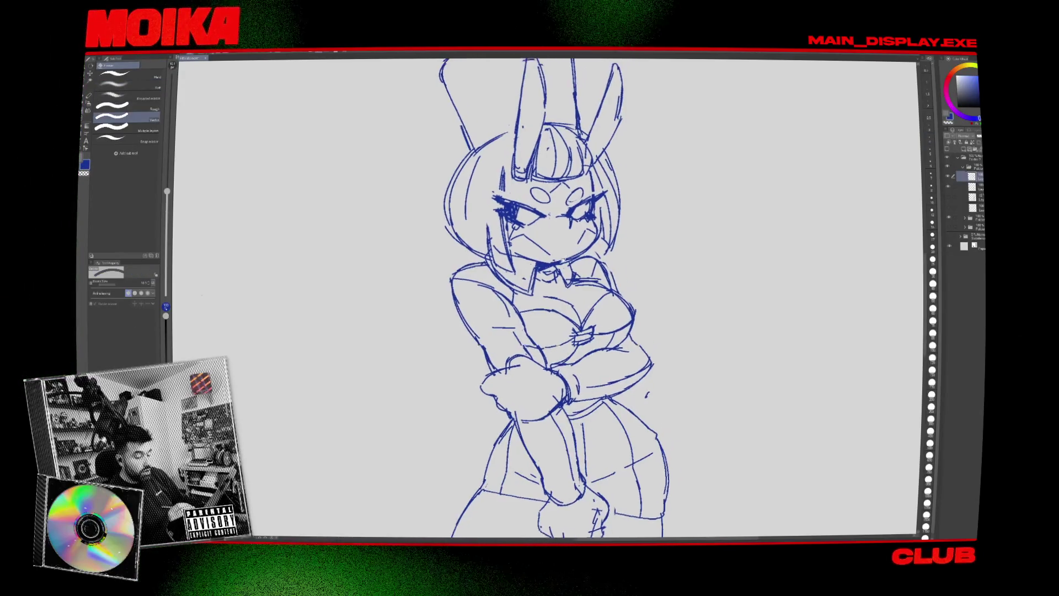
key("h")
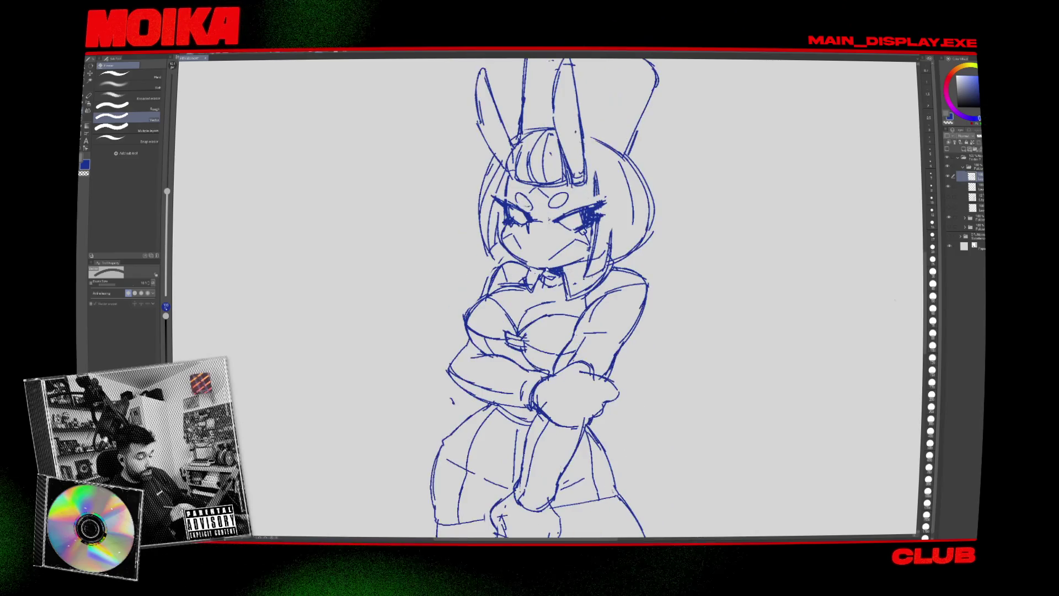
key("h")
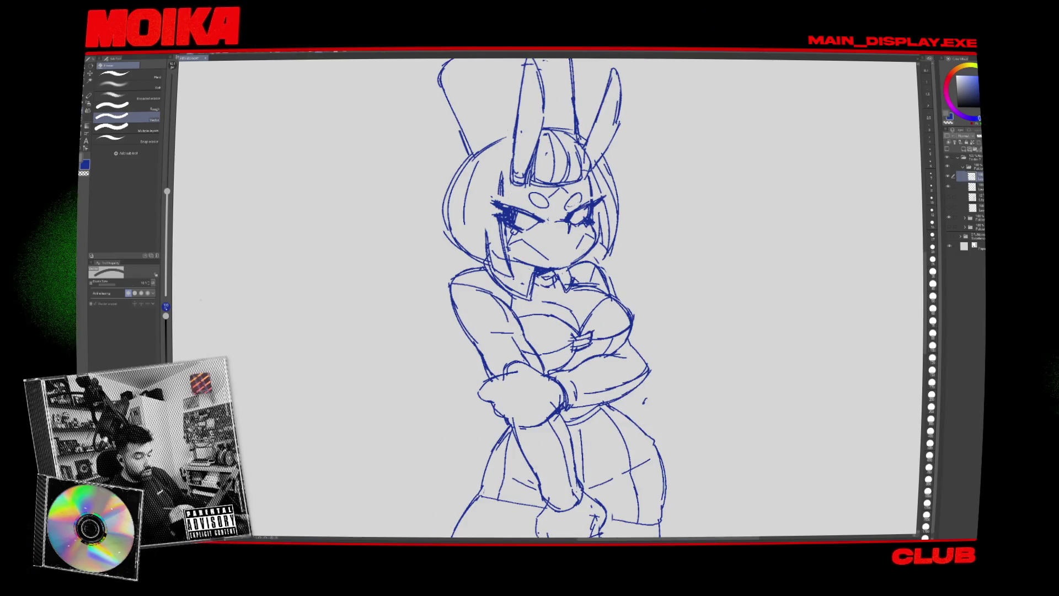
key("p")
key("asciicircum")
key("asciicircum")
key("asciicircum")
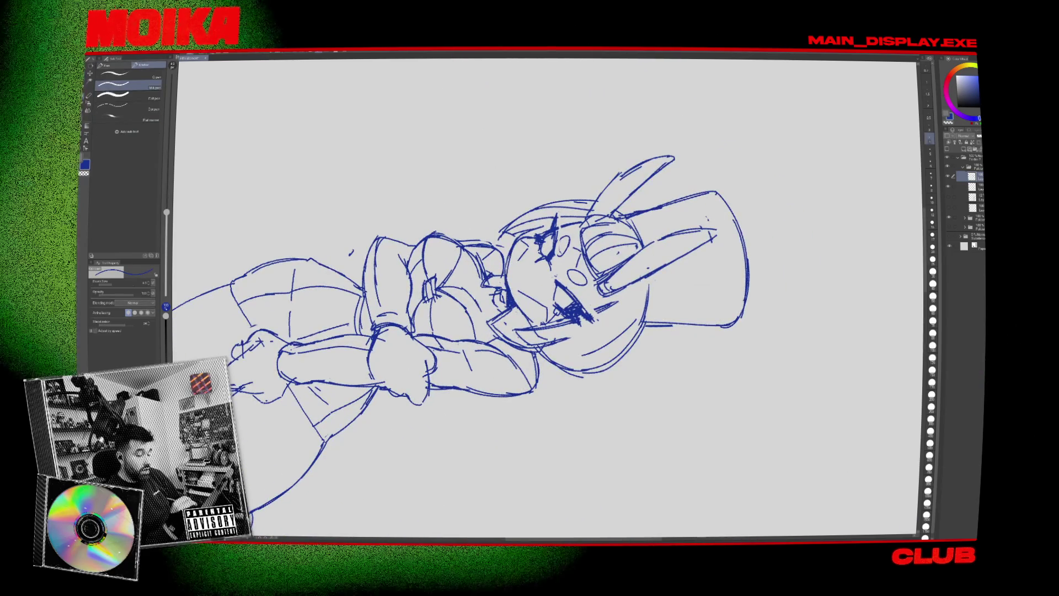
key("h")
key("asciicircum")
key("asciicircum")
key("asciicircum")
key("e")
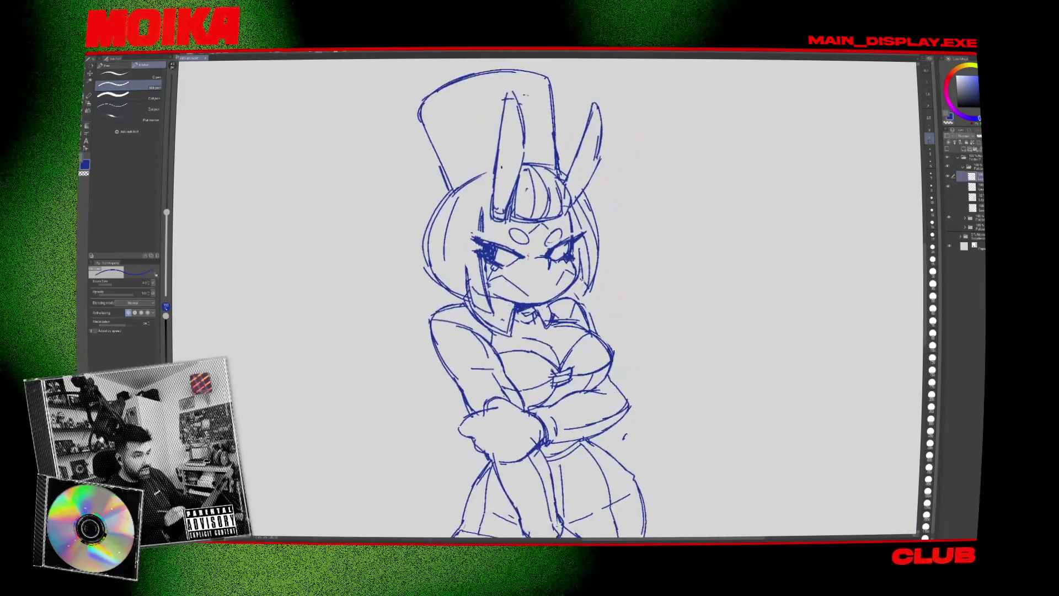
key("p")
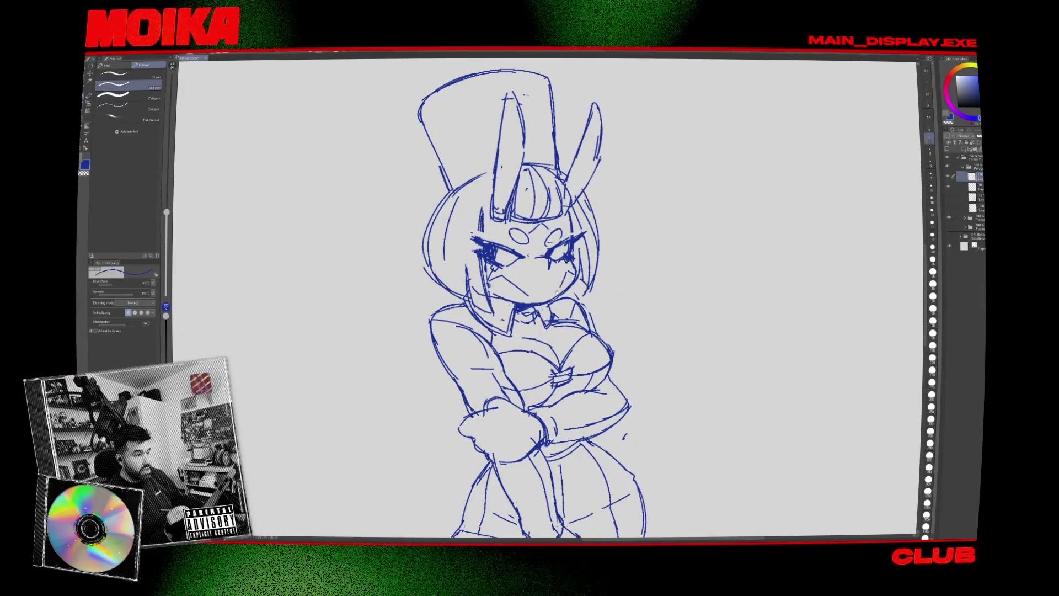
left_click_drag(528, 255, 537, 248)
scroll(547, 298, "down", 5)
scroll(547, 298, "up", 8)
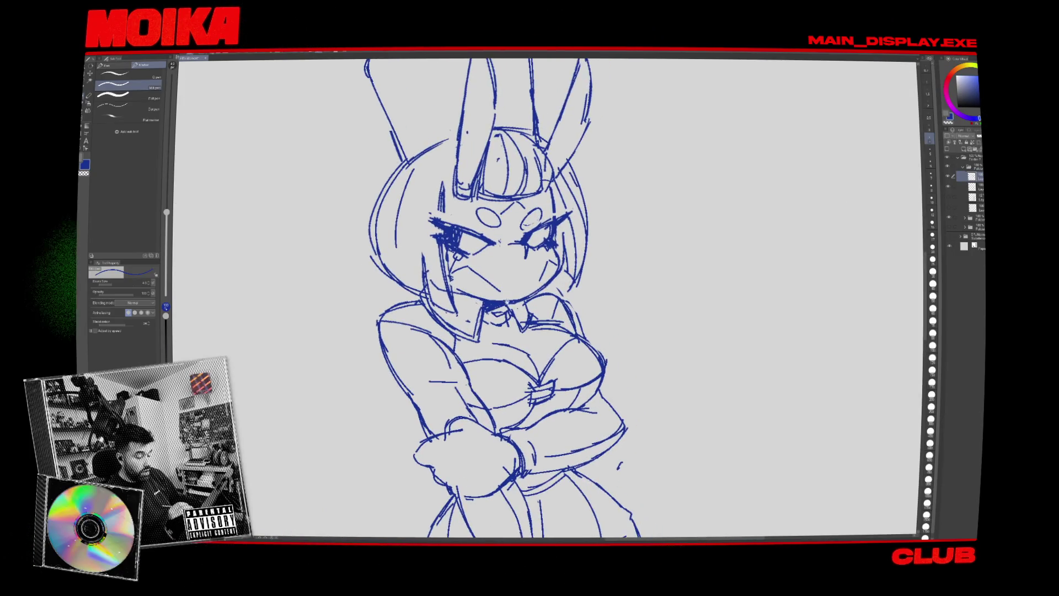
key("p")
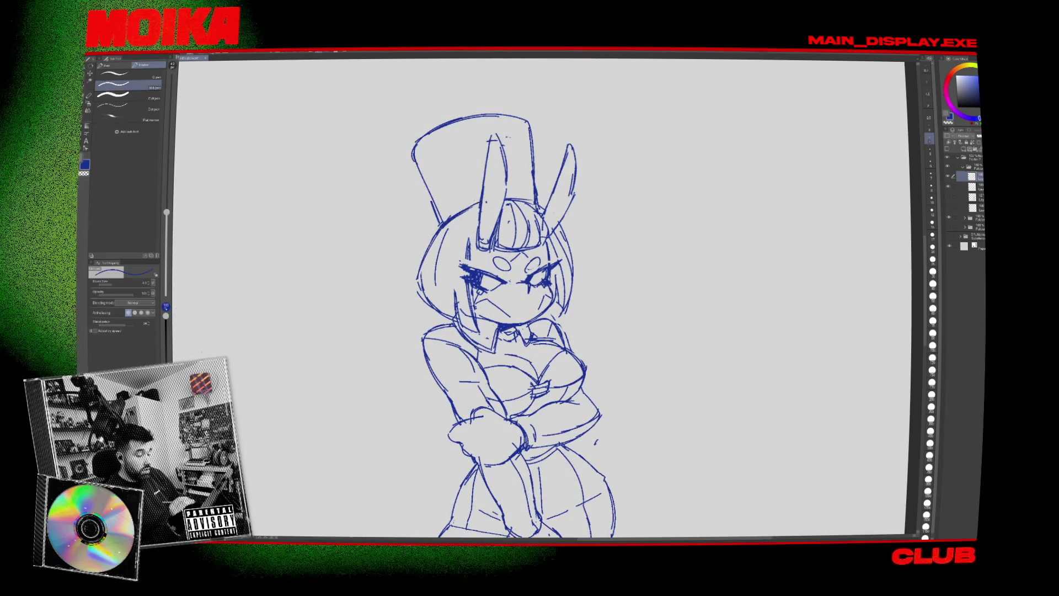
Erase stray lash strokes beside the girl's eye and check both characters in mirrored view.
key("e")
left_click_drag(462, 234, 468, 246)
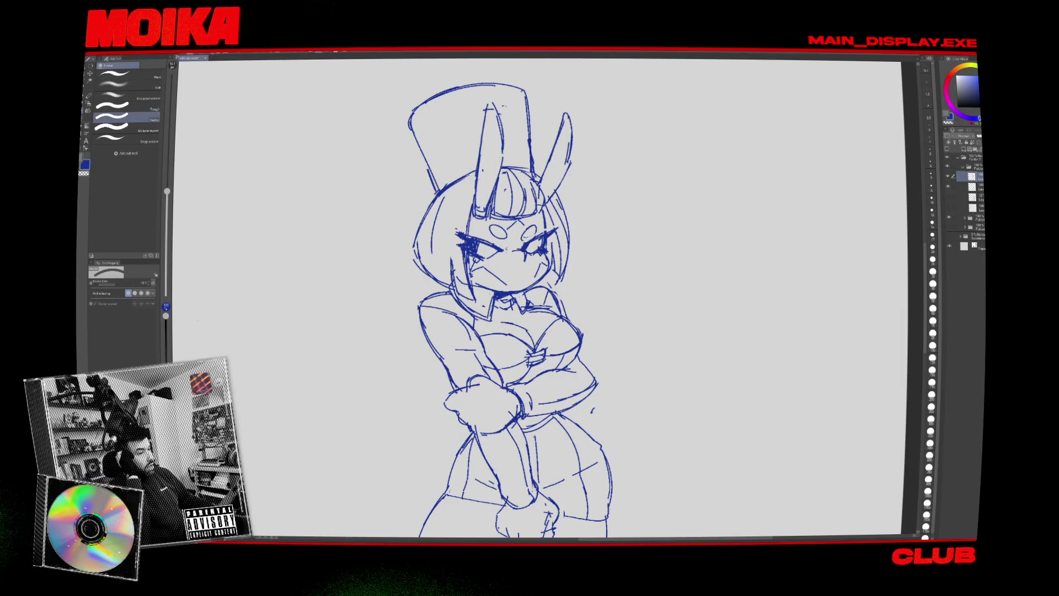
key("p")
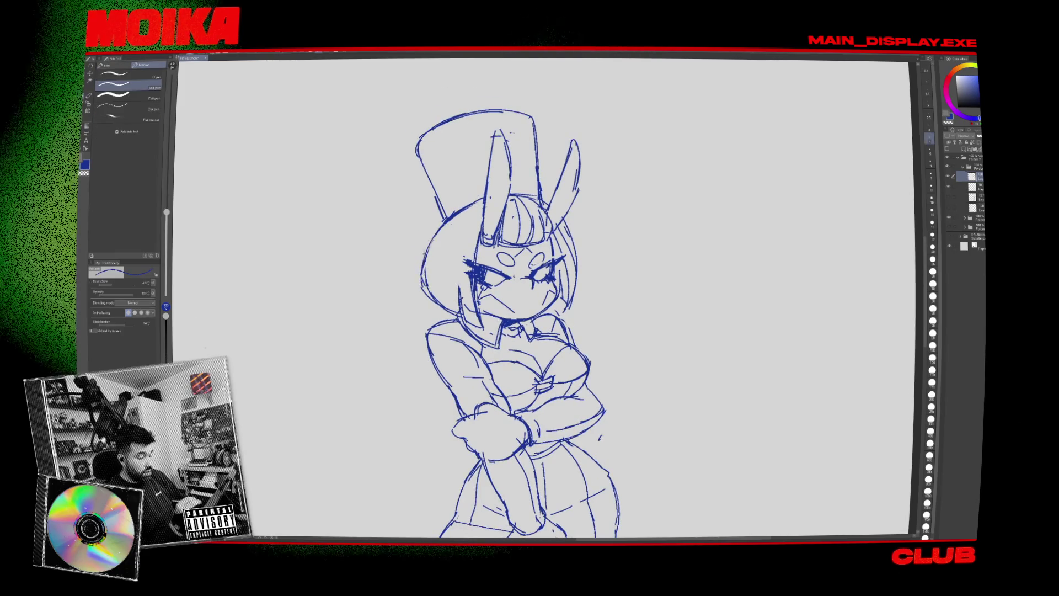
scroll(662, 298, "down", 1)
key("e")
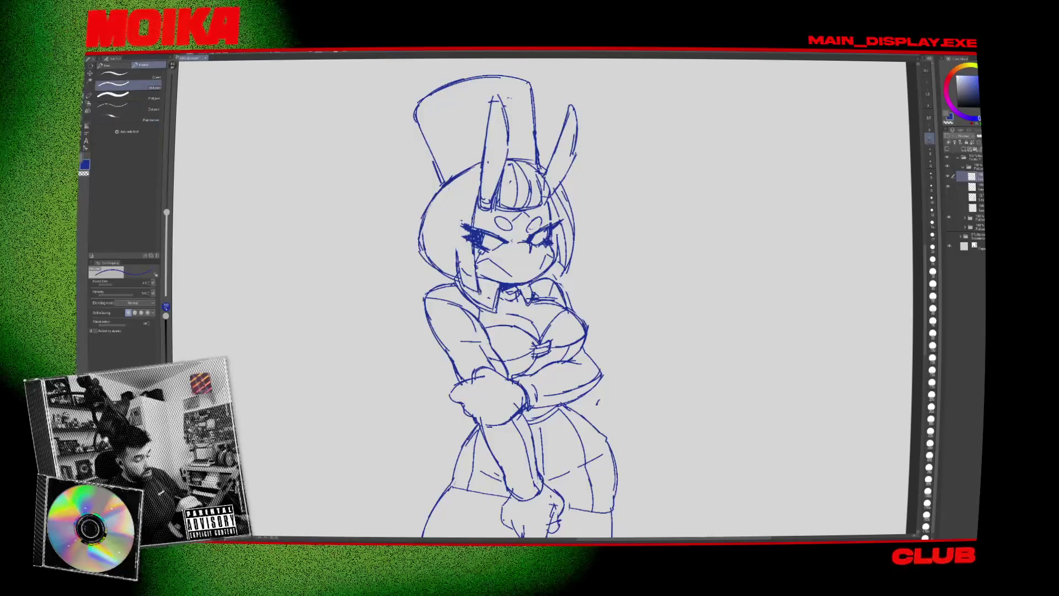
key("h")
key("e")
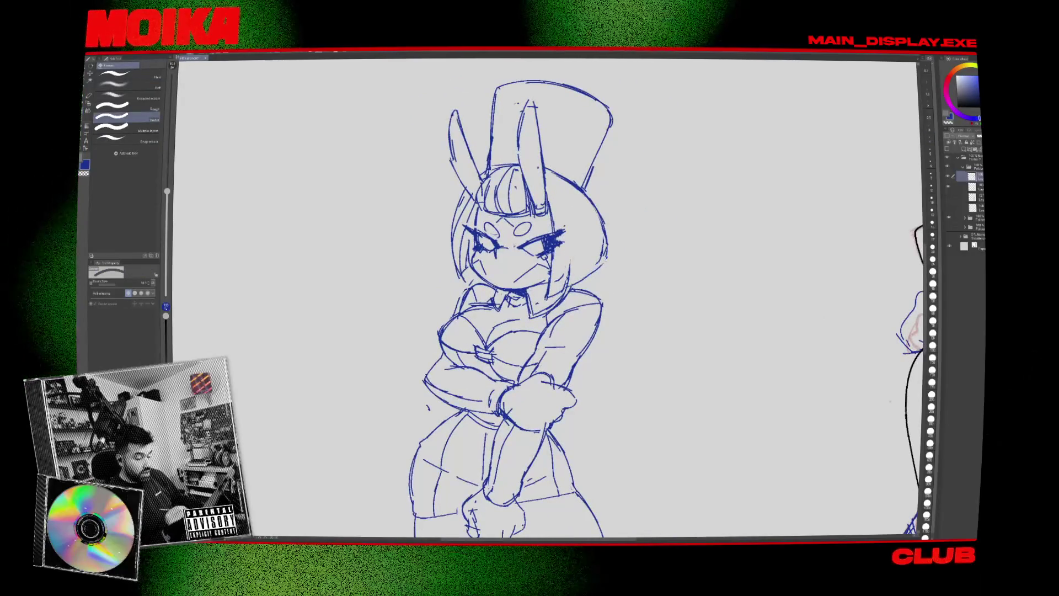
key("p")
key("h")
key("ctrl+minus")
key("ctrl+minus")
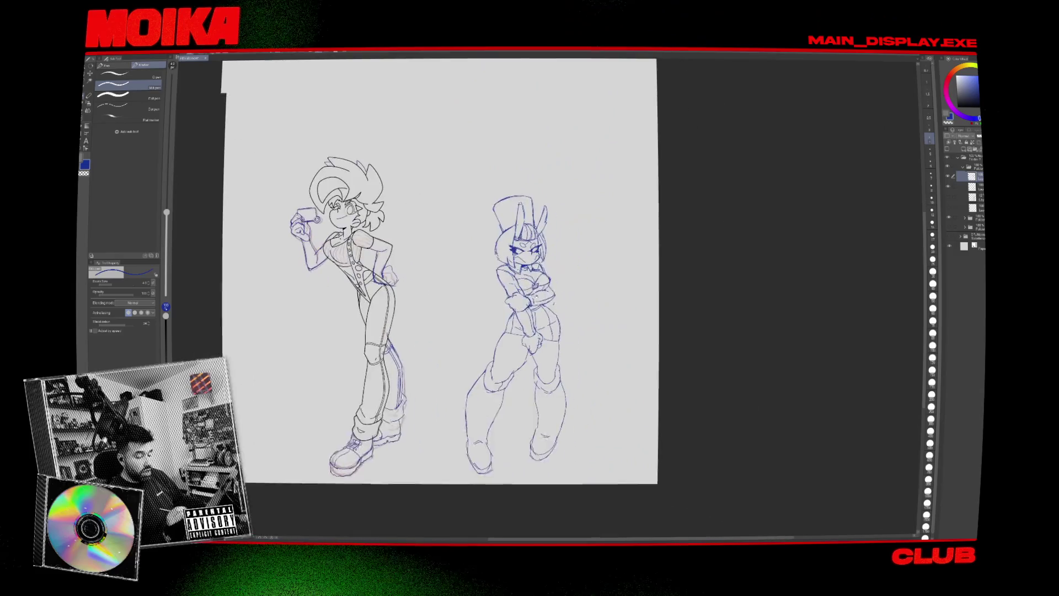
key("ctrl+plus")
key("ctrl+plus")
key("ctrl+plus")
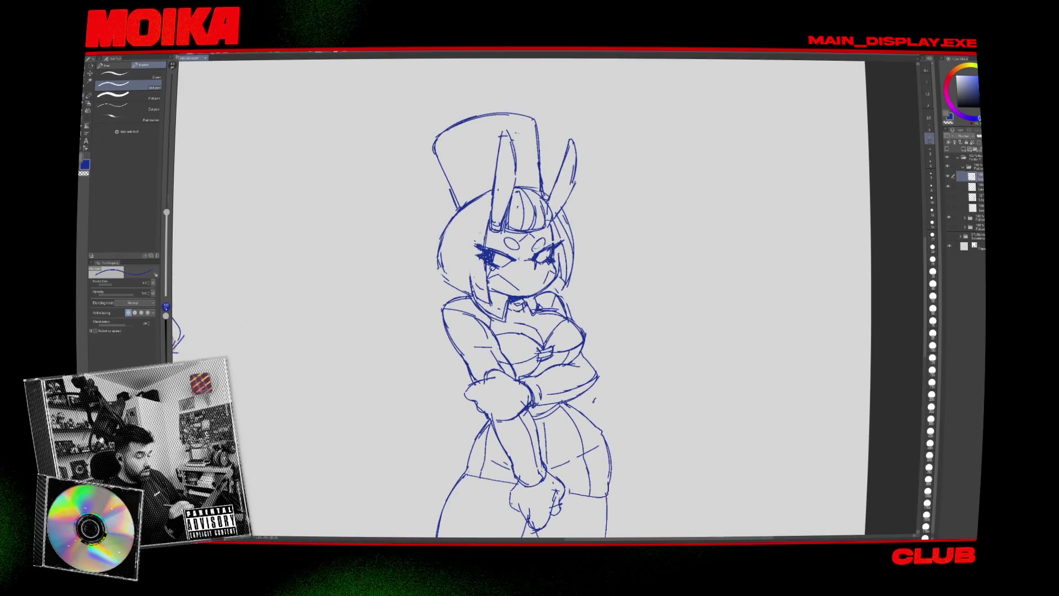
key("e")
key("p")
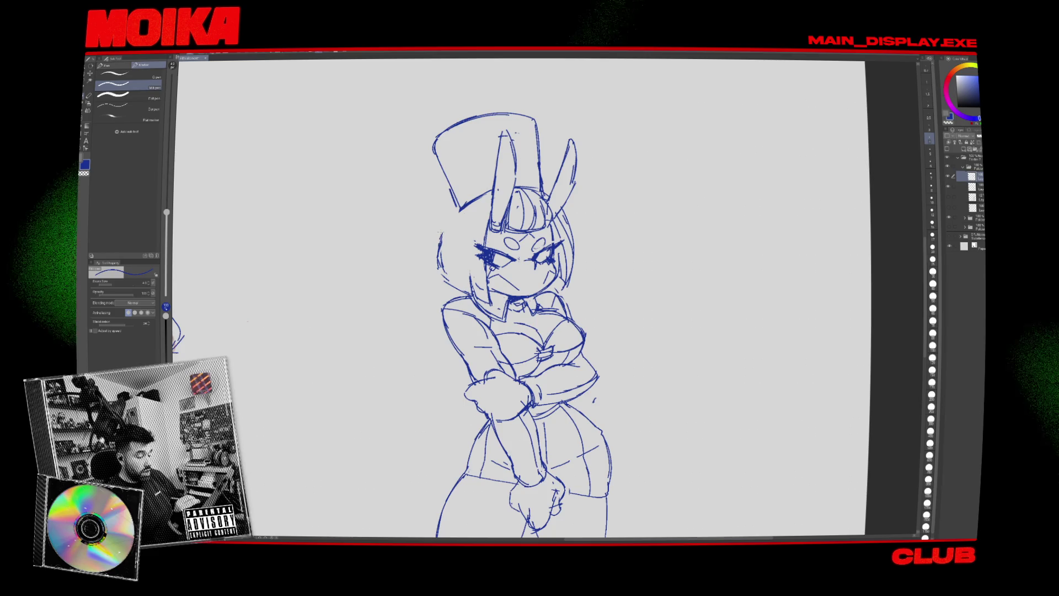
Draw a curved G-pen stroke beside the girl's head and mirror the view to check it.
left_click_drag(456, 207, 439, 275)
key("e")
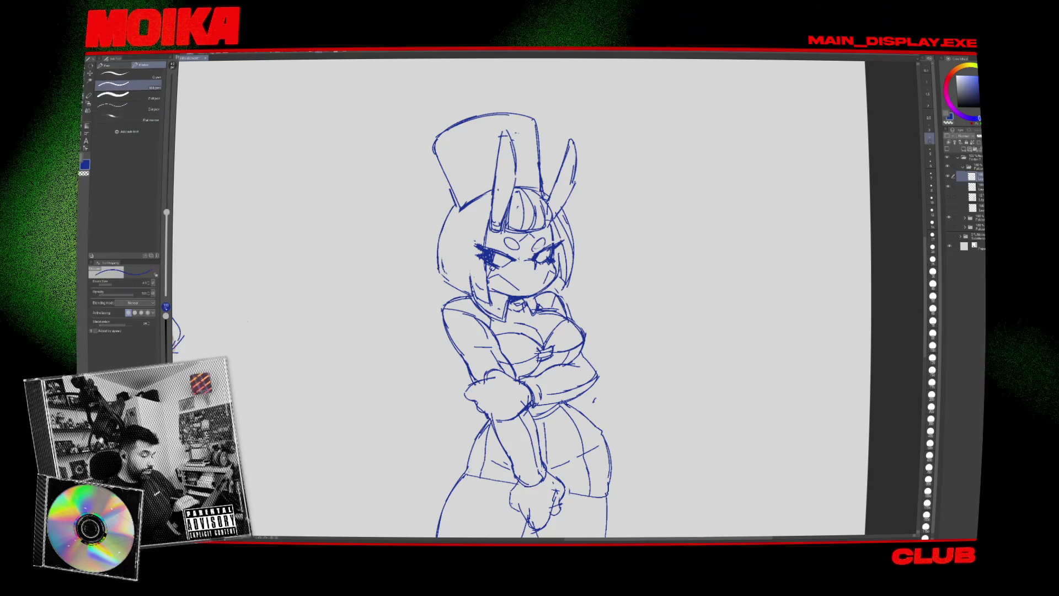
key("h")
key("h")
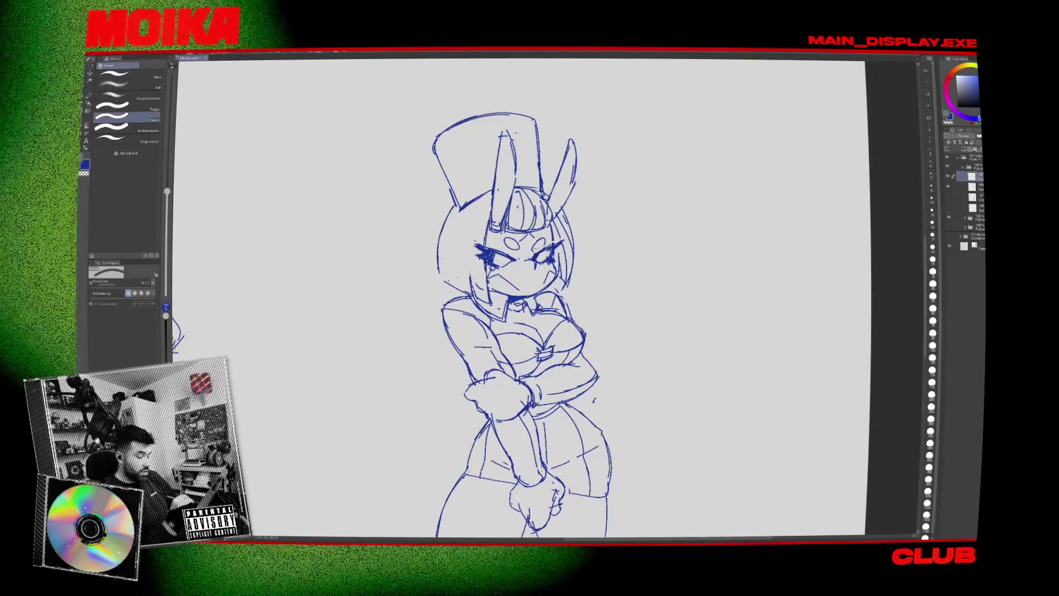
scroll(521, 326, "up", 1)
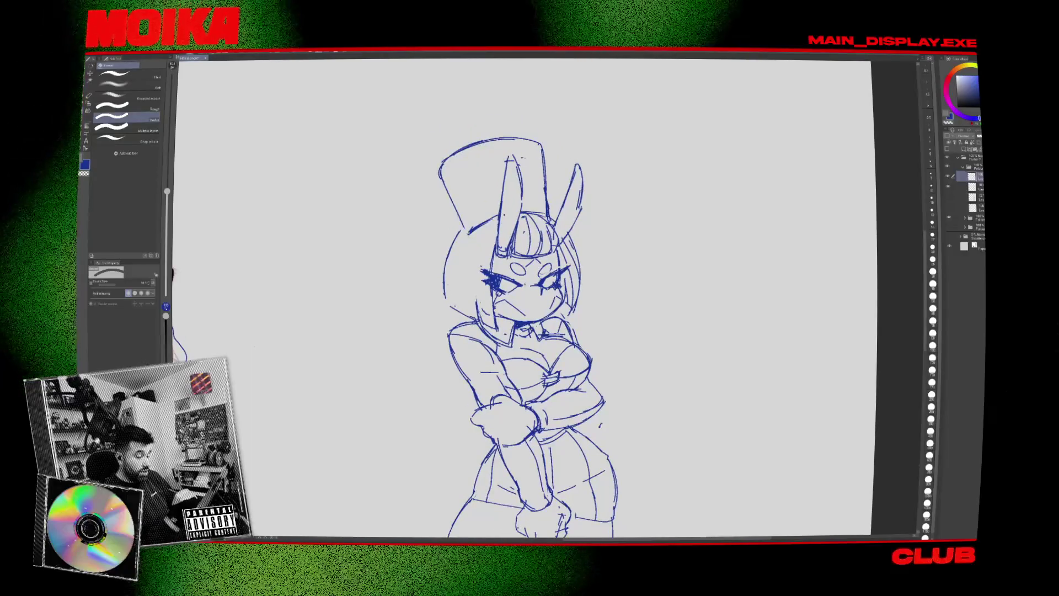
Lasso the rabbit girl's left ear, transform it with Ctrl+T, and deselect.
key("p")
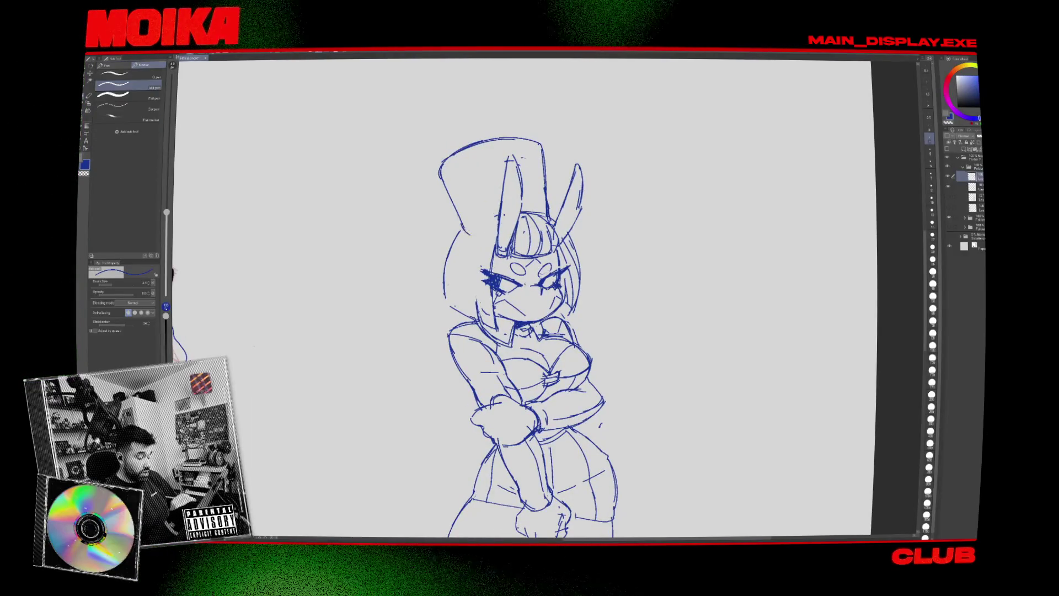
key("e")
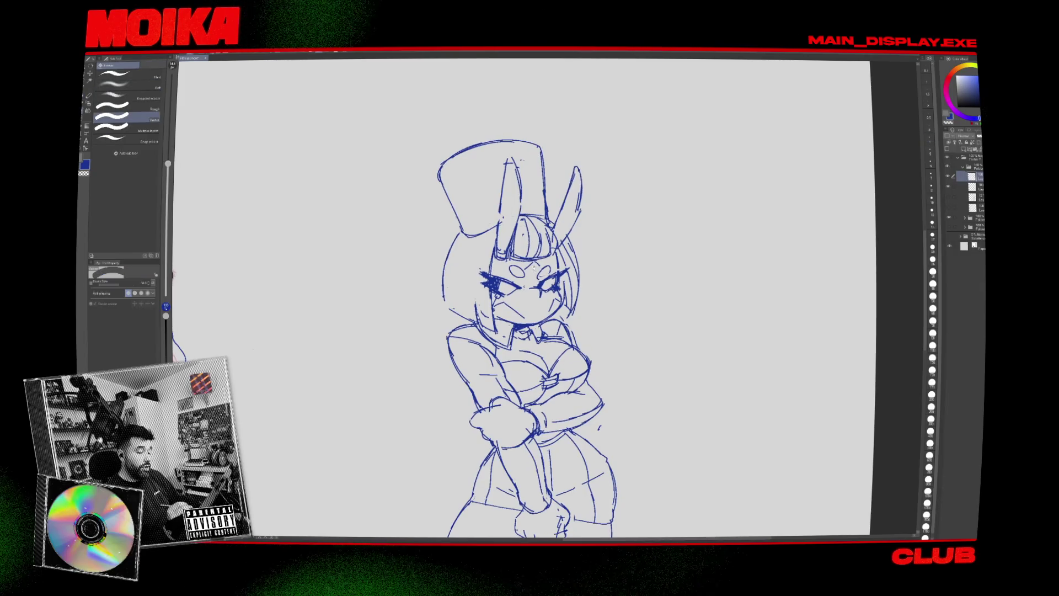
key("p")
key("m")
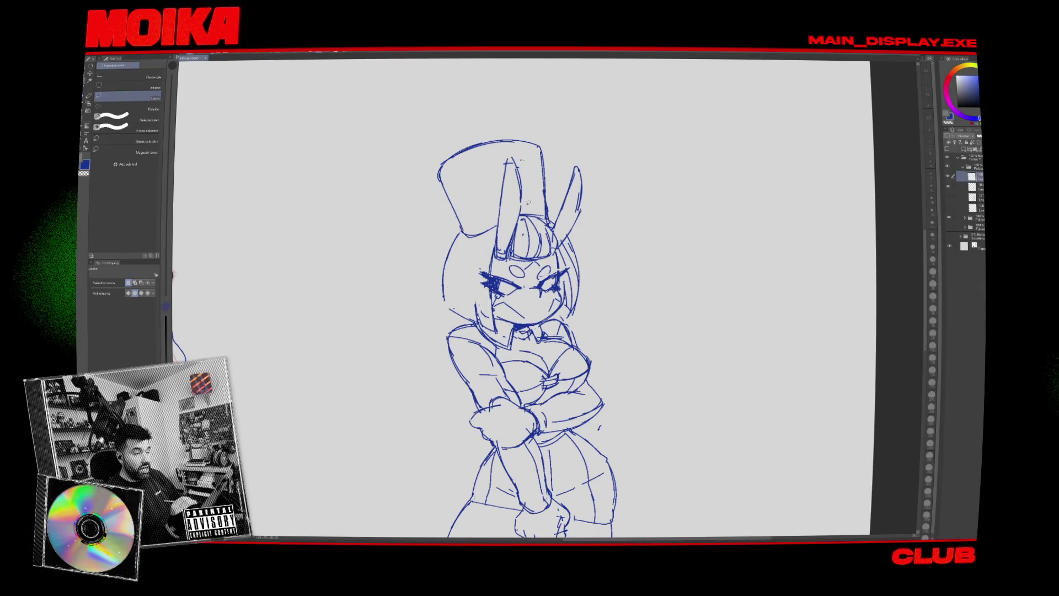
left_click_drag(503, 210, 574, 193)
key("ctrl+t")
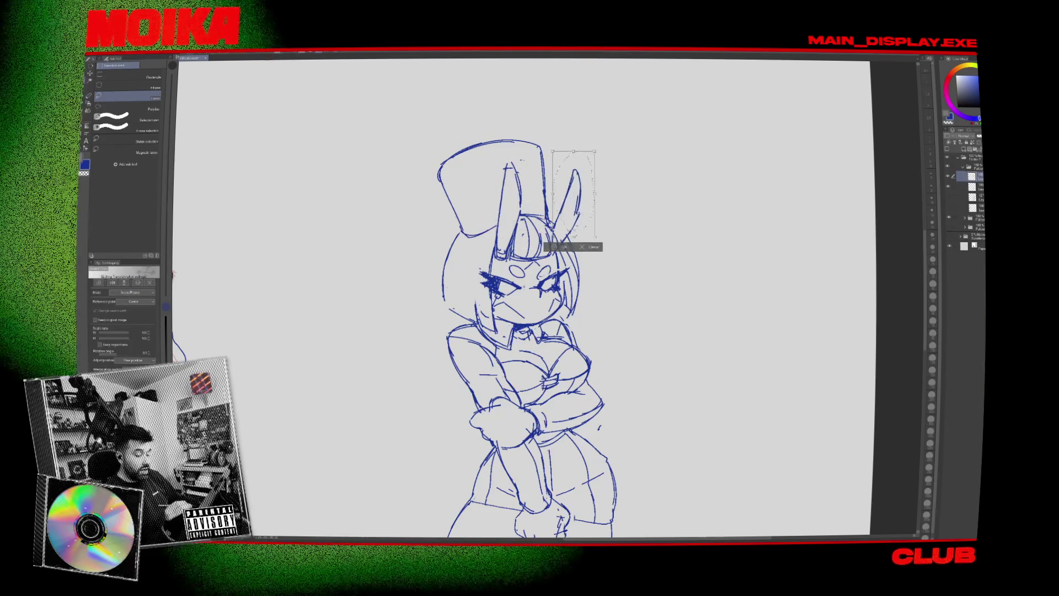
key("Return")
key("ctrl+d")
Zoom in, finish the ear transformation and mirror the view to check it.
key("p")
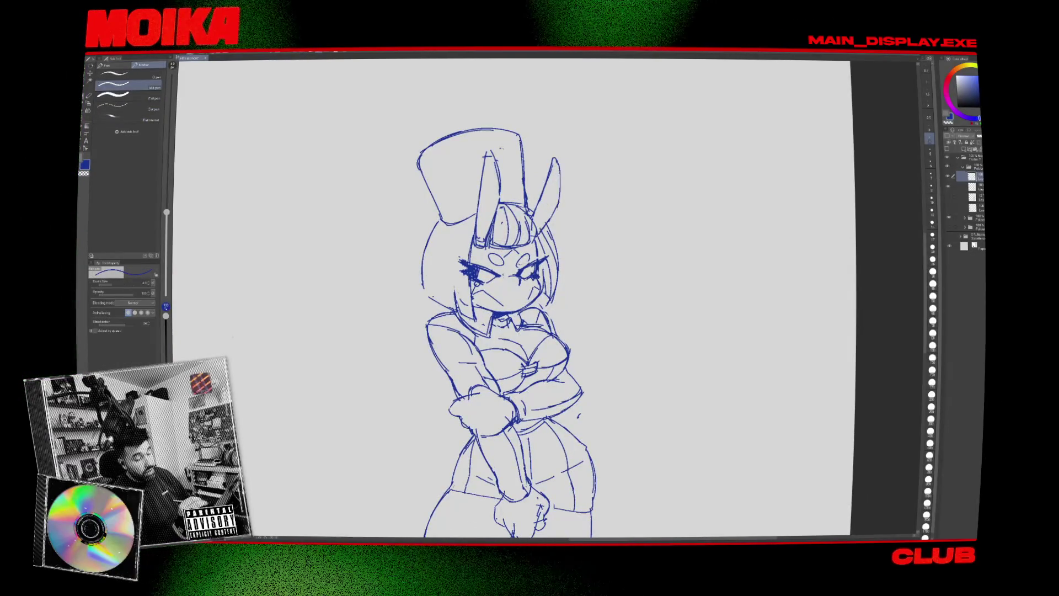
key("p")
scroll(575, 280, "up", 1)
key("m")
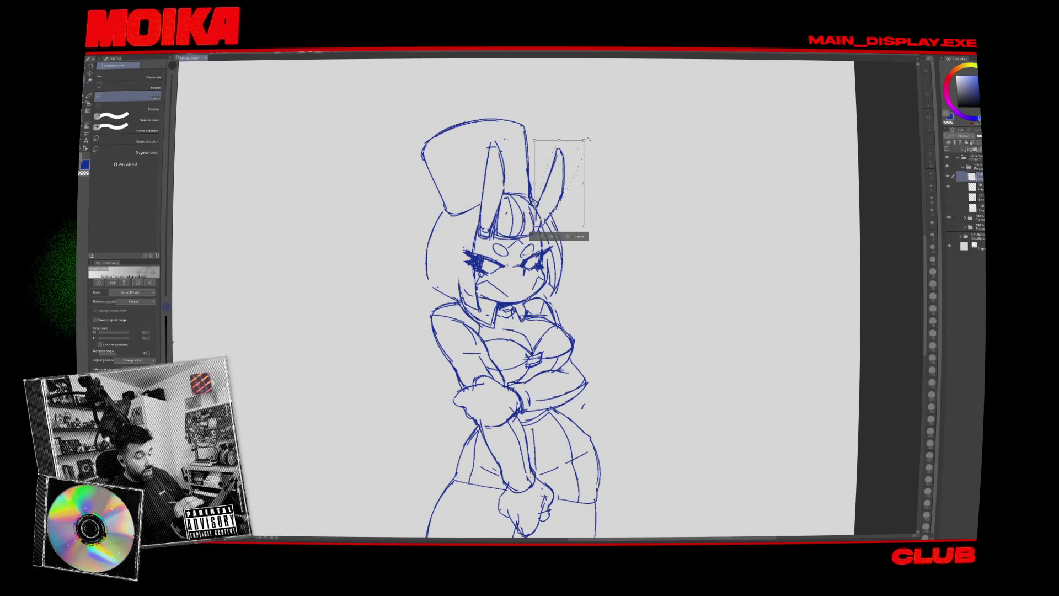
key("Return")
key("h")
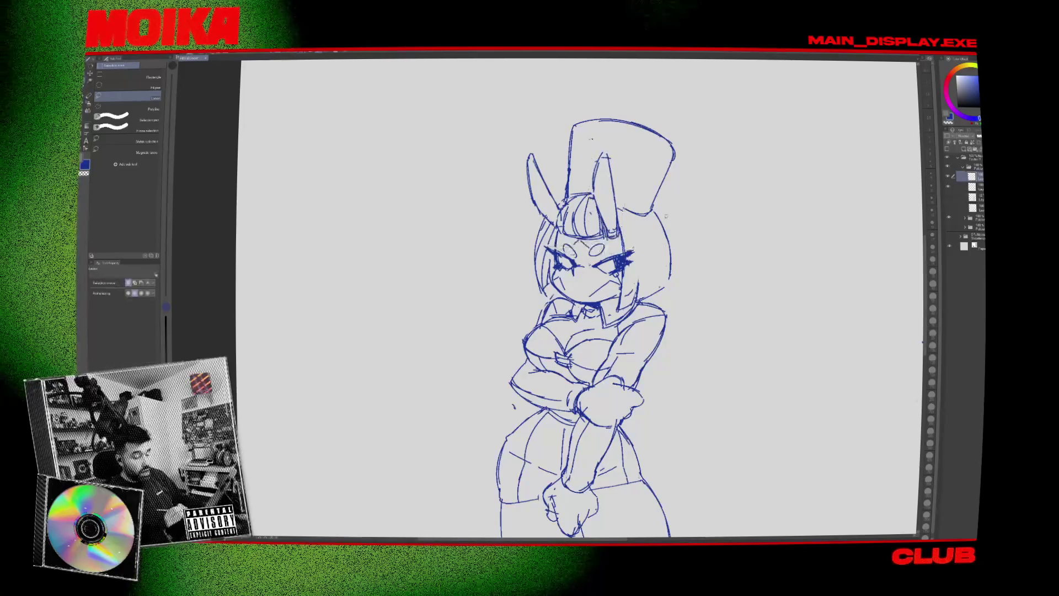
key("h")
Erase the stray stroke on the top hat and zoom out to the whole page.
key("e")
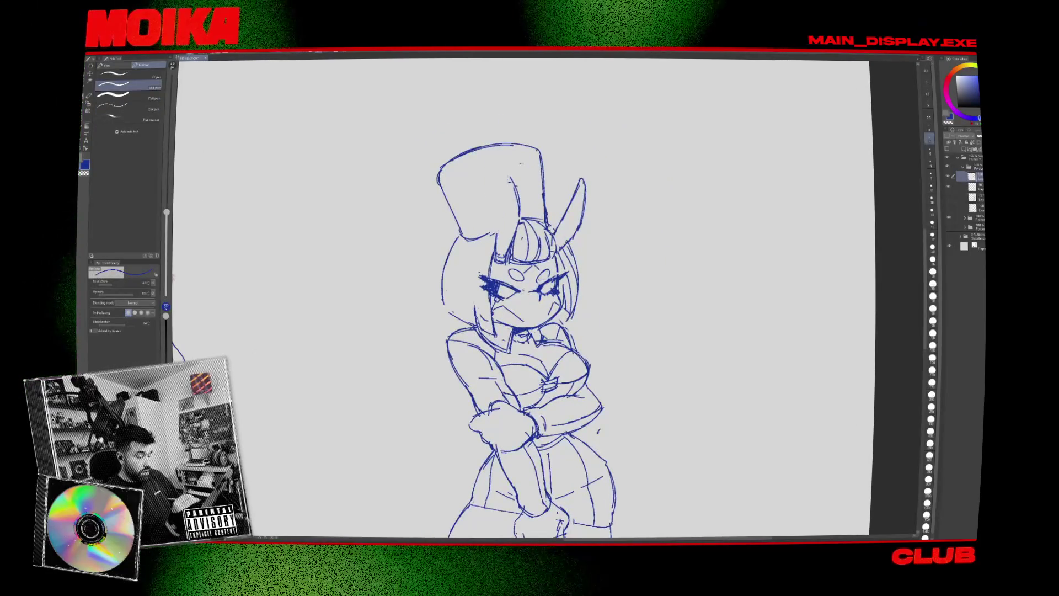
key("e")
left_click_drag(512, 179, 517, 196)
key("p")
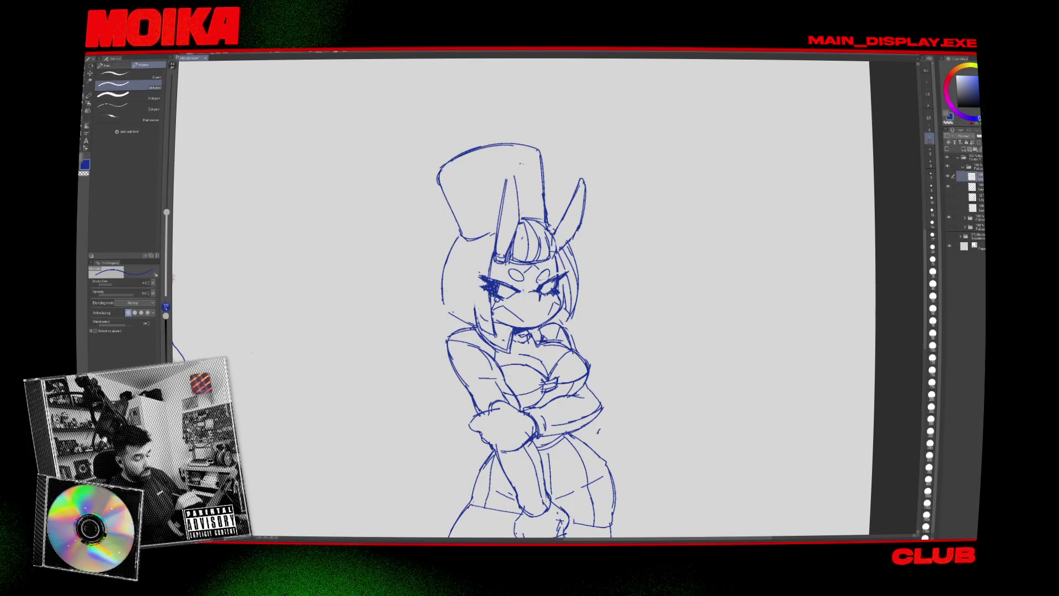
key("h")
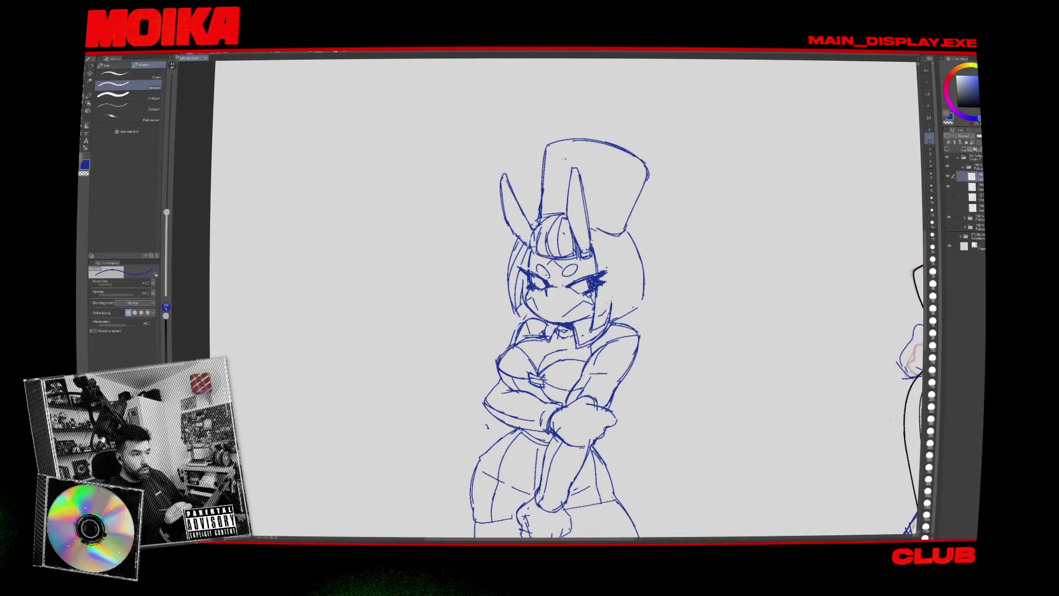
key("m")
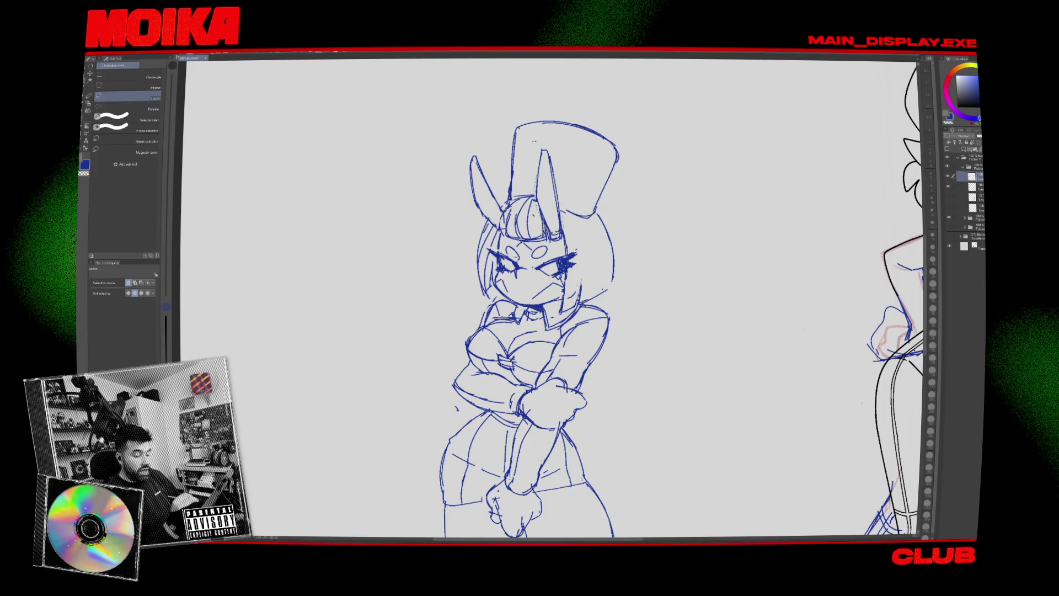
key("ctrl+0")
scroll(549, 228, "up", 5)
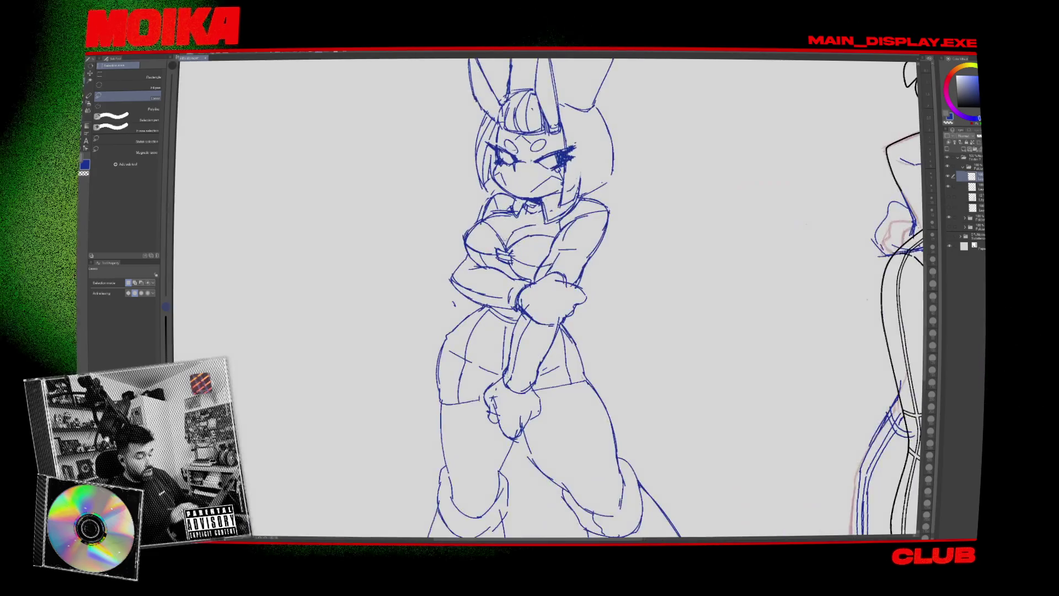
Make the next layer down active and switch between the hard eraser and Milli pen.
key("e")
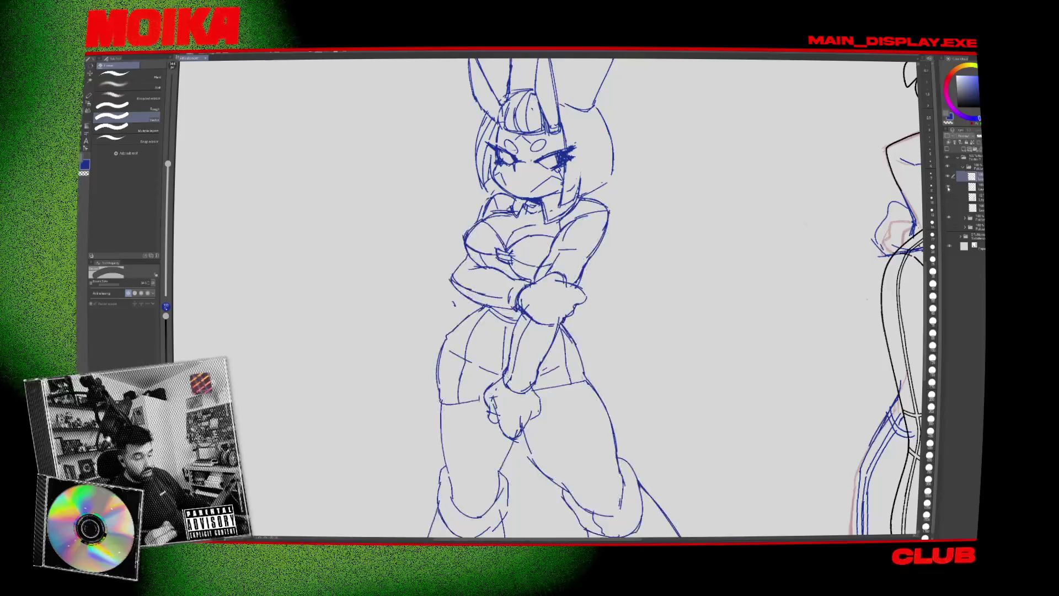
left_click(974, 187)
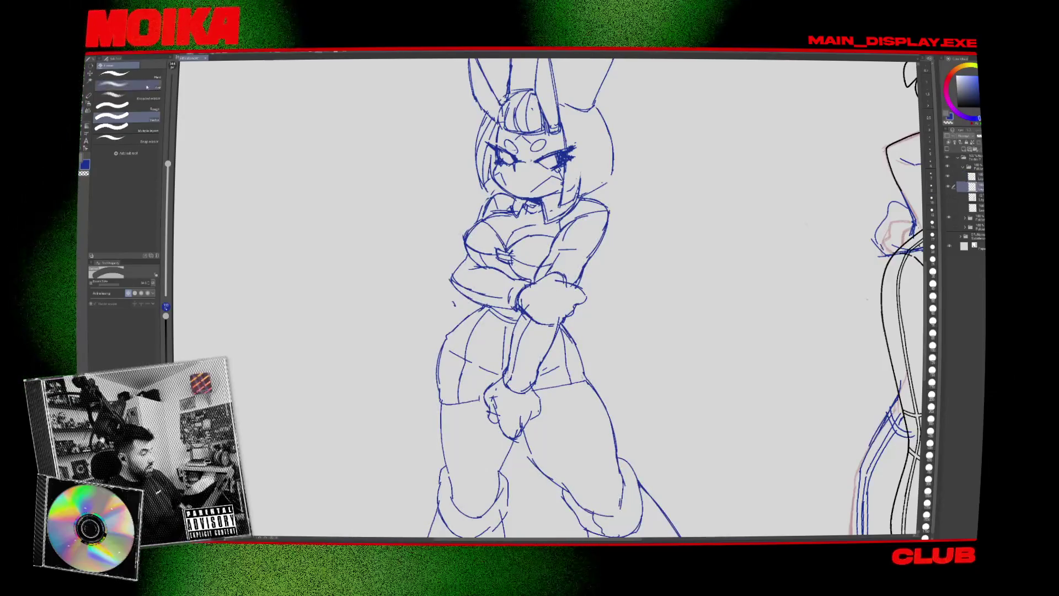
left_click(127, 75)
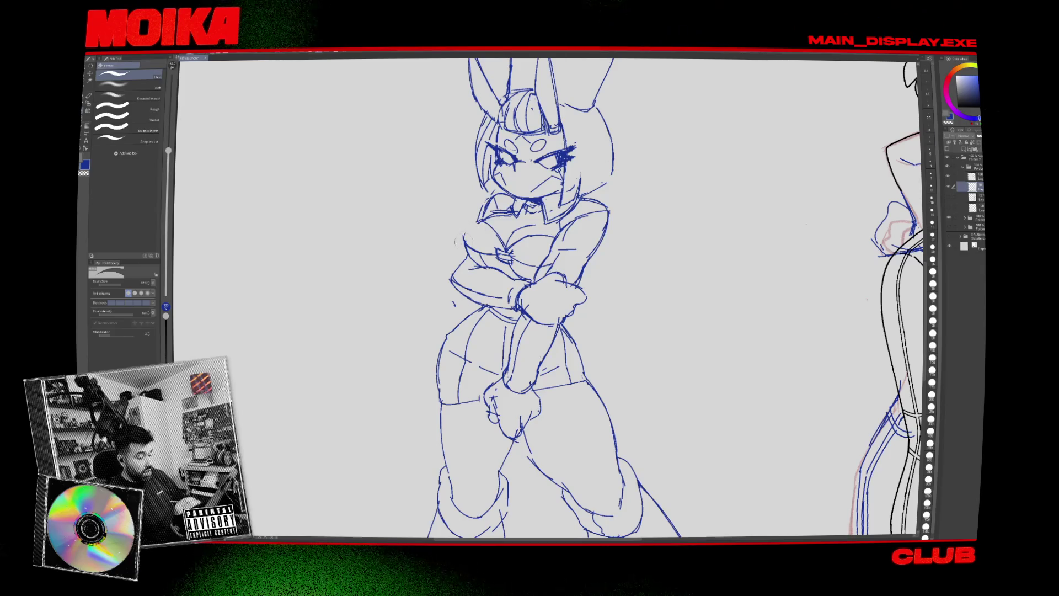
key("p")
key("e")
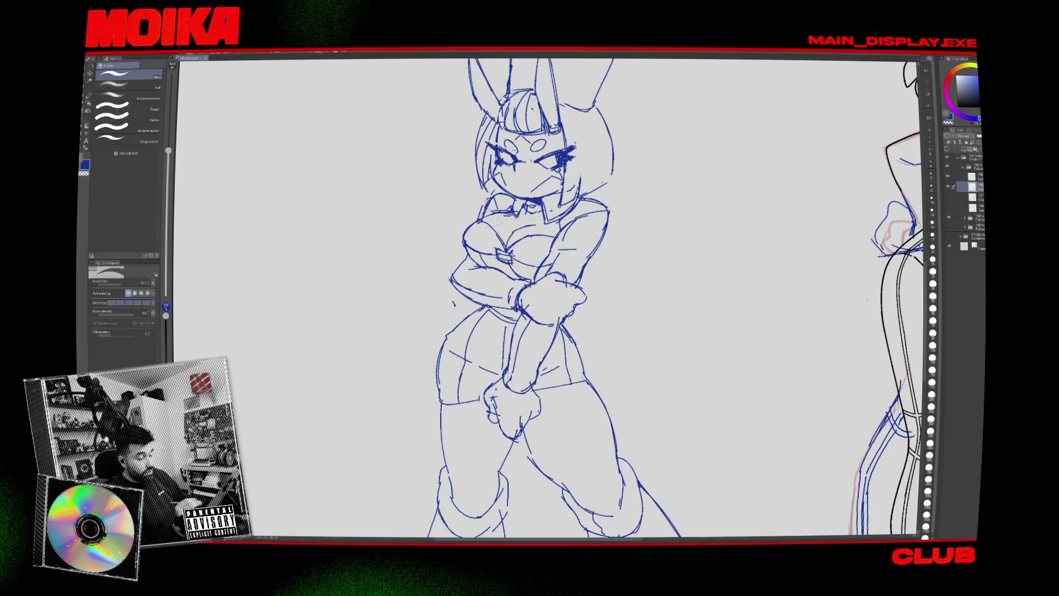
key("p")
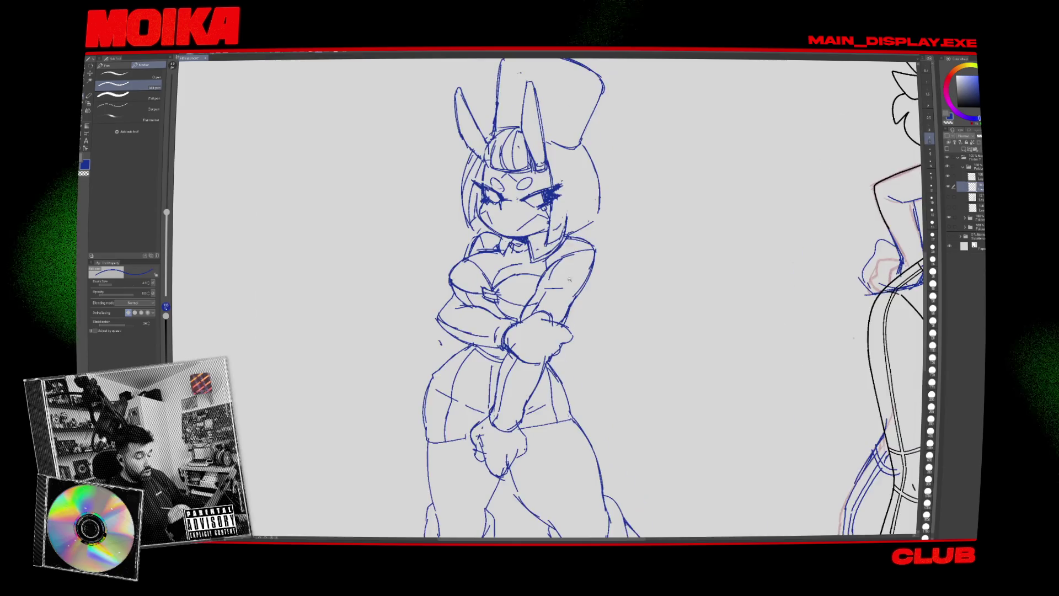
scroll(533, 298, "down", 3)
scroll(532, 298, "up", 3)
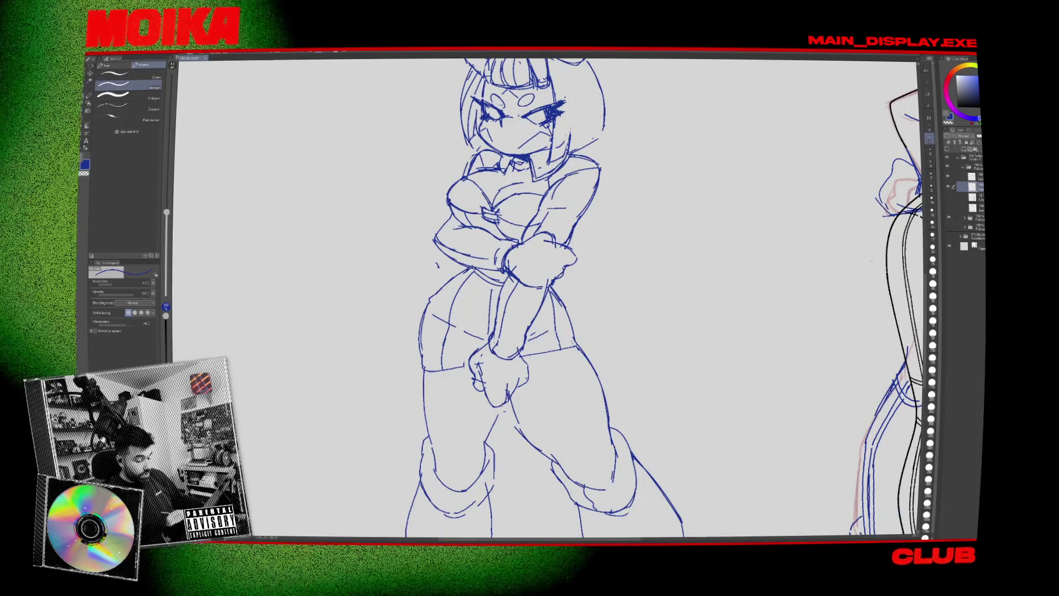
Pan over the legs, boots and neighbouring character, then back to the bunny ears.
left_click_drag(552, 331, 563, 276)
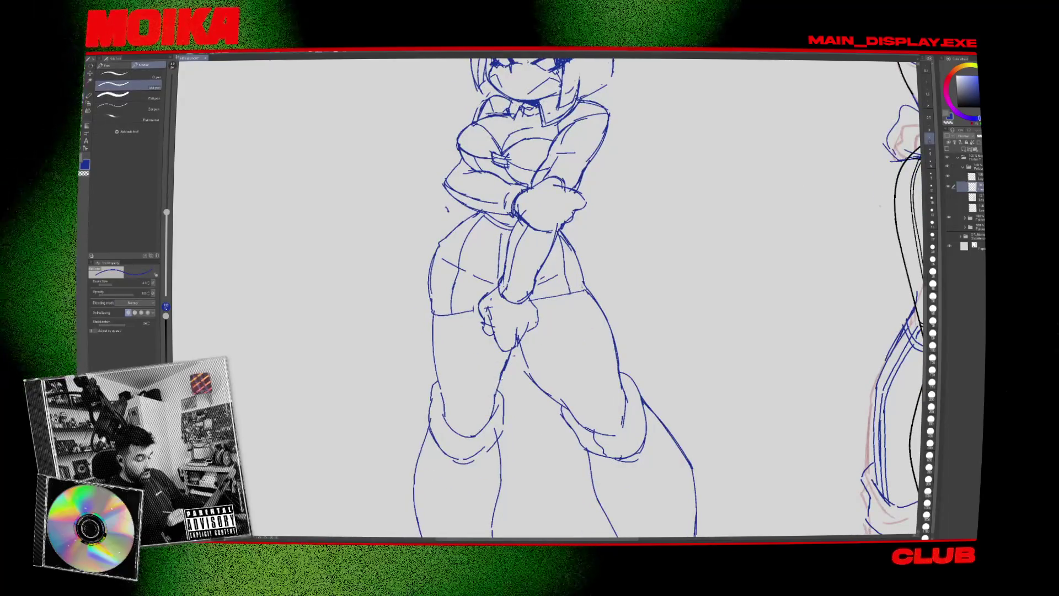
left_click_drag(552, 331, 529, 270)
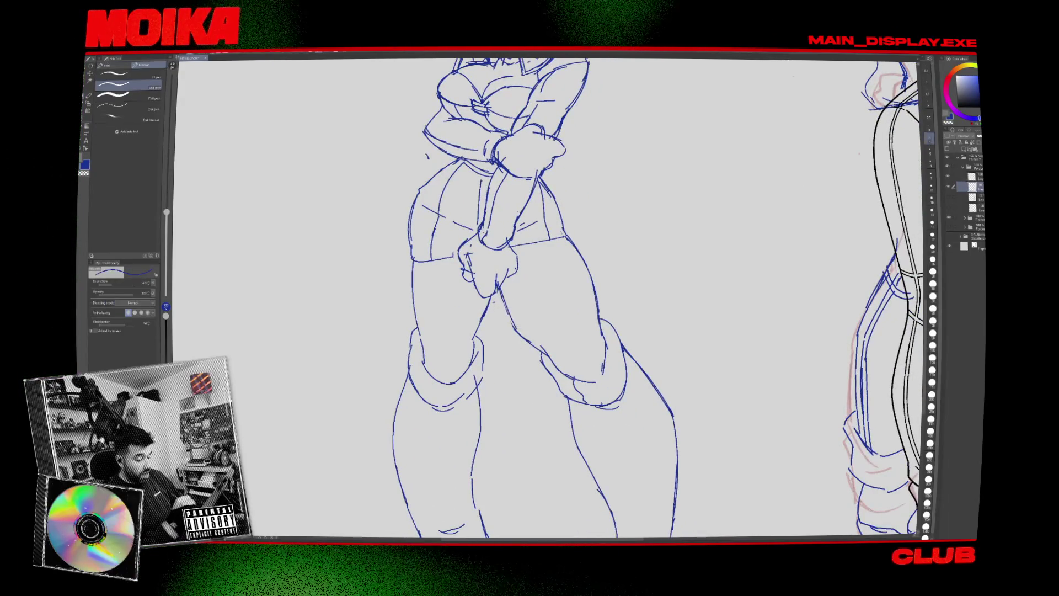
left_click_drag(552, 331, 668, 342)
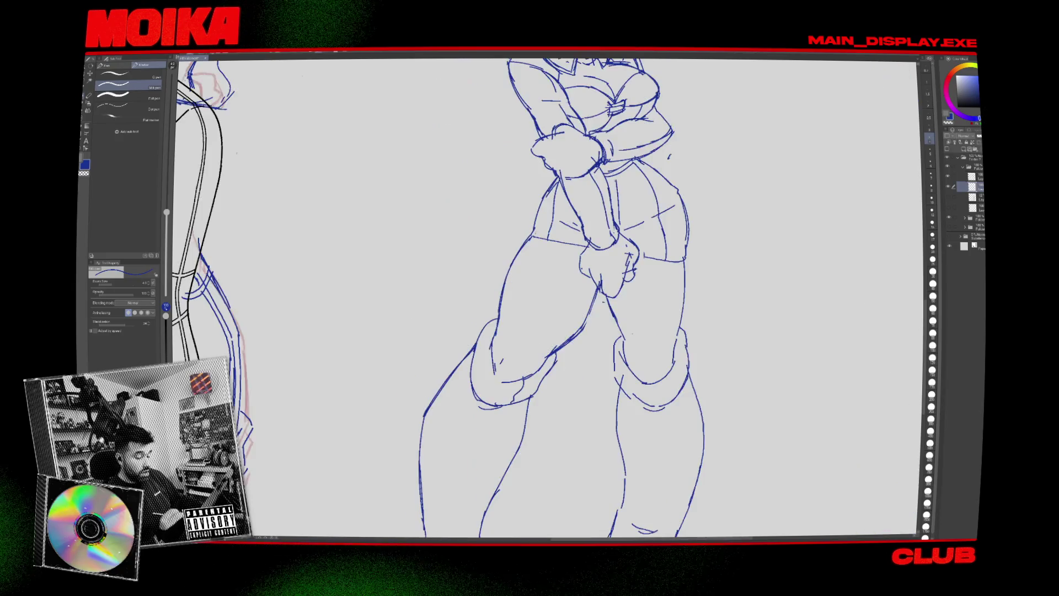
scroll(551, 298, "down", 4)
scroll(552, 298, "up", 3)
key("p")
left_click_drag(552, 331, 497, 408)
key("e")
scroll(552, 298, "down", 3)
scroll(552, 298, "up", 4)
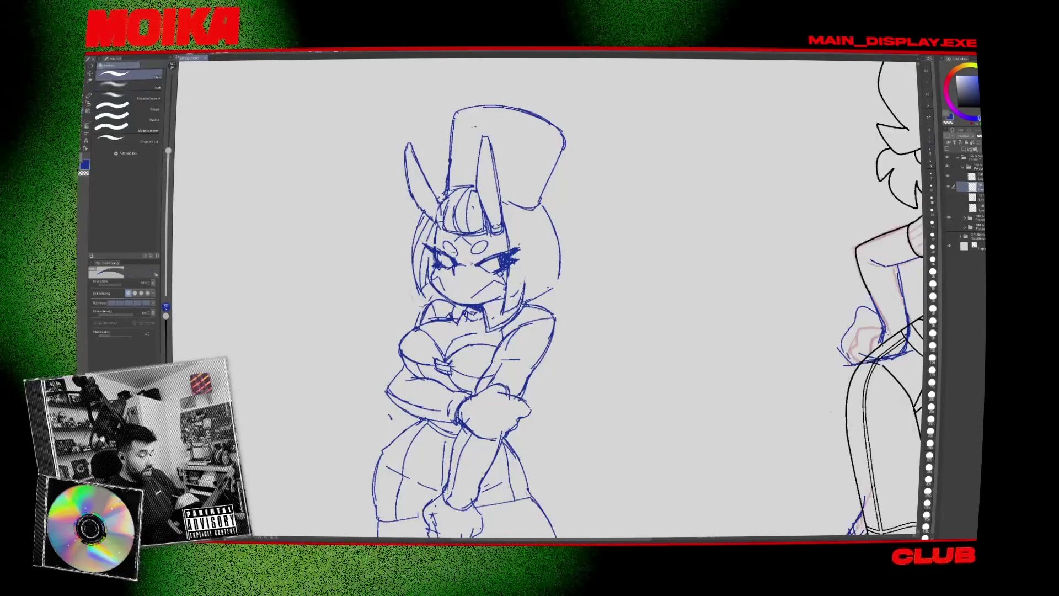
On the sketch layer above, redraw the hair outline, mirroring the view to check it.
left_click(950, 177)
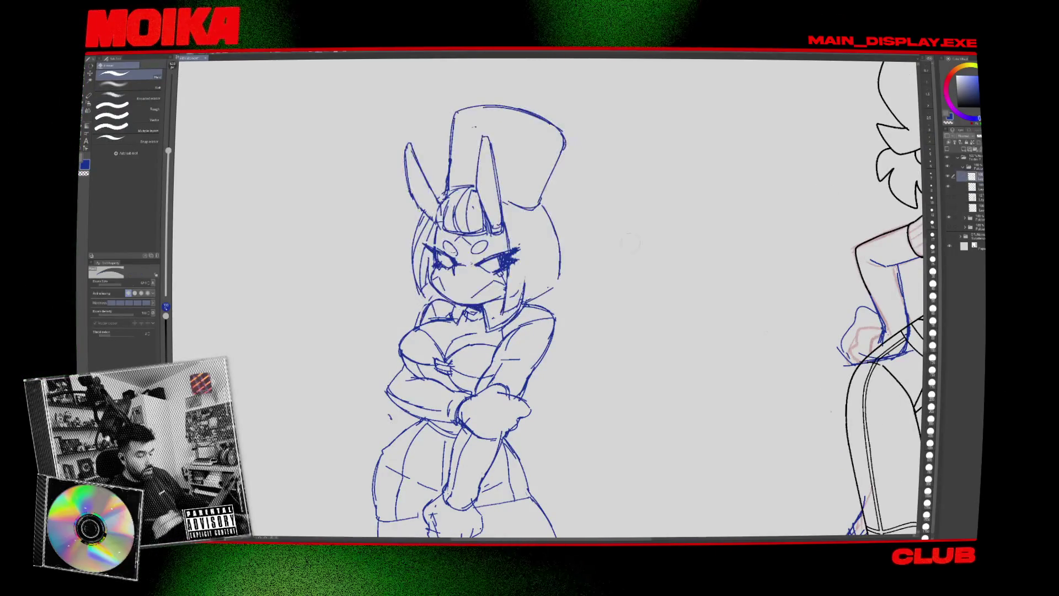
key("p")
left_click_drag(415, 237, 405, 263)
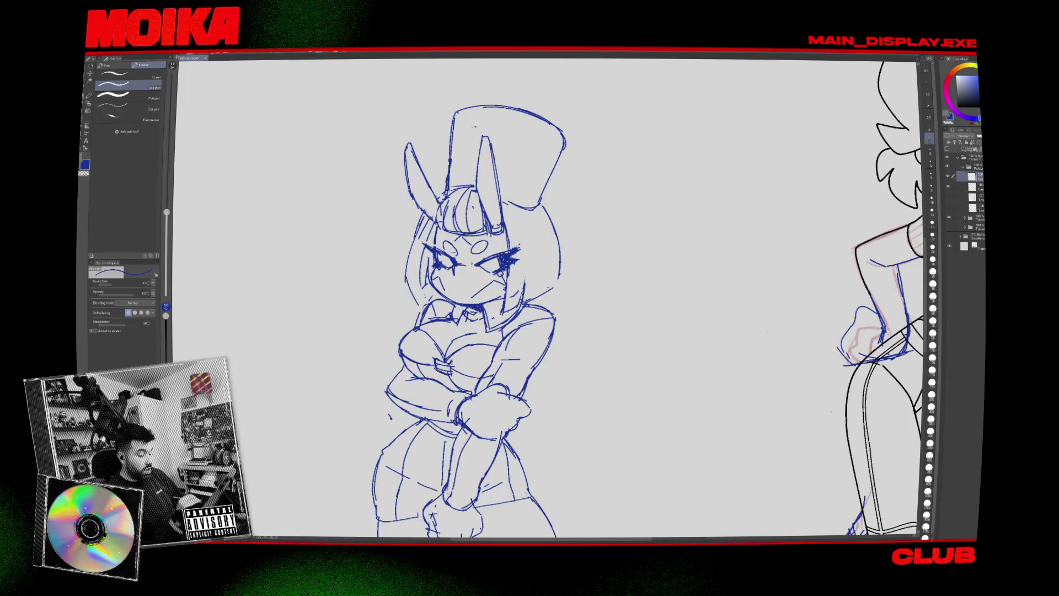
key("h")
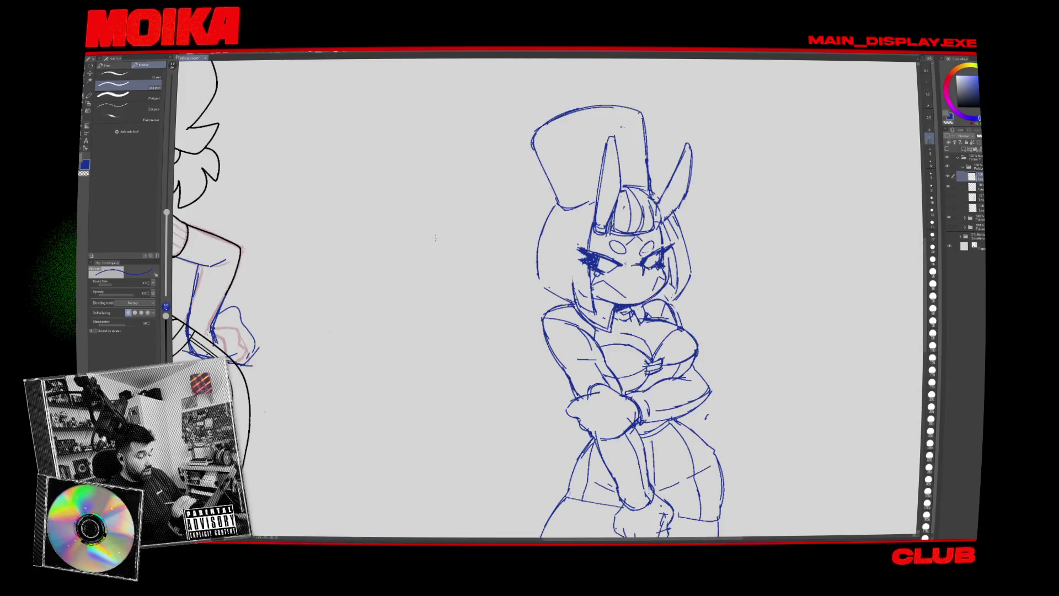
key("h")
key("b")
key("p")
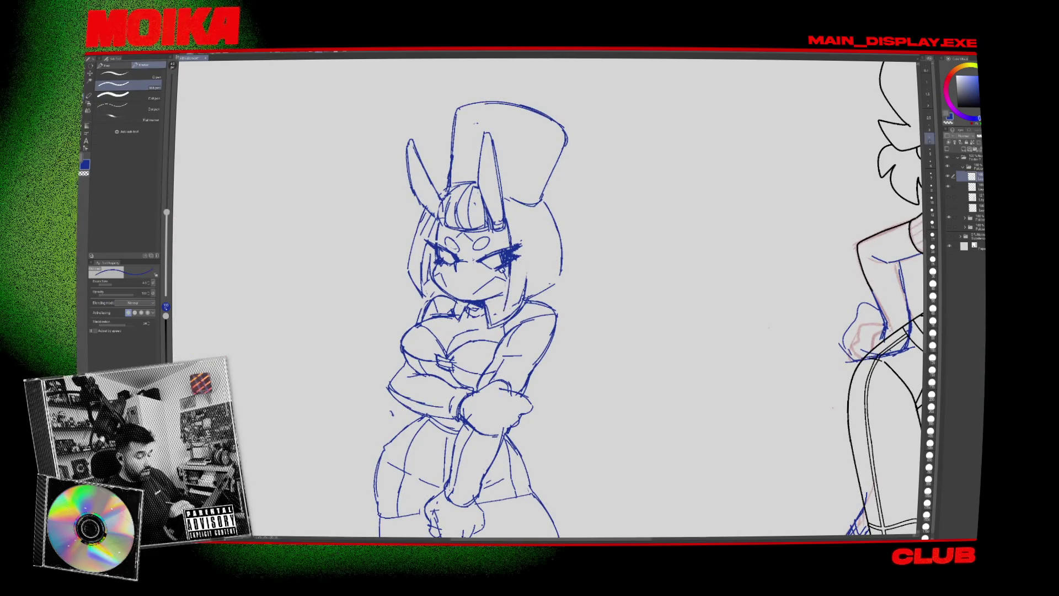
key("h")
key("e")
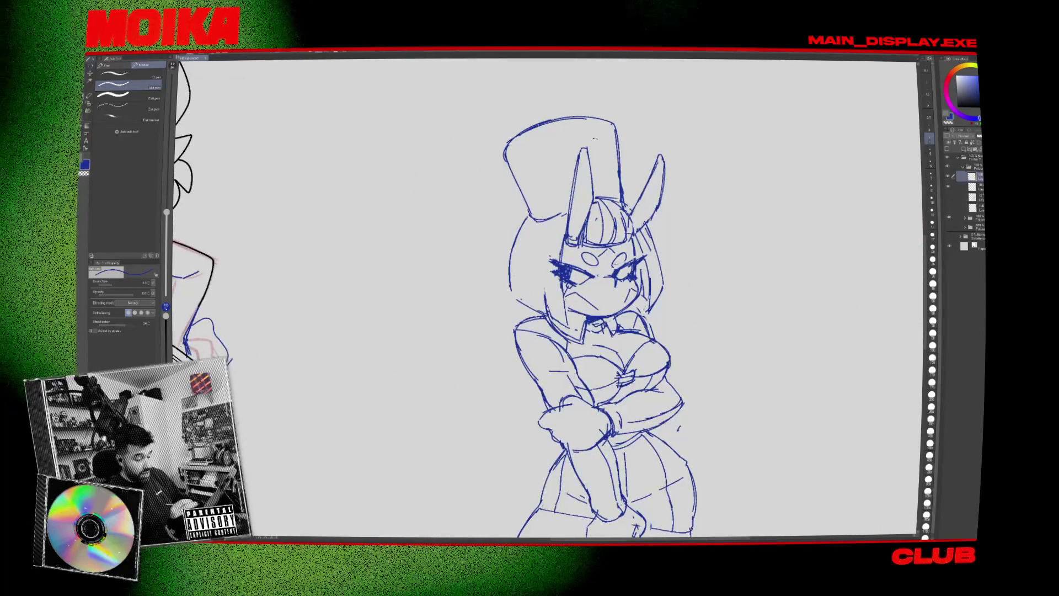
key("p")
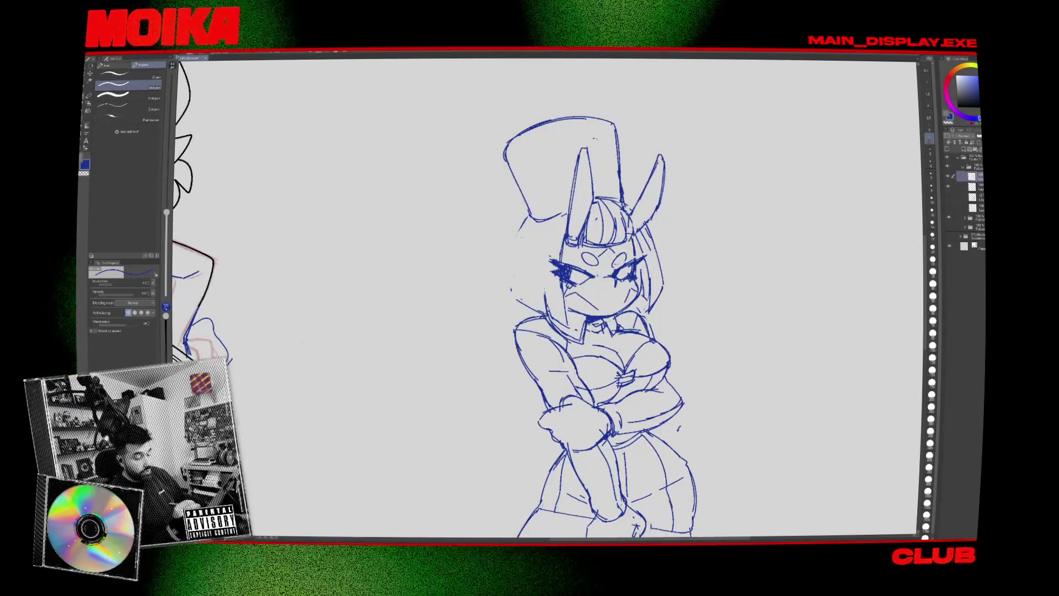
Undo three stray hat-edge strokes and redraw the hat's top-left edge up and to the right.
key("h")
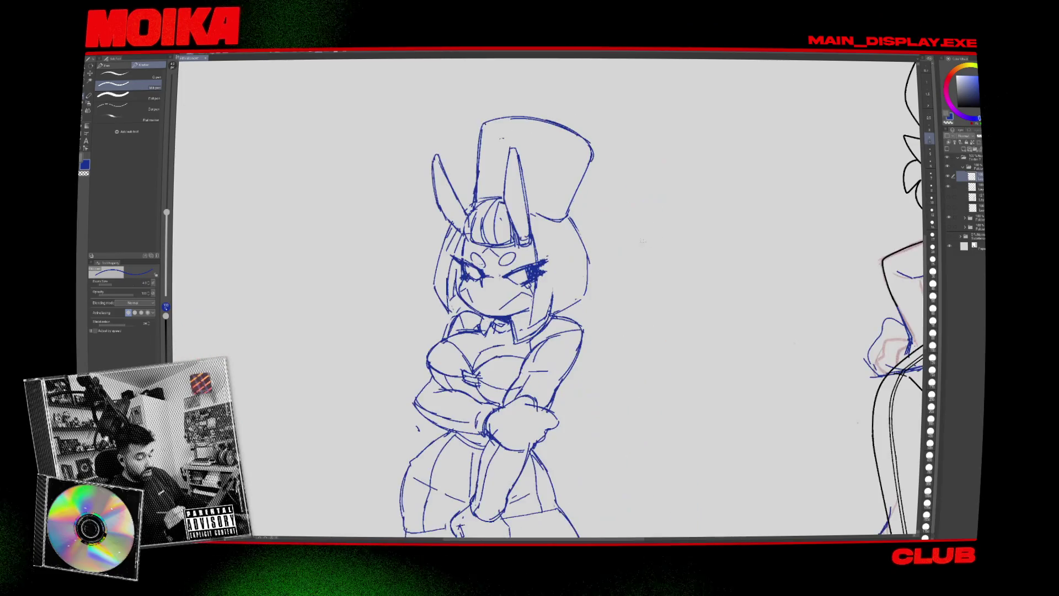
key("h")
key("e")
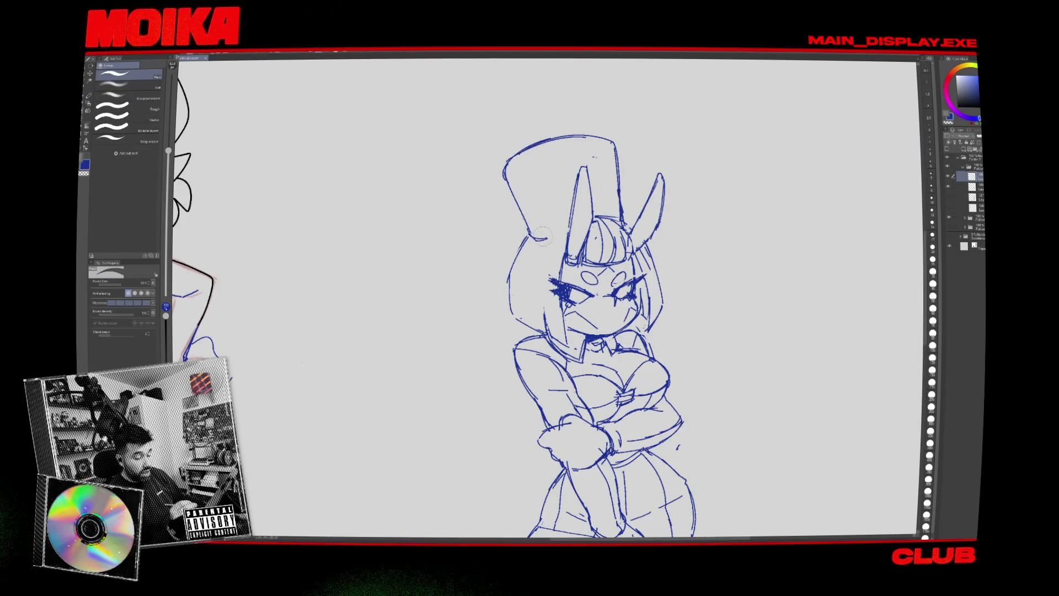
key("p")
key("ctrl+z")
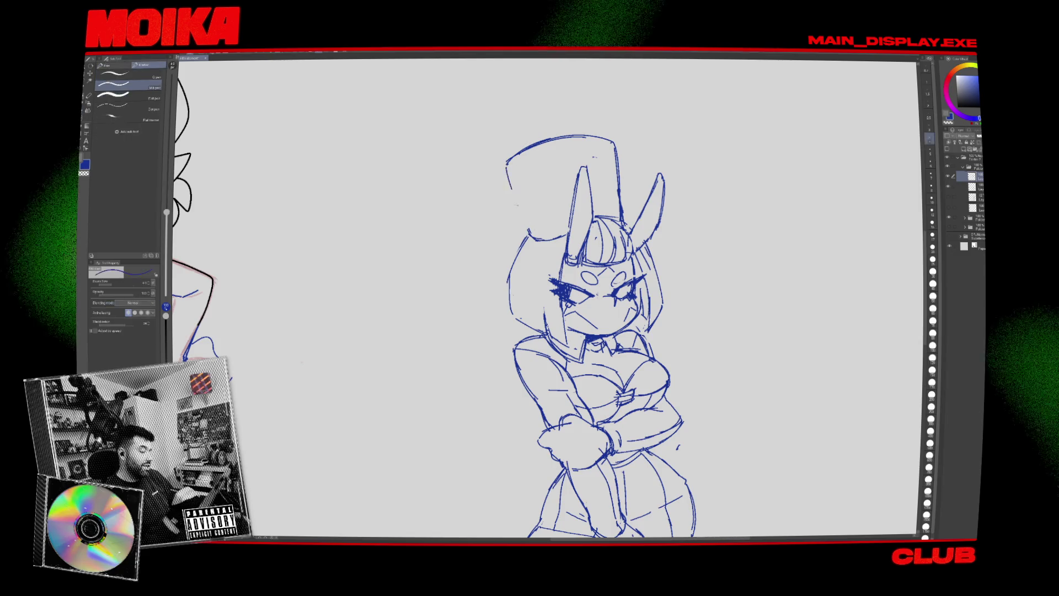
key("ctrl+z")
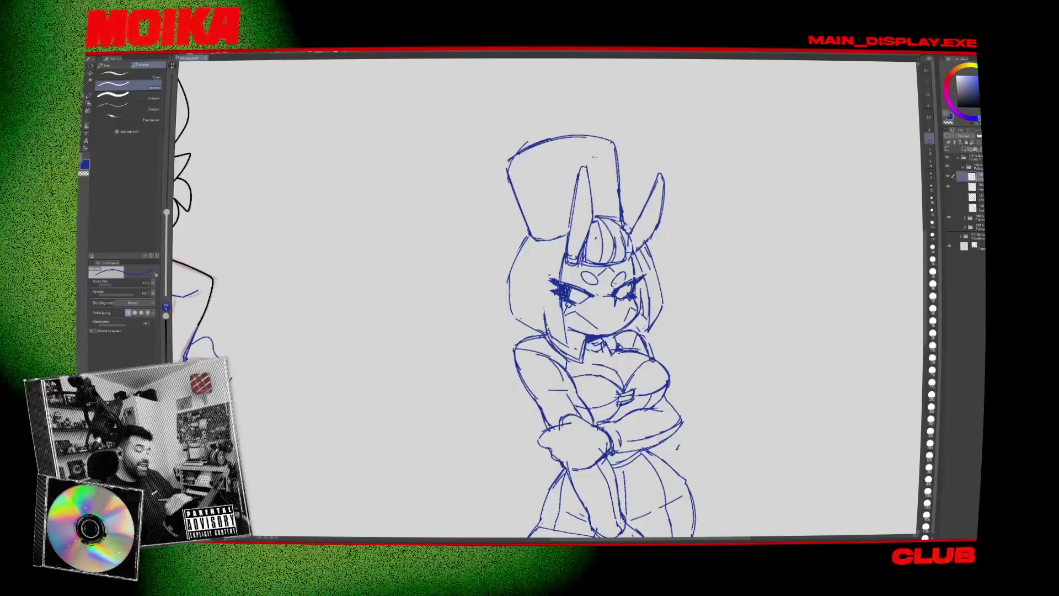
key("ctrl+z")
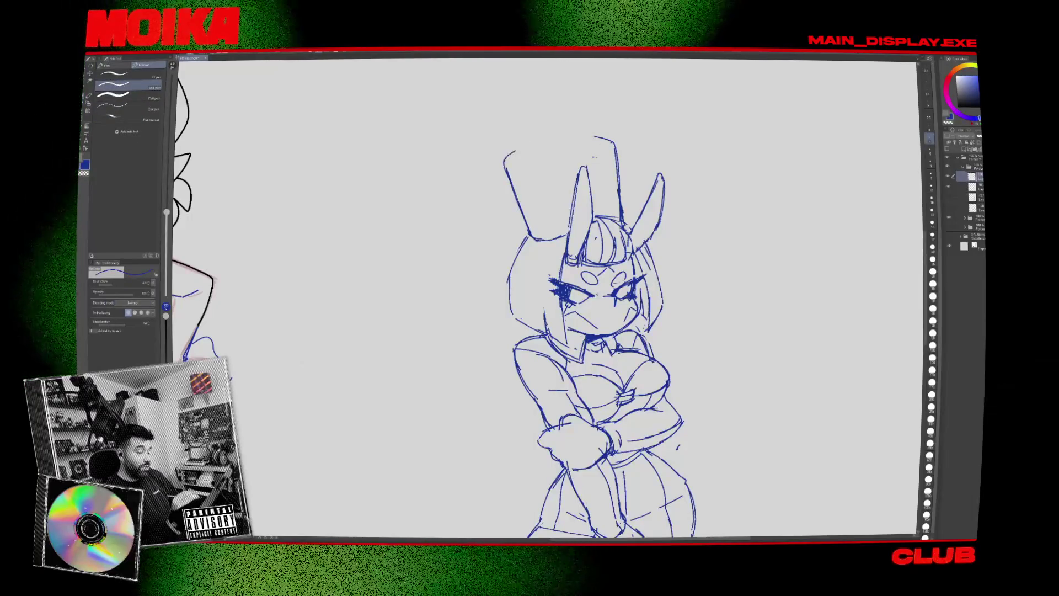
left_click_drag(516, 151, 527, 145)
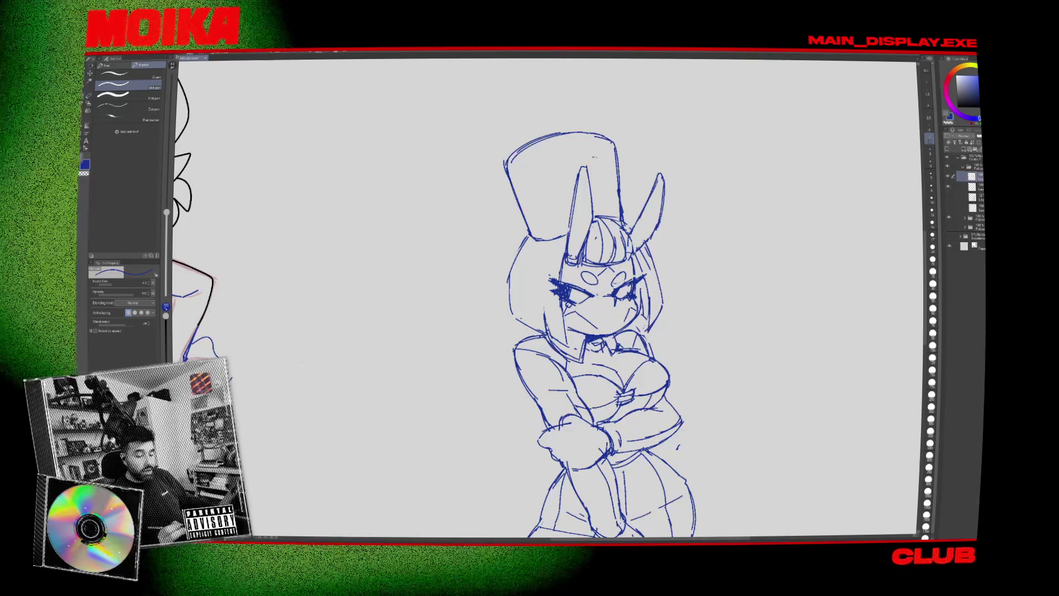
scroll(546, 298, "down", 4)
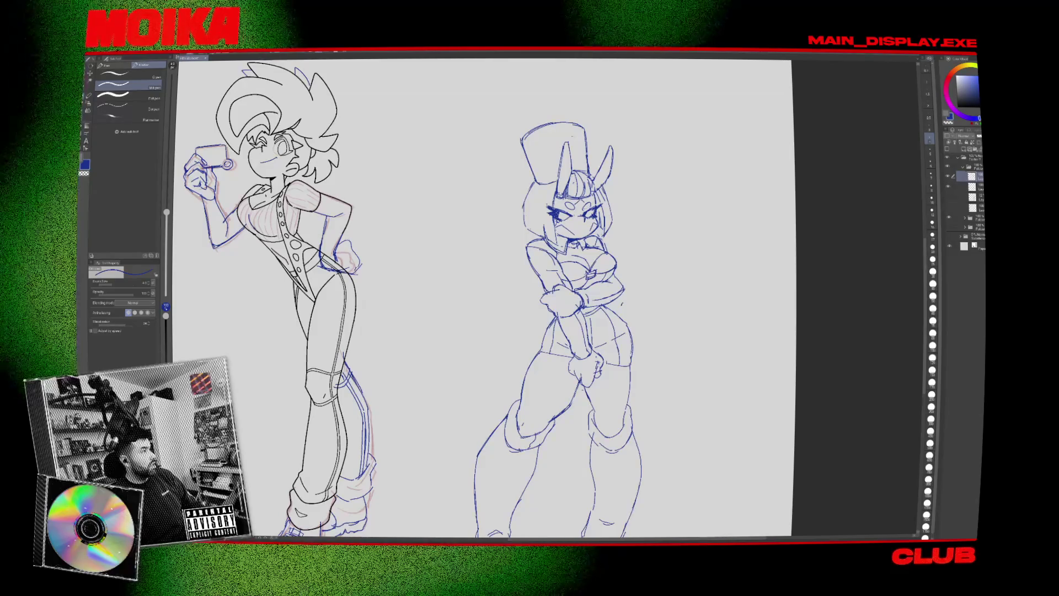
key("alt+Tab")
Maximize the browser and preview four Fifth Element flight attendant costume photos.
double_click(509, 95)
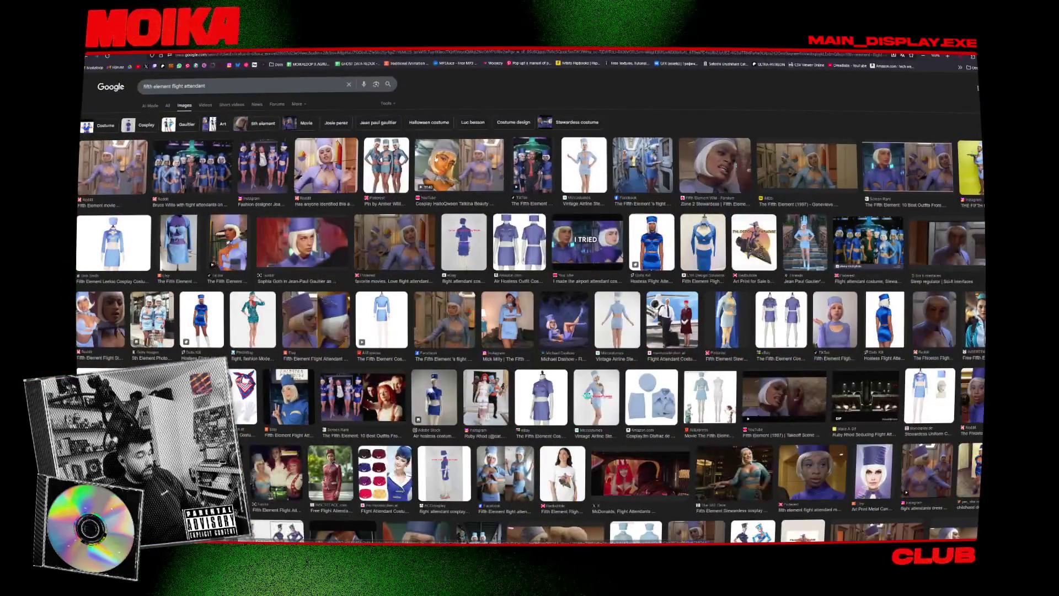
left_click(805, 189)
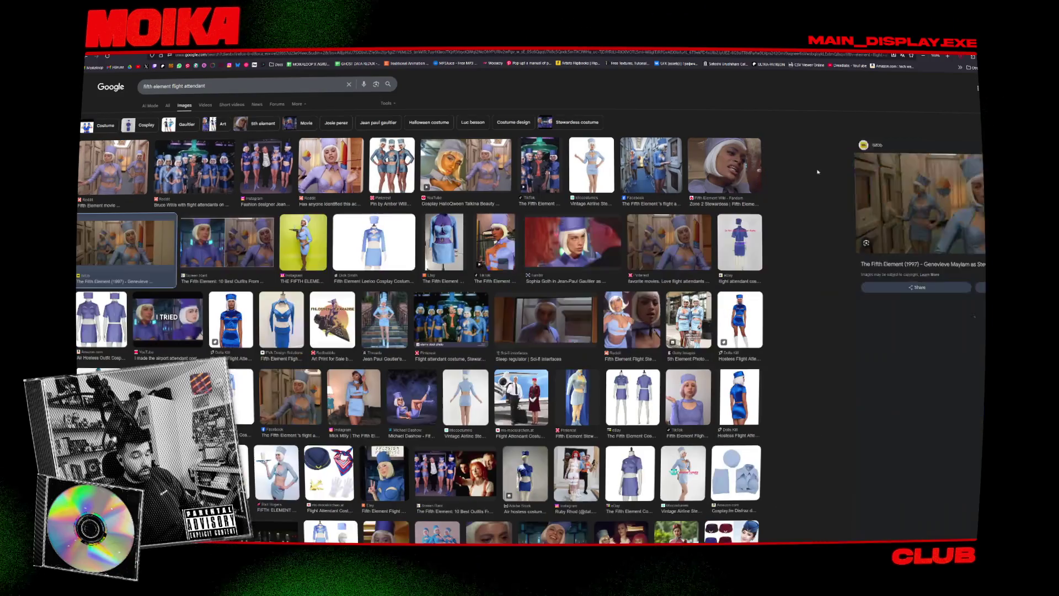
left_click(734, 320)
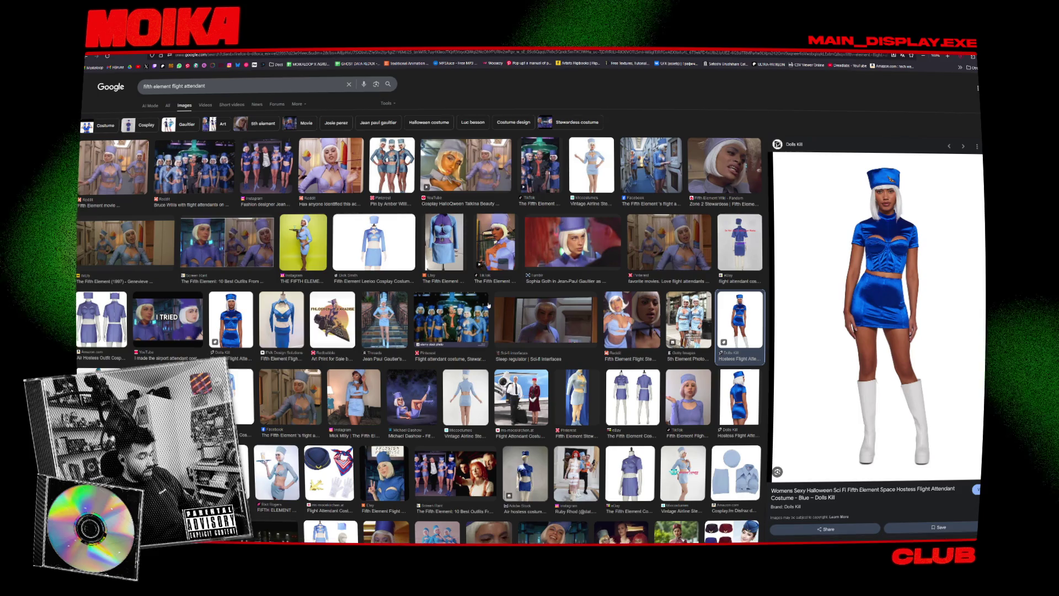
left_click(353, 397)
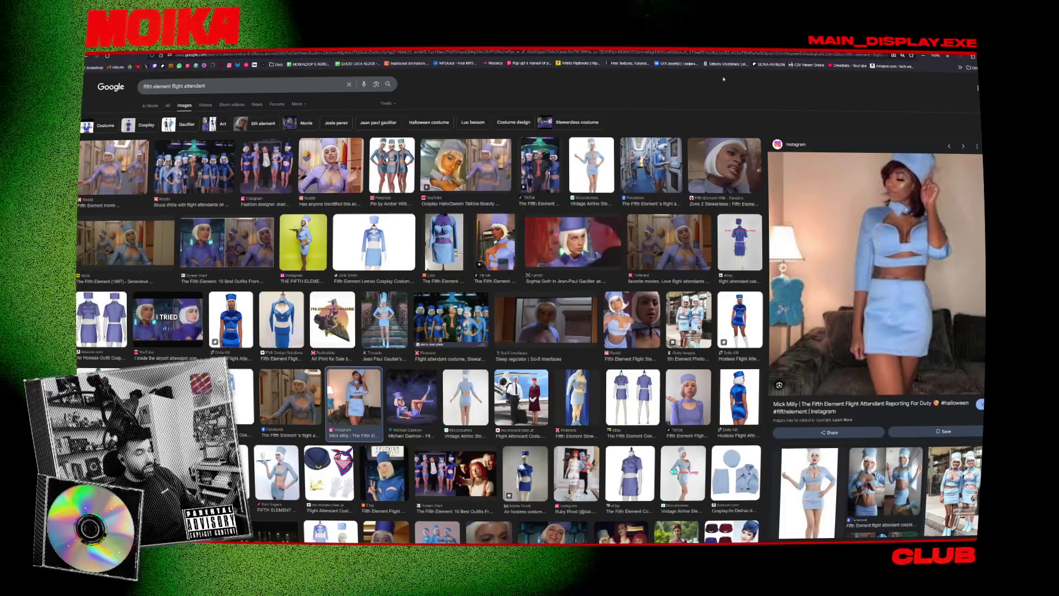
left_click(193, 175)
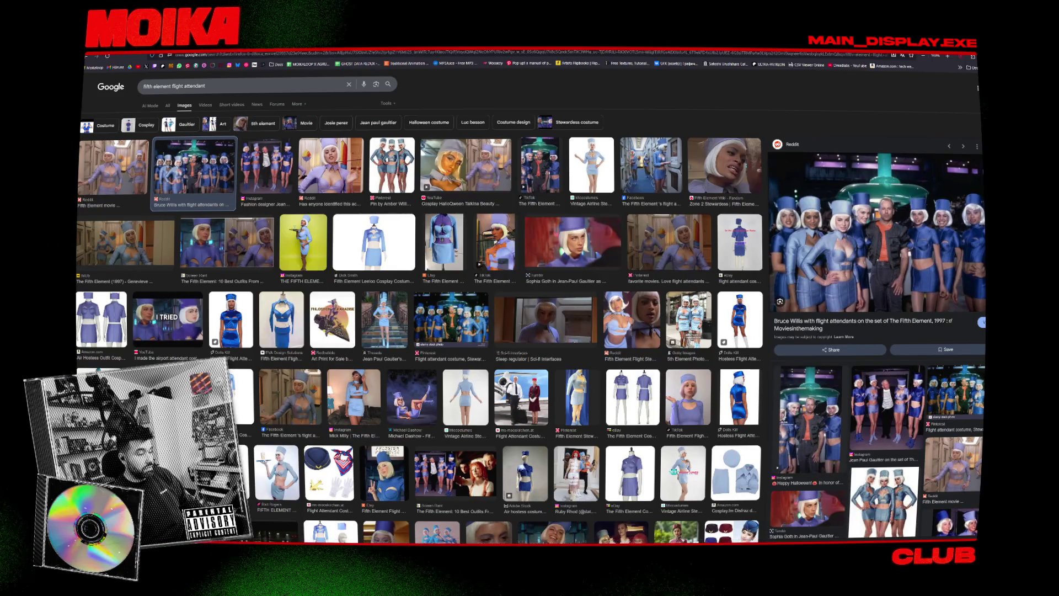
key("alt+Tab")
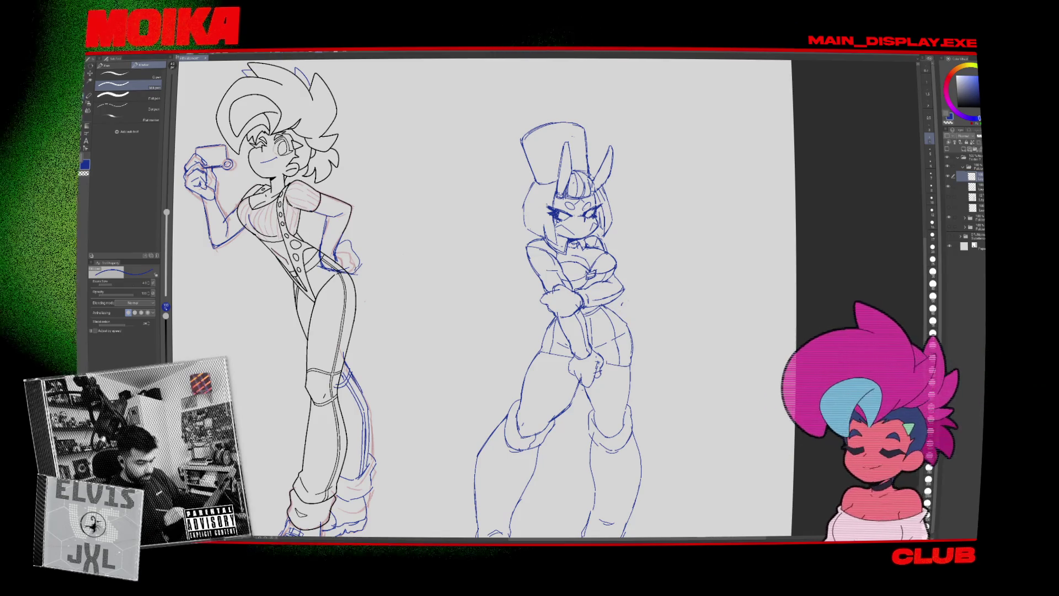
Select the upper ink layer, set the colour to black and draw a few test strokes.
key("e")
mouse_move(633, 302)
left_mouse_down()
mouse_move(602, 236)
mouse_move(578, 236)
mouse_move(556, 181)
mouse_move(563, 151)
left_mouse_up()
key("p")
scroll(601, 236, "up", 2)
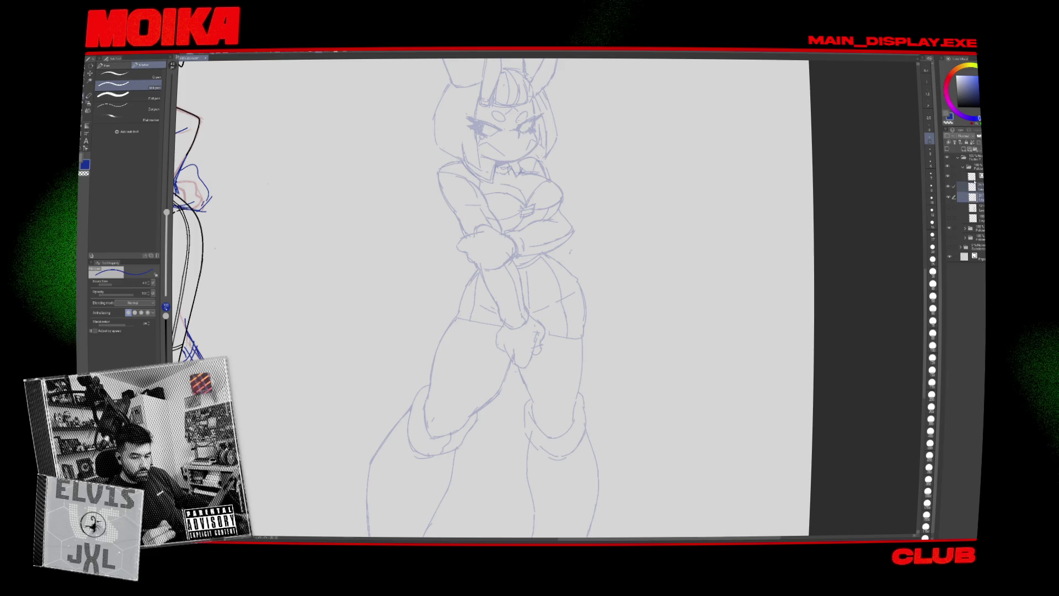
left_click(973, 176)
left_click(84, 164)
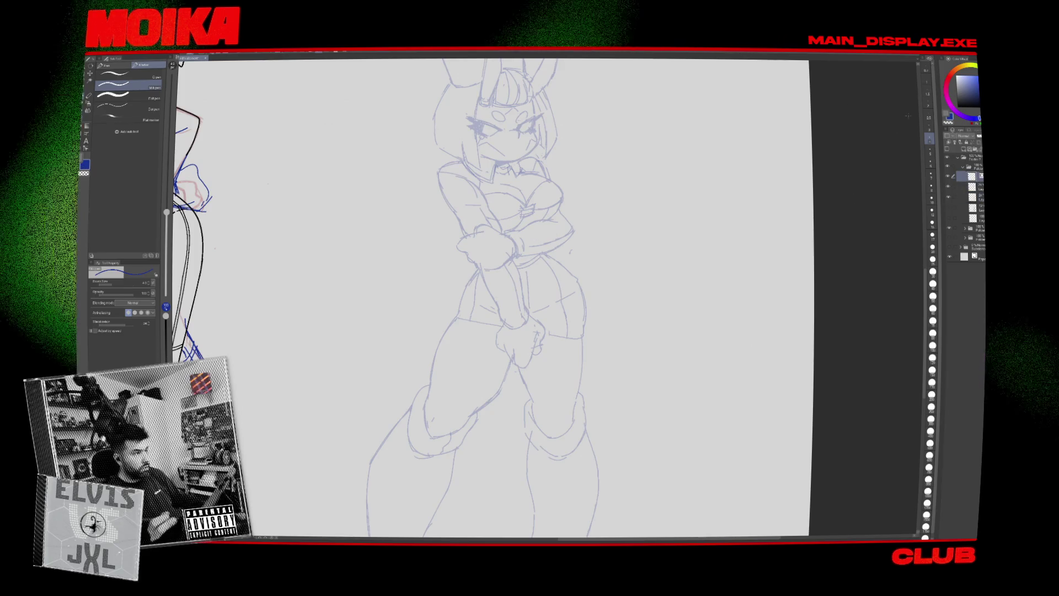
left_click_drag(585, 292, 687, 206)
key("ctrl+z")
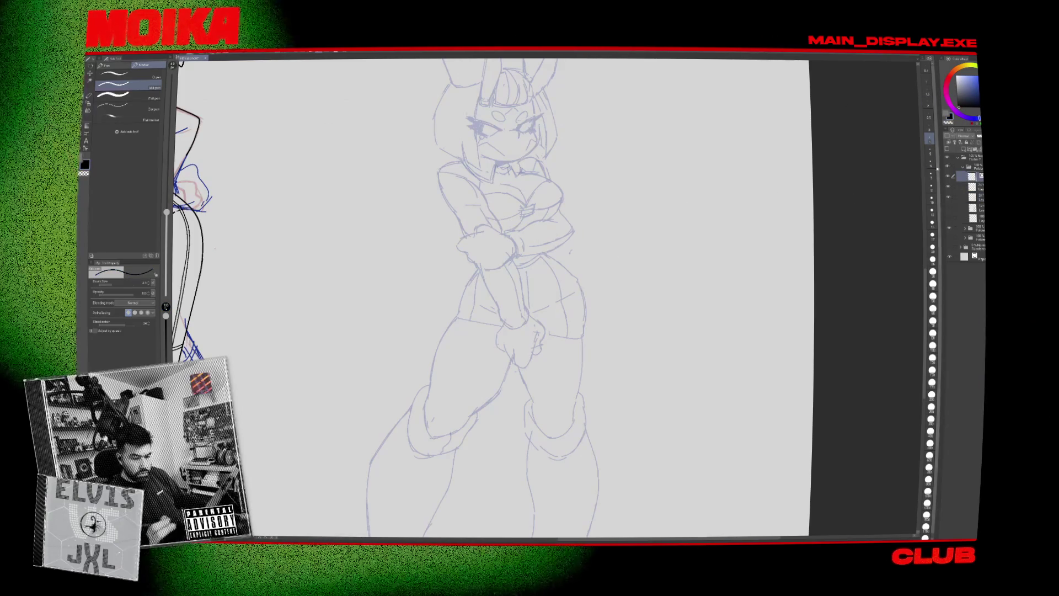
left_click_drag(552, 276, 605, 298)
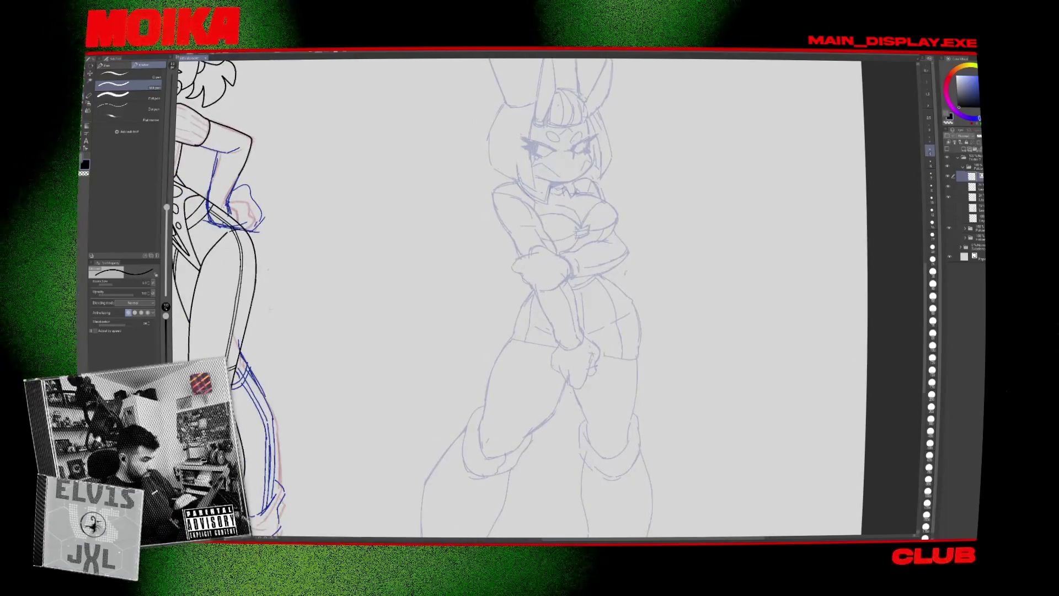
left_click_drag(283, 332, 338, 223)
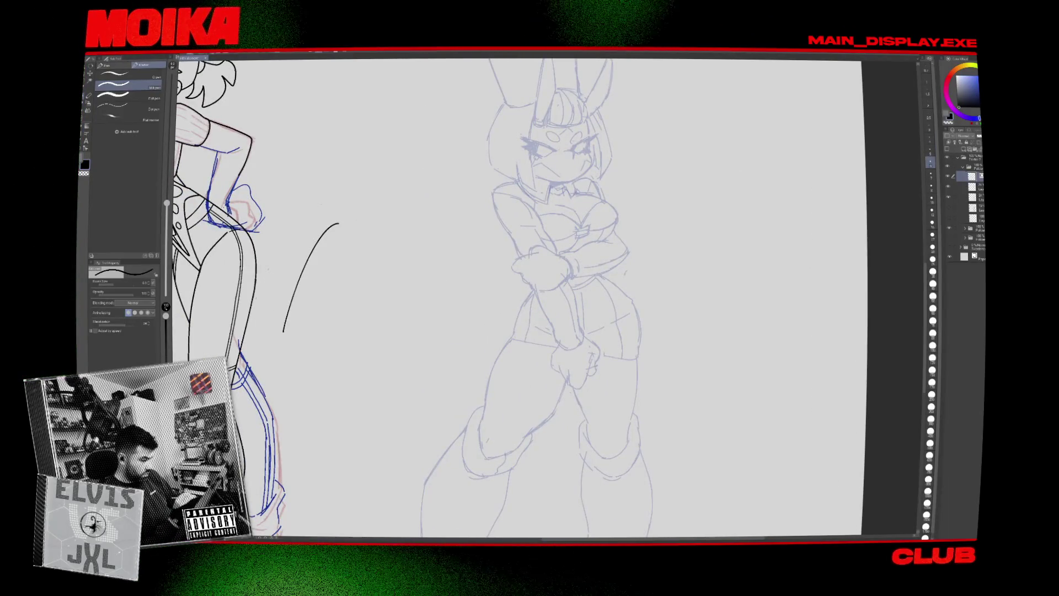
scroll(255, 258, "up", 5)
left_click_drag(275, 267, 263, 316)
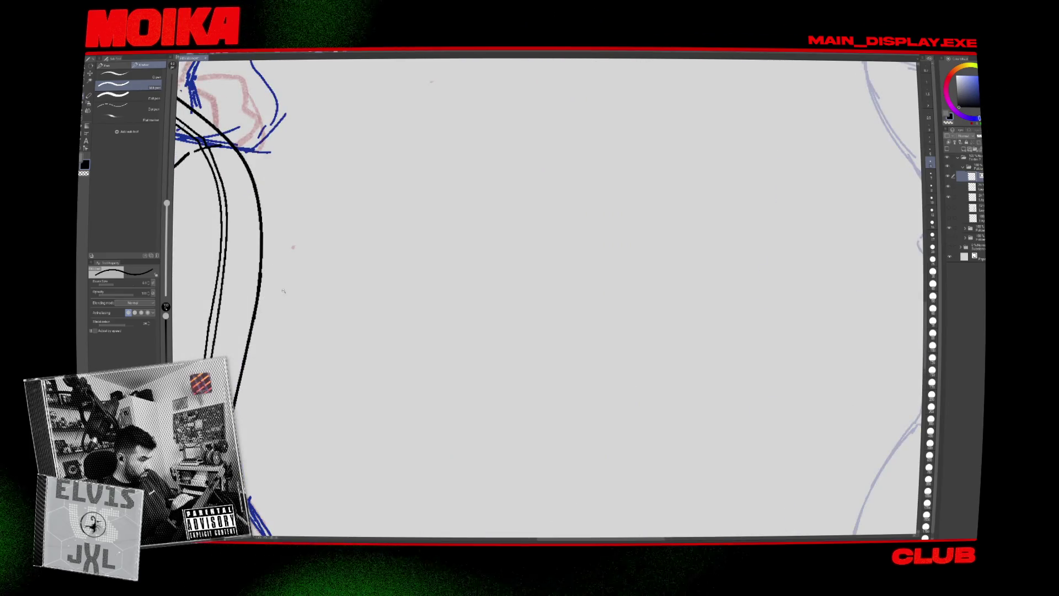
scroll(280, 291, "down", 5)
scroll(351, 223, "up", 5)
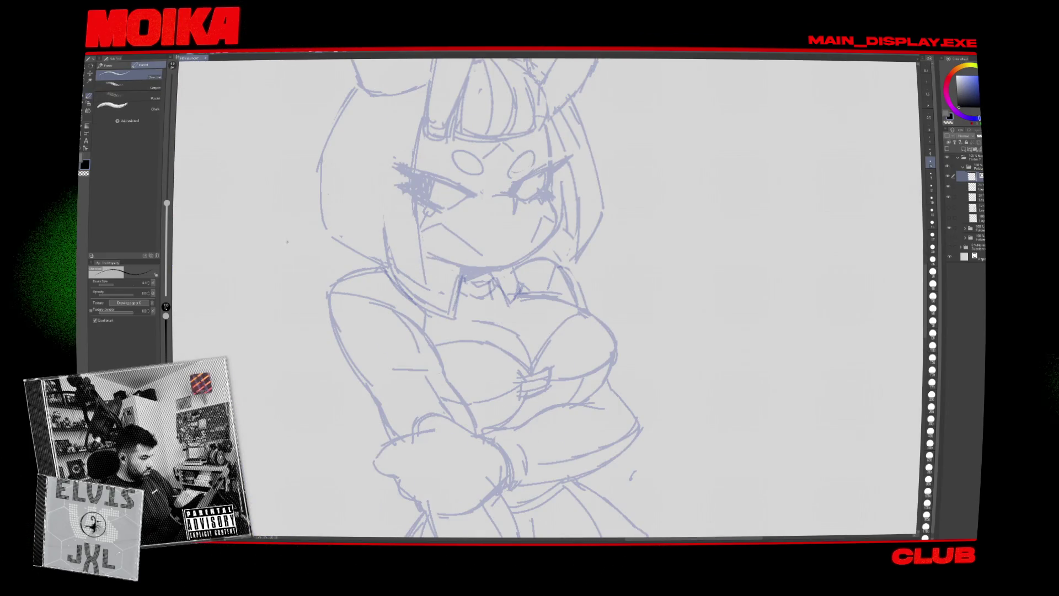
Center the bunny girl sketch and ink the outer shoulder and upper arm line.
key("p")
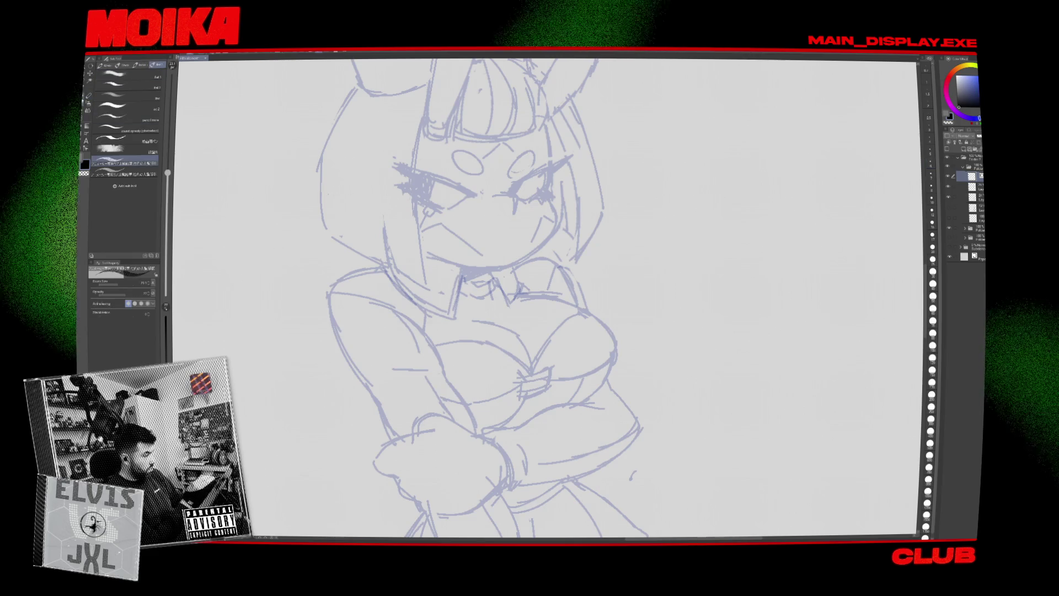
key("p")
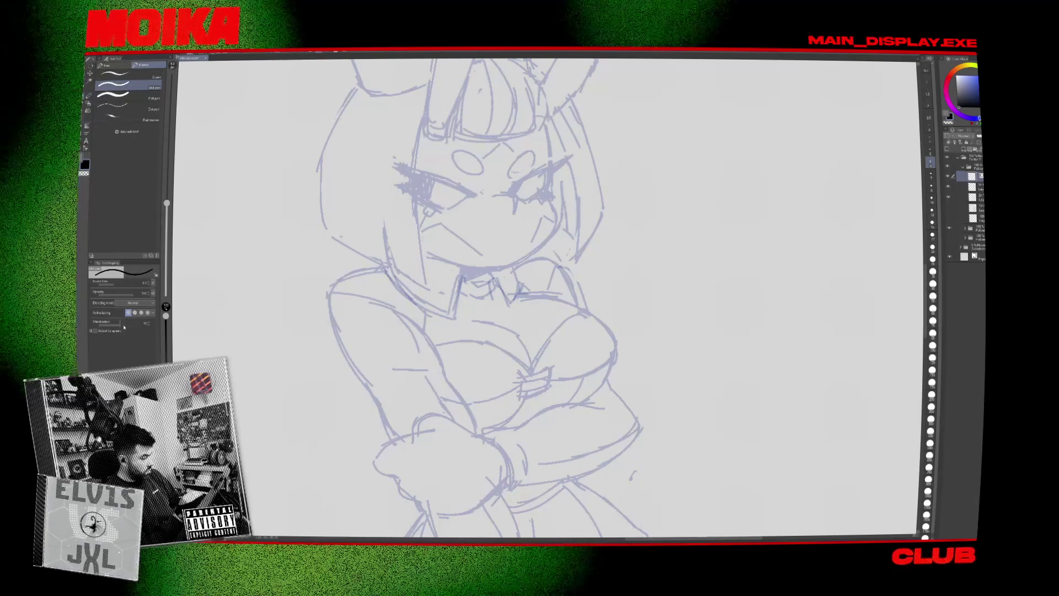
left_click_drag(445, 348, 472, 327)
scroll(472, 326, "down", 5)
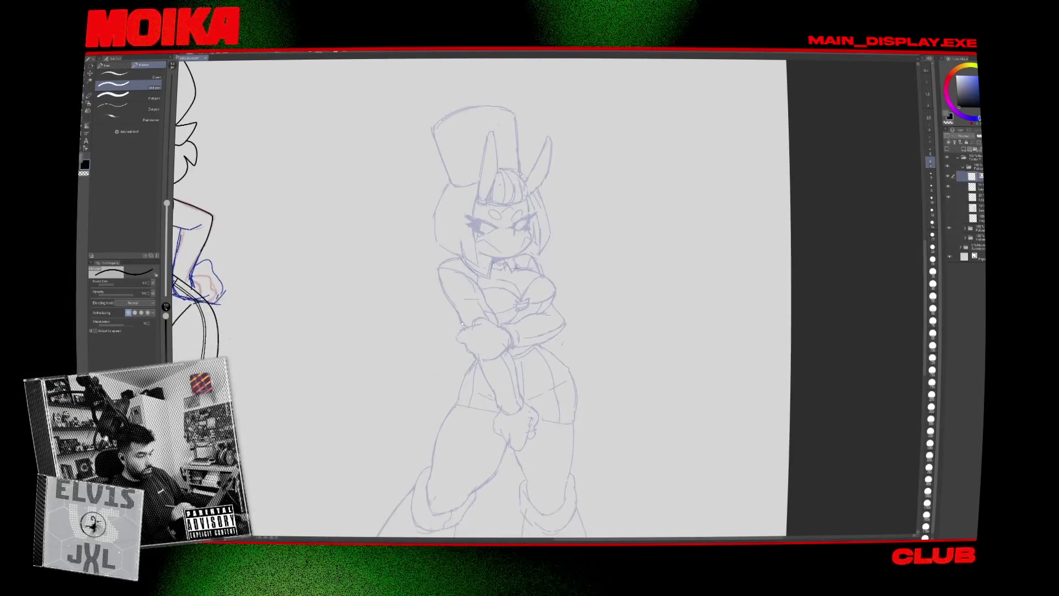
scroll(472, 326, "up", 2)
scroll(441, 309, "up", 5)
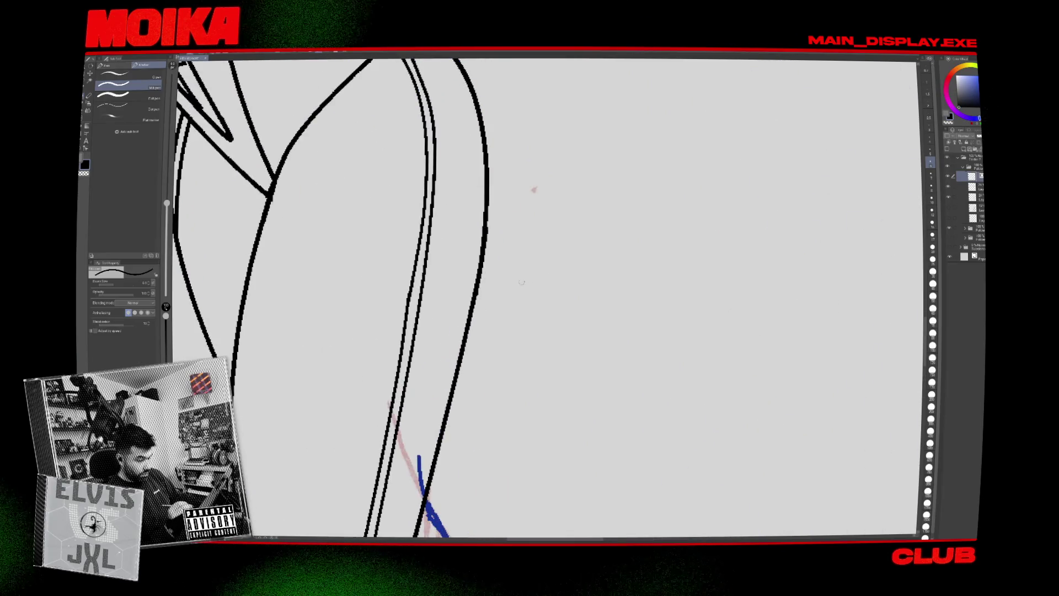
scroll(513, 283, "down", 5)
left_click_drag(514, 282, 182, 283)
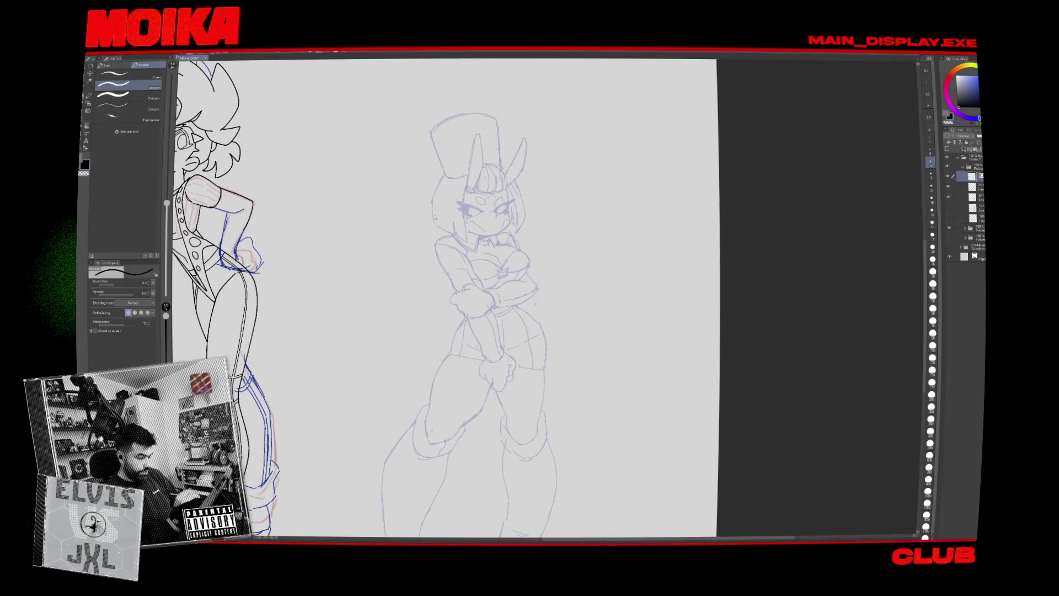
scroll(420, 214, "up", 3)
mouse_move(485, 267)
left_mouse_down()
mouse_move(438, 325)
mouse_move(470, 371)
left_mouse_up()
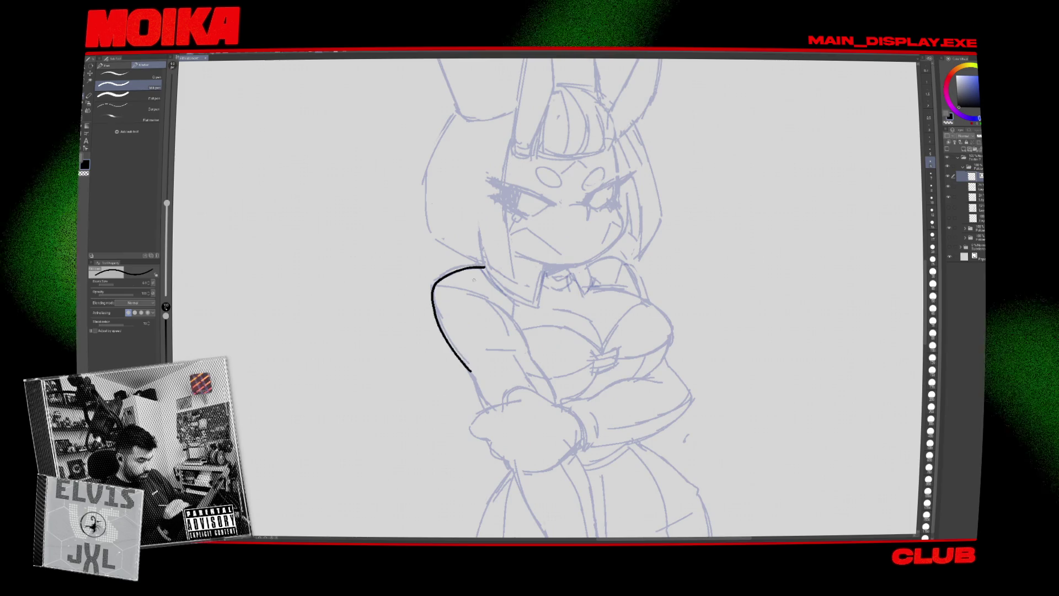
Ink the arm and forearm outline, redoing bad strokes while rotating and mirroring the view.
key("h")
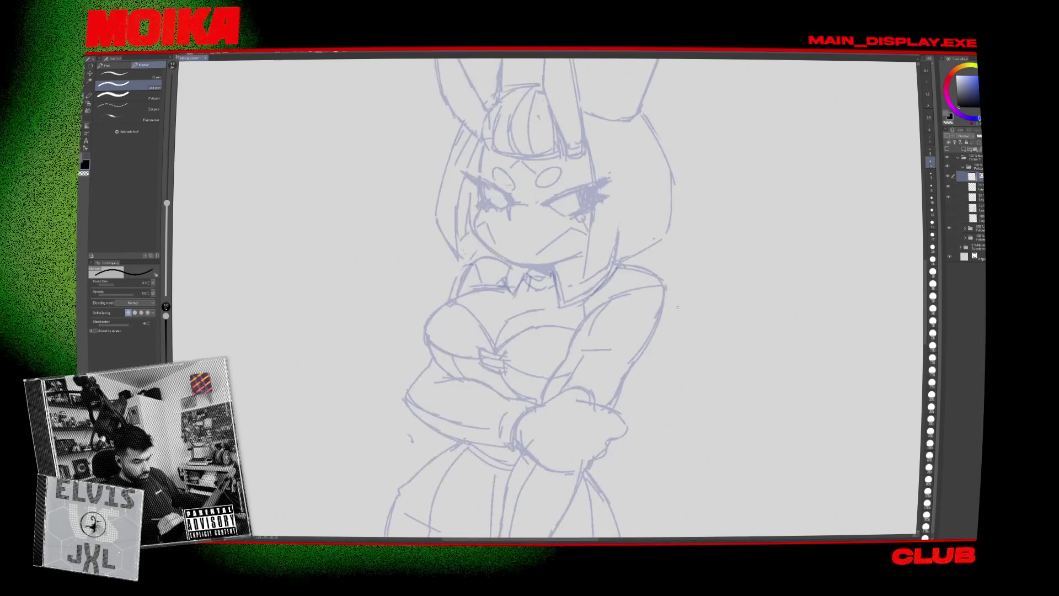
left_click_drag(655, 273, 629, 367)
key("h")
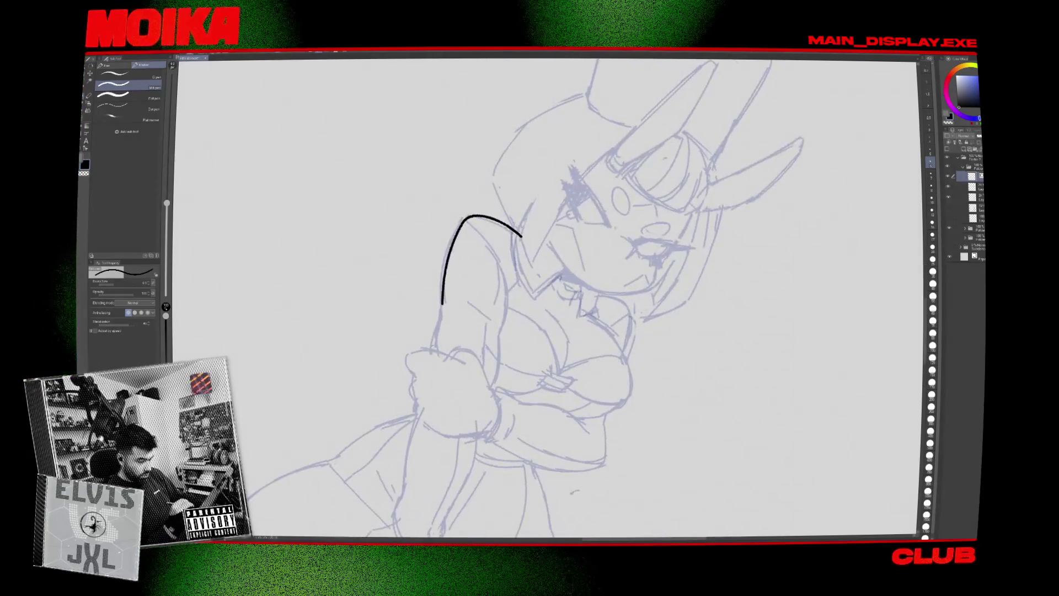
left_click_drag(442, 309, 436, 356)
key("ctrl+z")
scroll(546, 298, "down", 3)
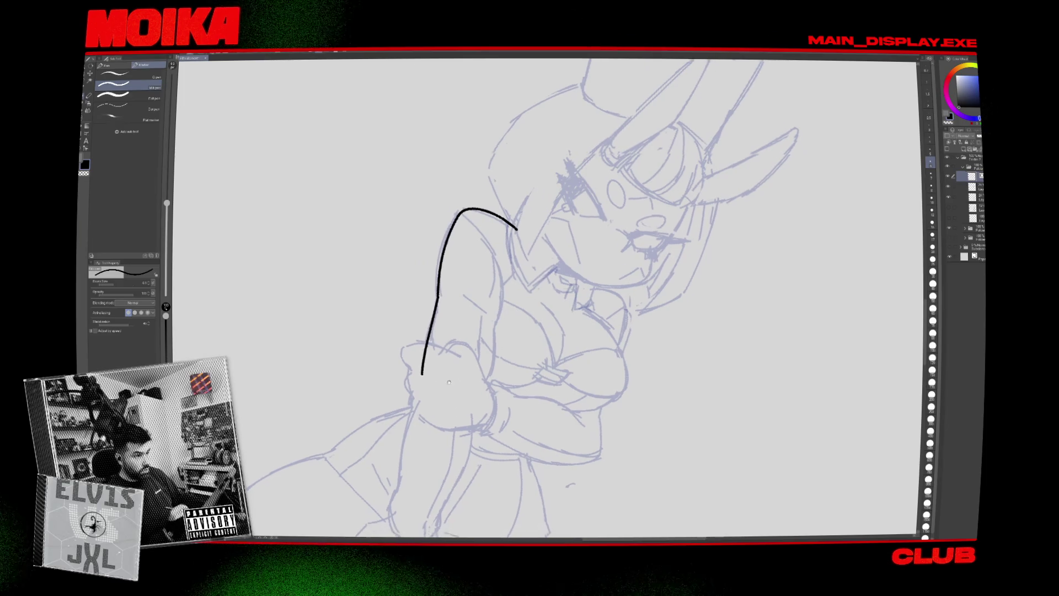
left_click_drag(546, 298, 557, 287)
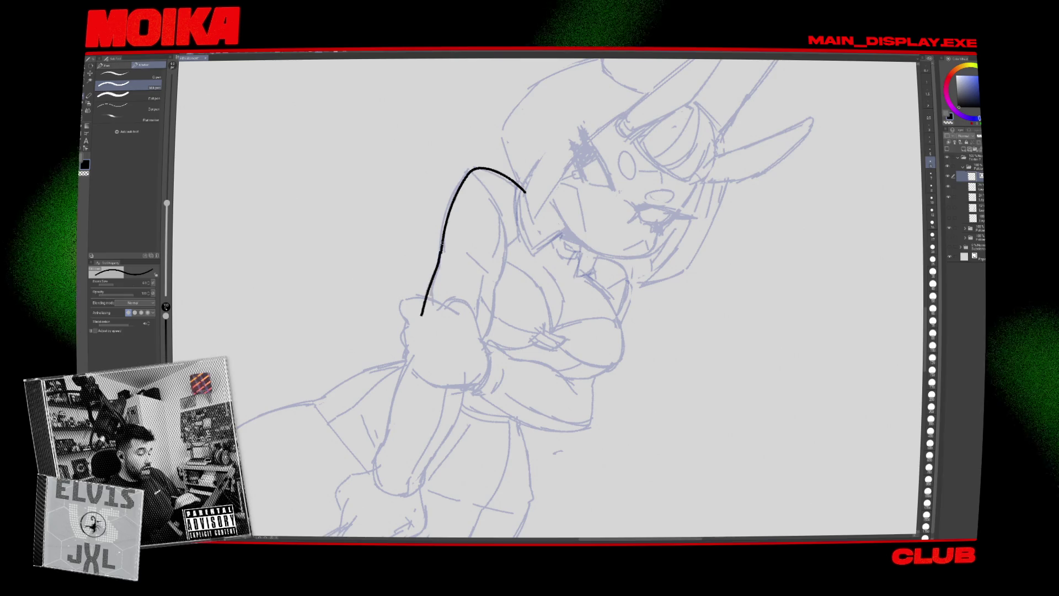
left_click_drag(546, 298, 530, 314)
key("h")
mouse_move(635, 269)
left_mouse_down()
mouse_move(574, 373)
mouse_move(582, 249)
left_mouse_up()
key("ctrl+z")
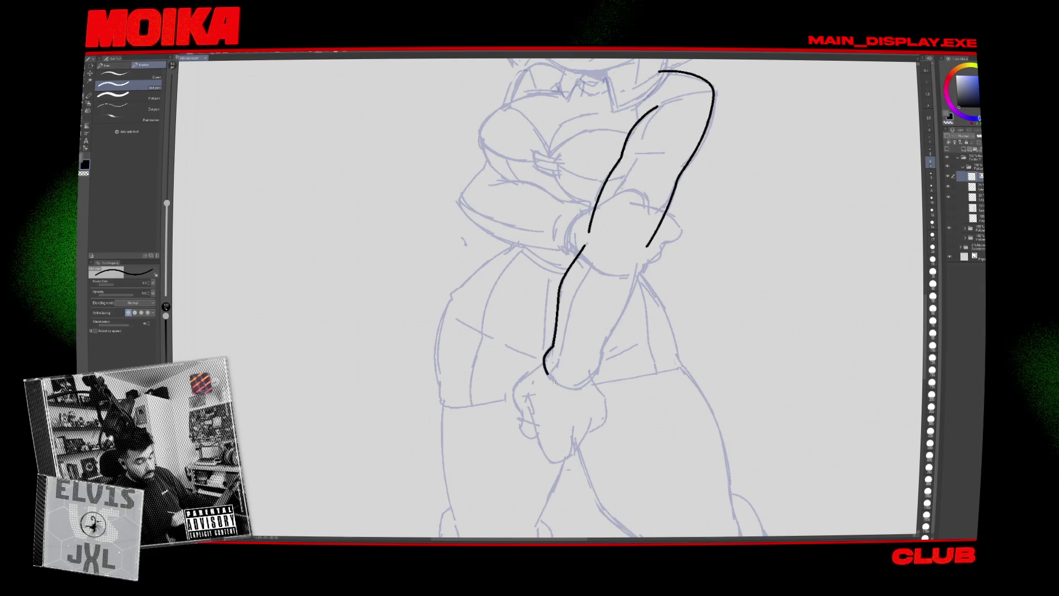
key("ctrl+z")
mouse_move(548, 351)
left_mouse_down()
mouse_move(639, 274)
mouse_move(602, 356)
left_mouse_up()
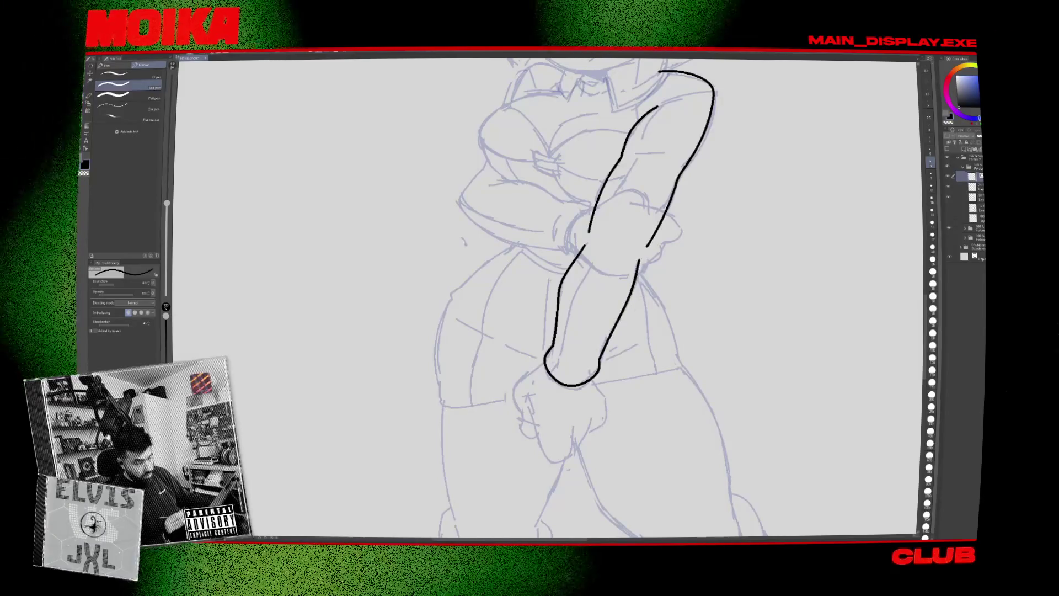
Ink both breast curves, mirroring the view to check proportions.
left_click_drag(552, 276, 536, 348)
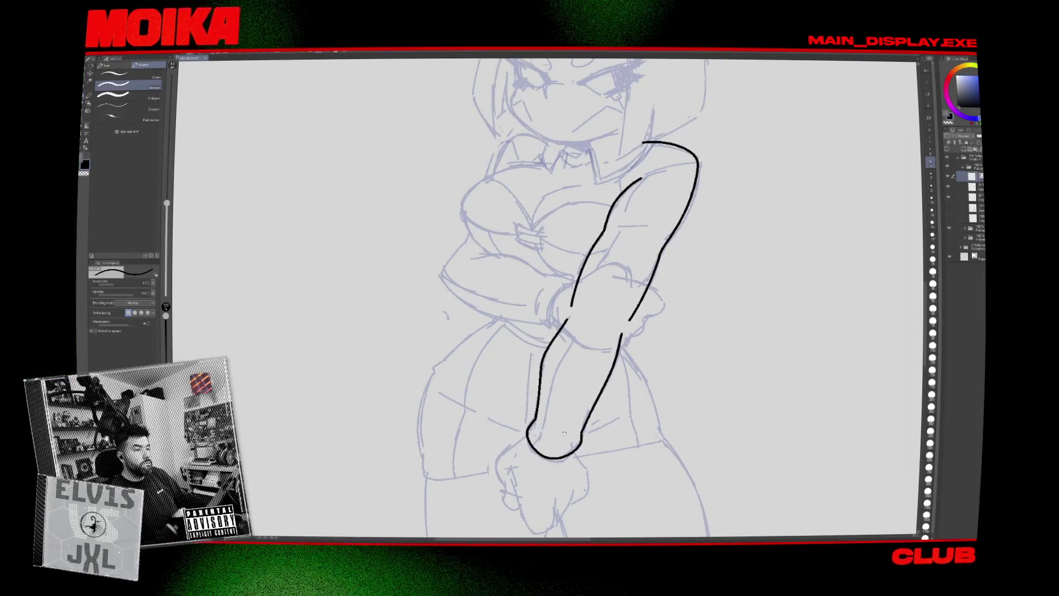
scroll(564, 433, "up", 2)
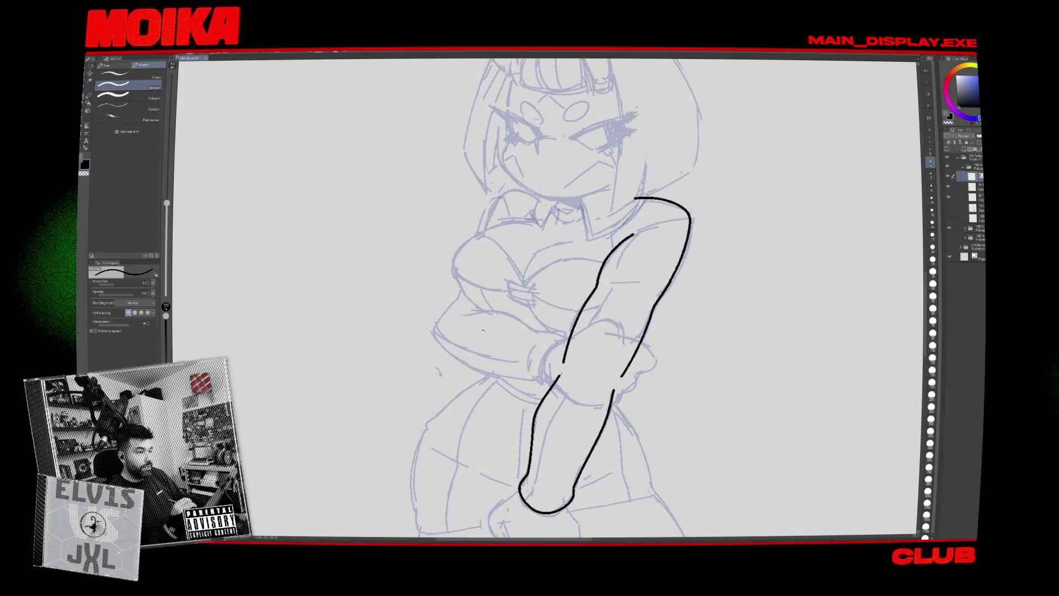
left_click_drag(483, 331, 474, 330)
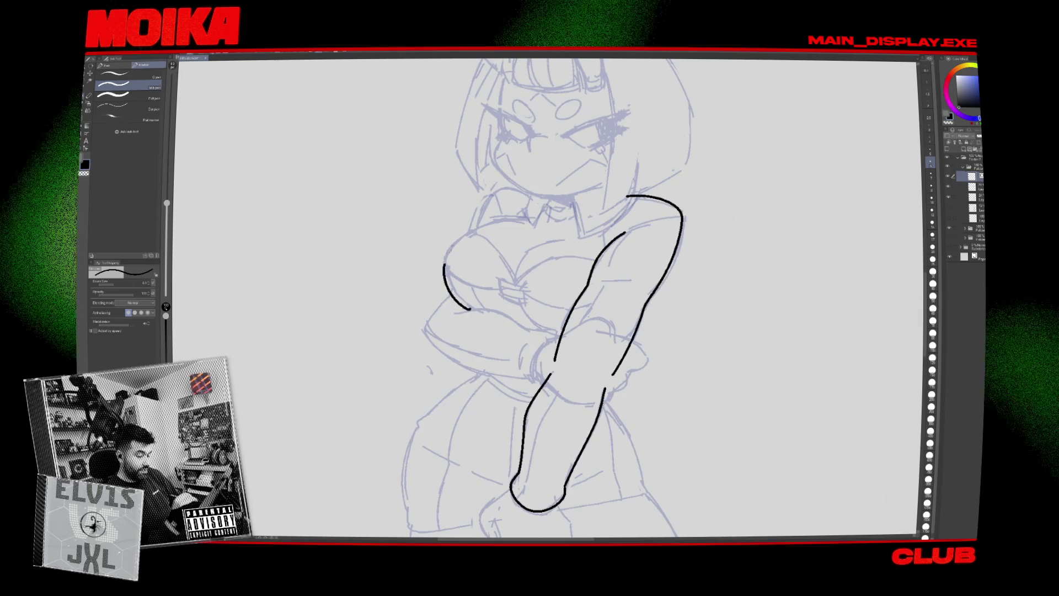
left_click_drag(445, 259, 544, 225)
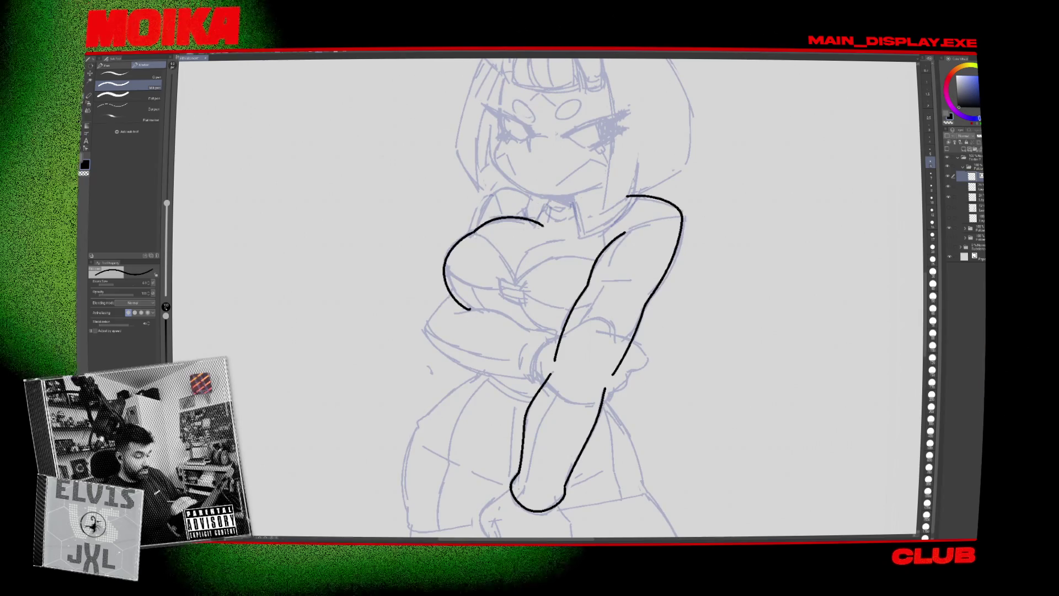
key("ctrl+z")
mouse_move(515, 282)
left_mouse_down()
mouse_move(612, 266)
mouse_move(539, 326)
left_mouse_up()
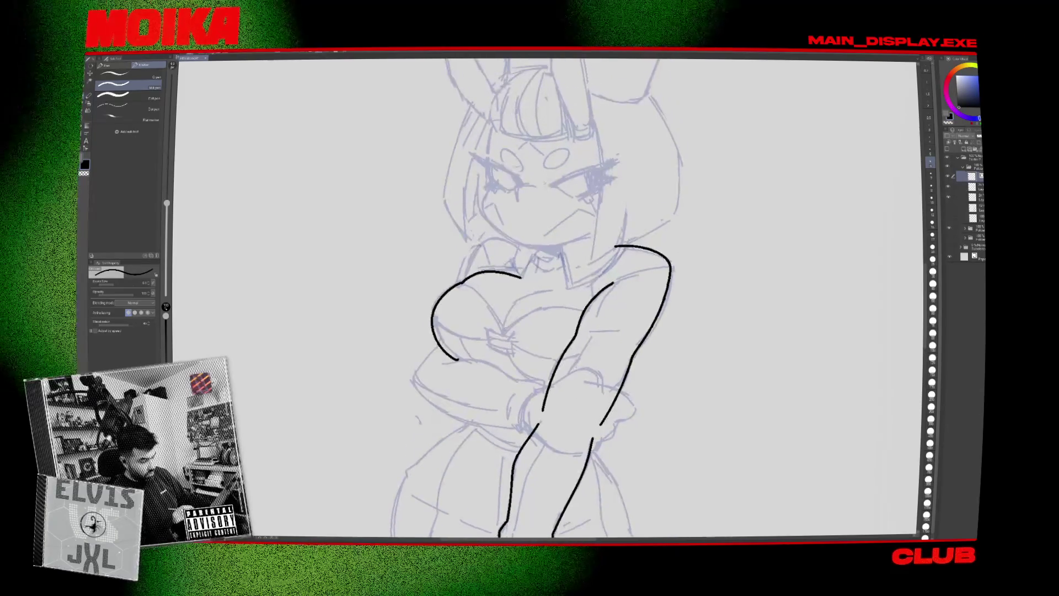
key("h")
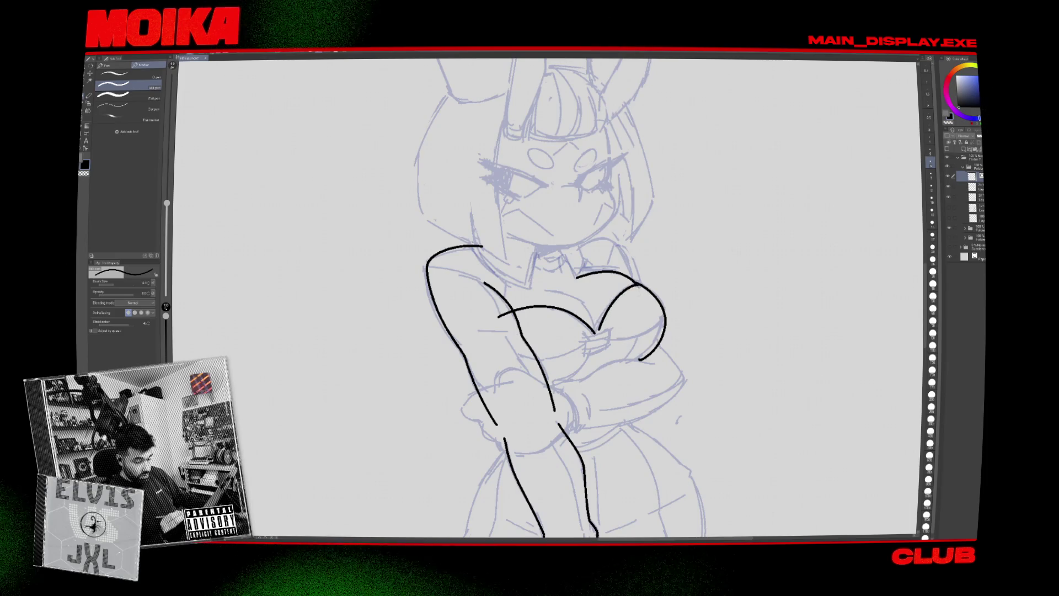
key("h")
left_click_drag(490, 312, 501, 331)
Ink the collar line, a short shoulder stroke and the curve across the folded arms.
mouse_move(552, 276)
left_mouse_down()
mouse_move(557, 328)
mouse_move(579, 337)
left_mouse_up()
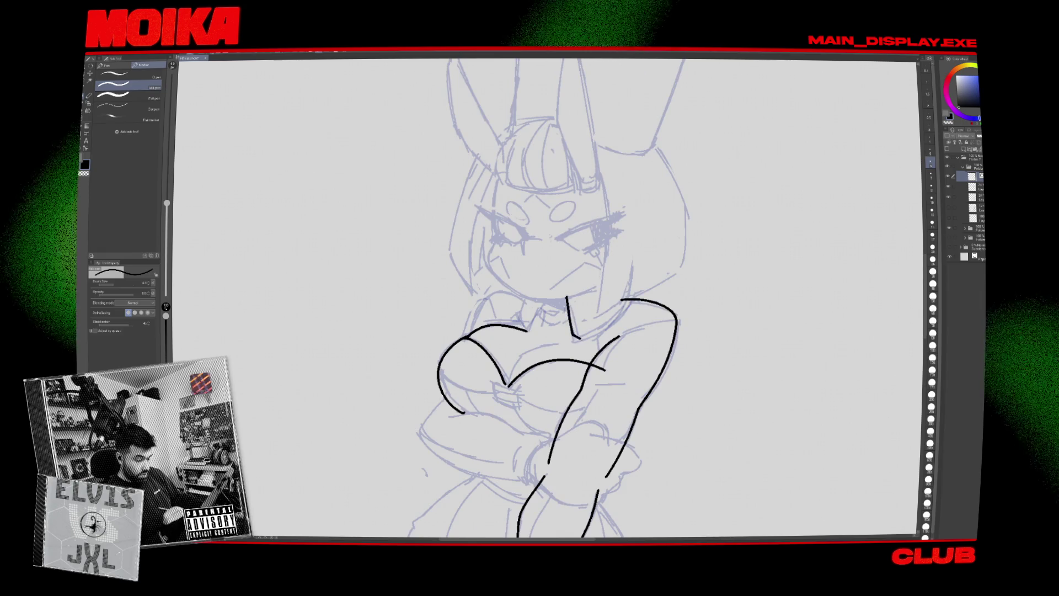
left_click_drag(567, 298, 618, 334)
left_click_drag(614, 275, 624, 301)
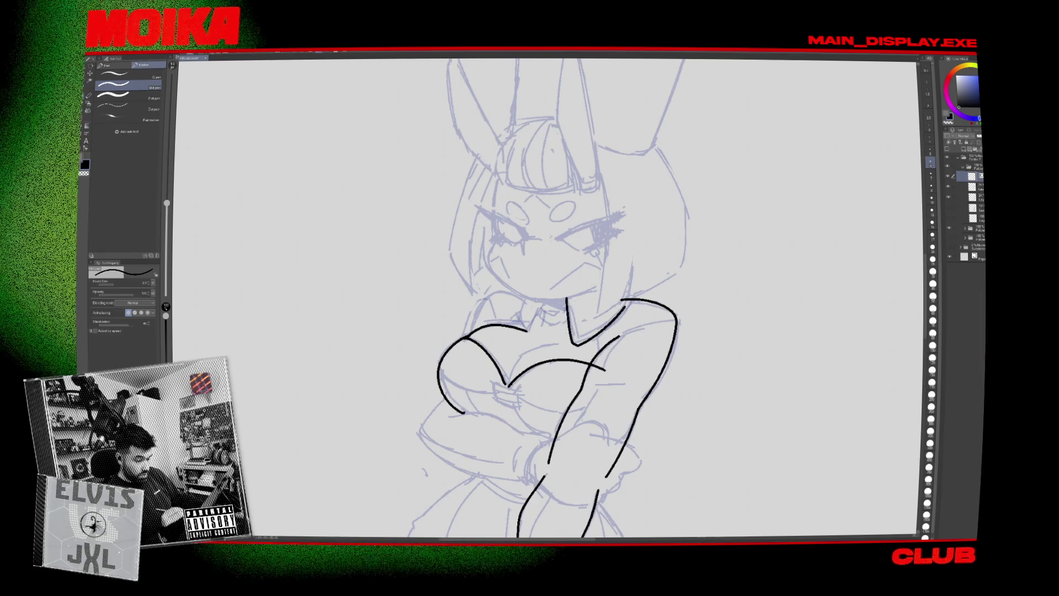
scroll(552, 298, "down", 5)
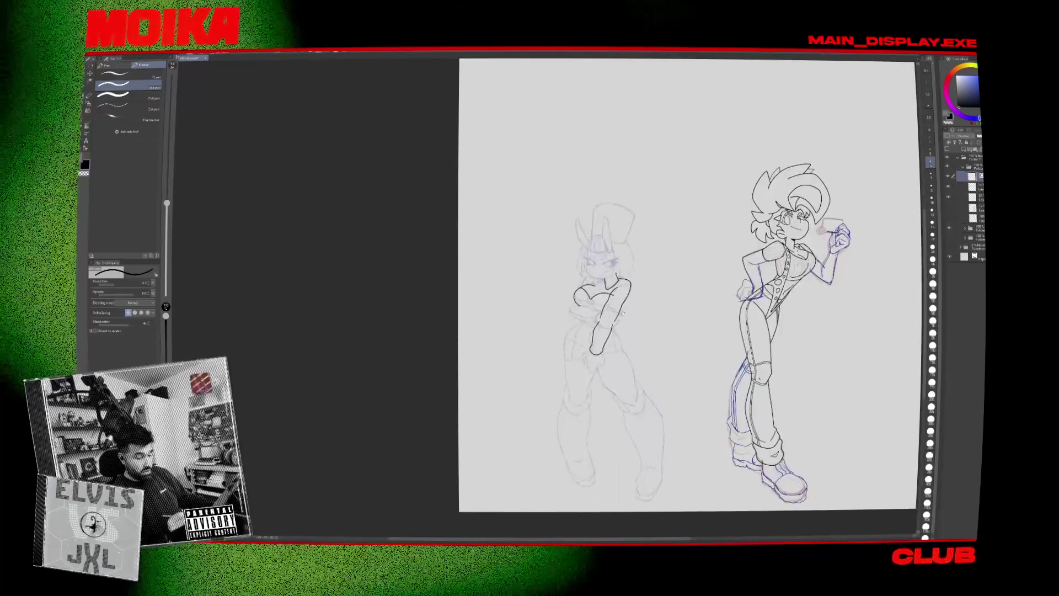
scroll(602, 309, "up", 5)
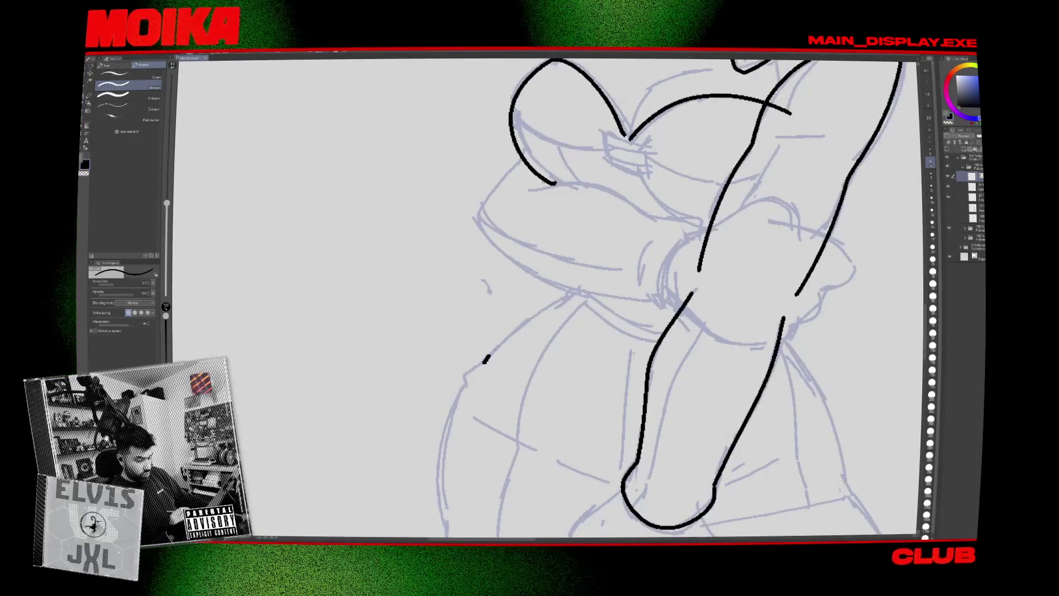
left_click_drag(484, 362, 584, 289)
scroll(465, 385, "down", 3)
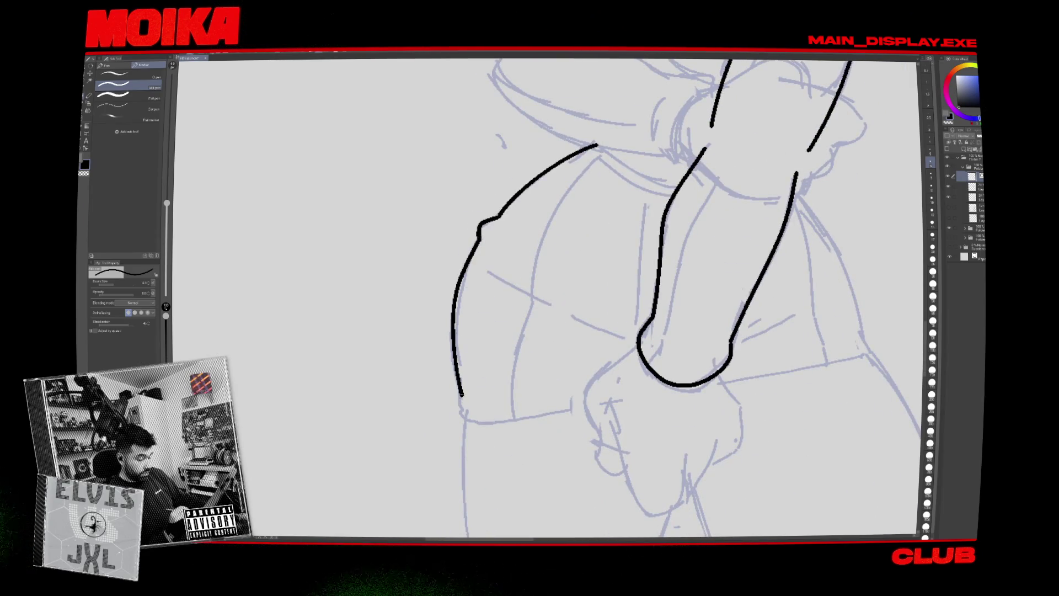
Ink both sides of the skirt and its hem beside the hand.
left_click_drag(460, 398, 613, 399)
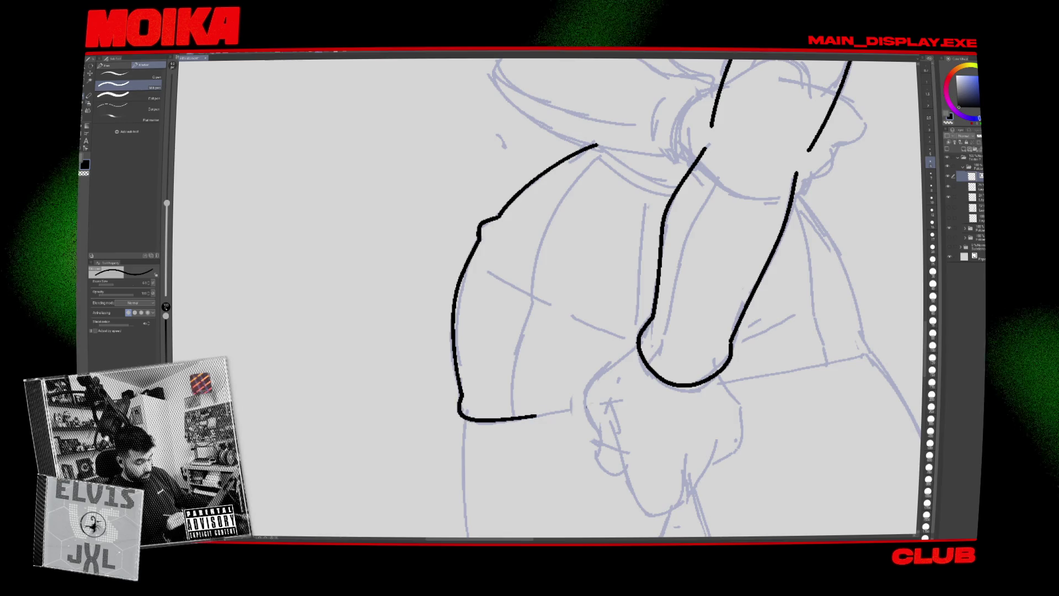
scroll(607, 298, "right", 3)
left_click_drag(704, 387, 828, 361)
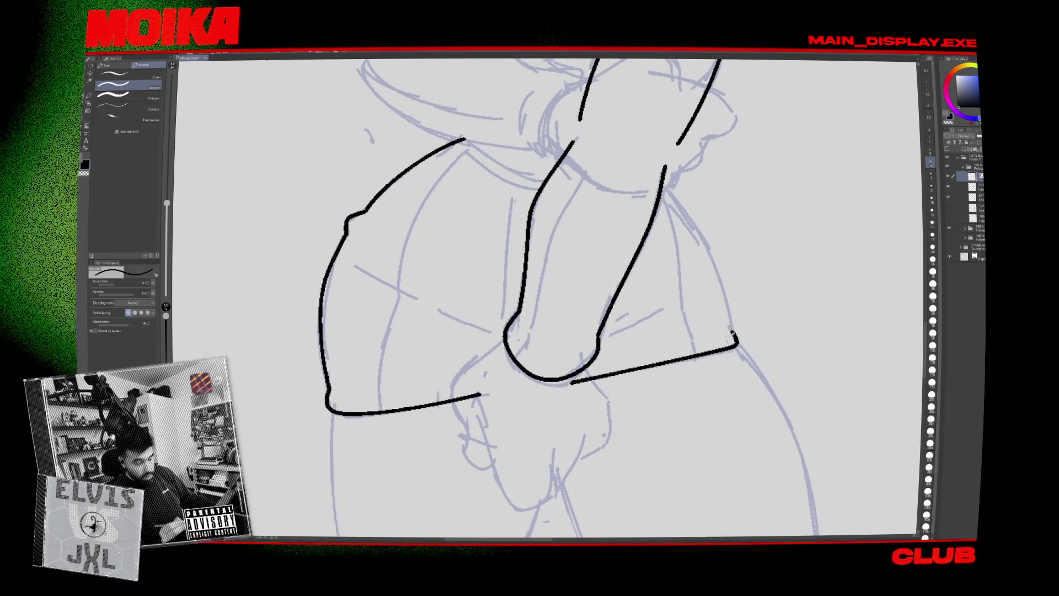
key("h")
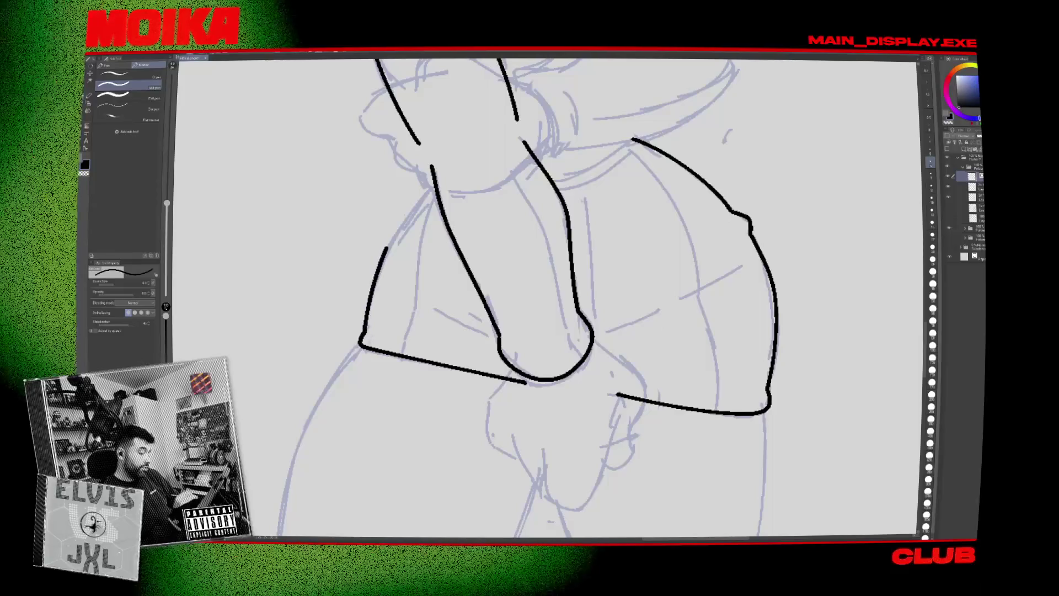
scroll(546, 298, "down", 5)
scroll(546, 298, "left", 3)
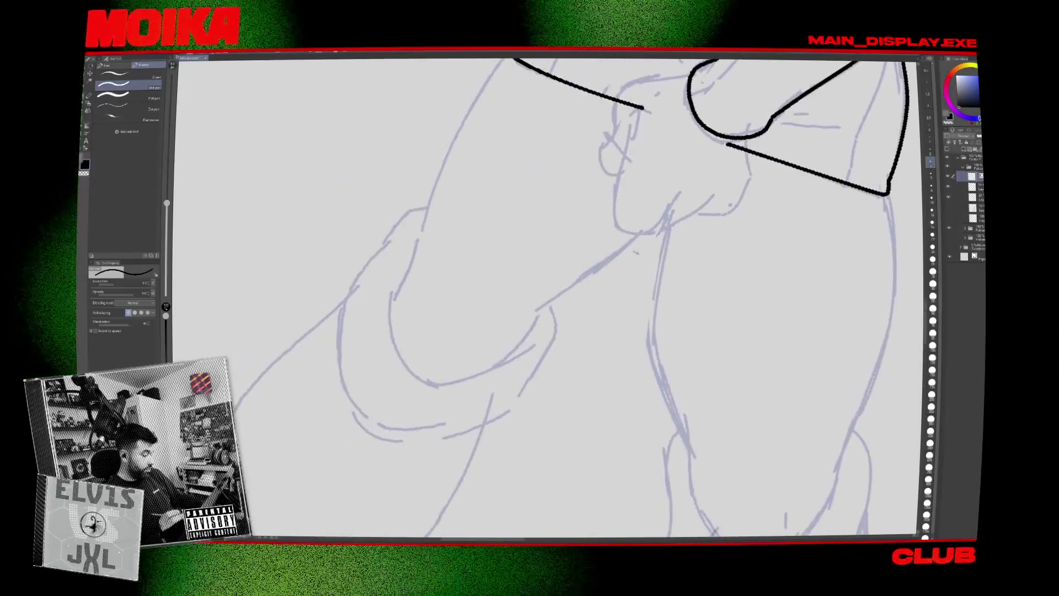
left_click_drag(405, 275, 403, 367)
scroll(546, 298, "up", 2)
scroll(547, 298, "right", 1)
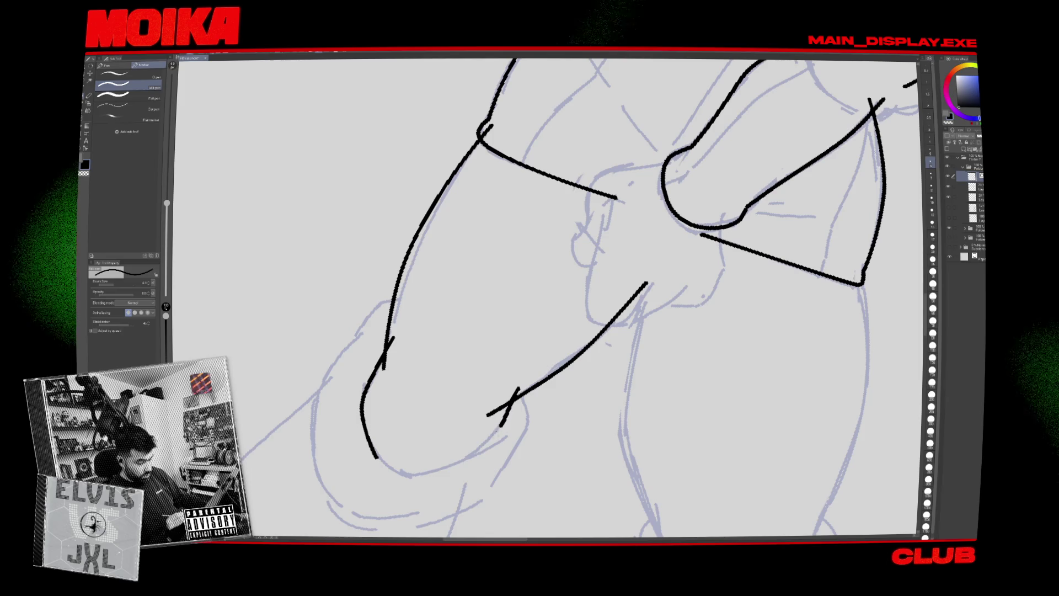
scroll(546, 298, "down", 4)
scroll(546, 298, "right", 3)
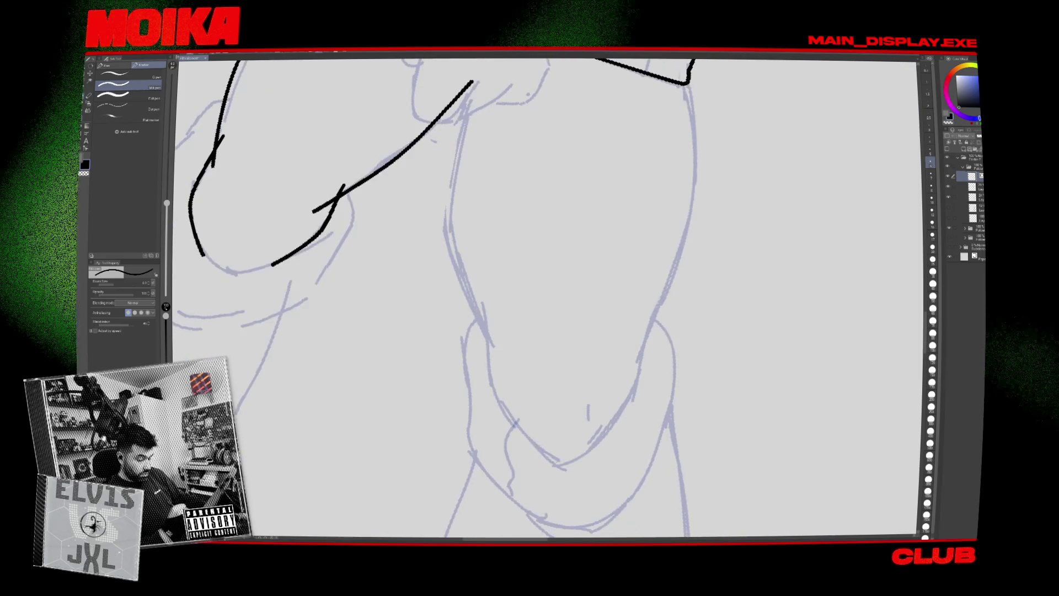
Outline the thigh's outer and inner lines, then rotate the view toward the other leg.
left_click_drag(493, 392, 555, 461)
left_click_drag(491, 316, 494, 386)
scroll(546, 298, "up", 3)
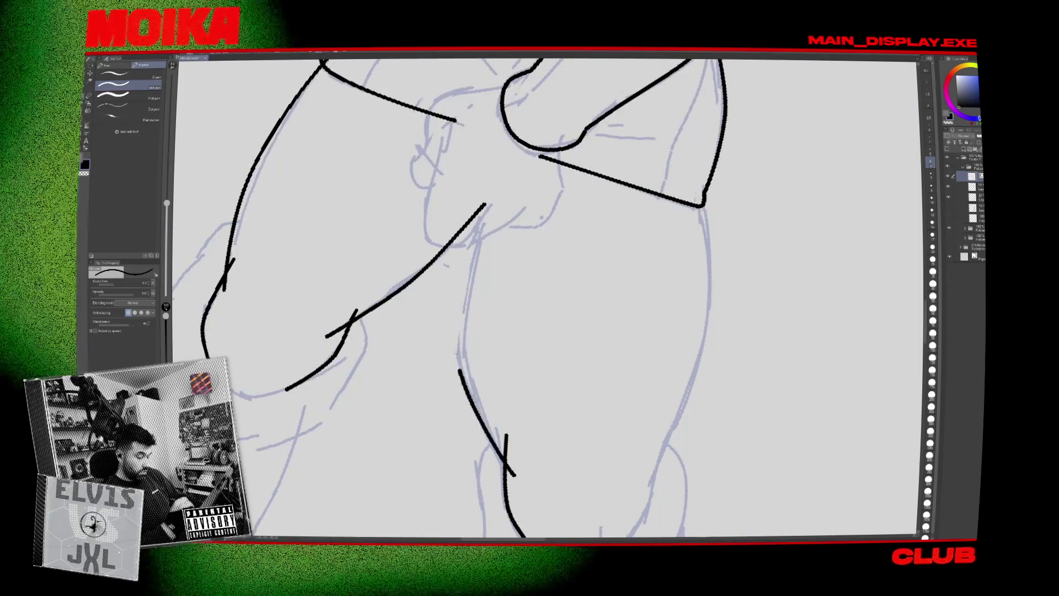
key("ctrl+z")
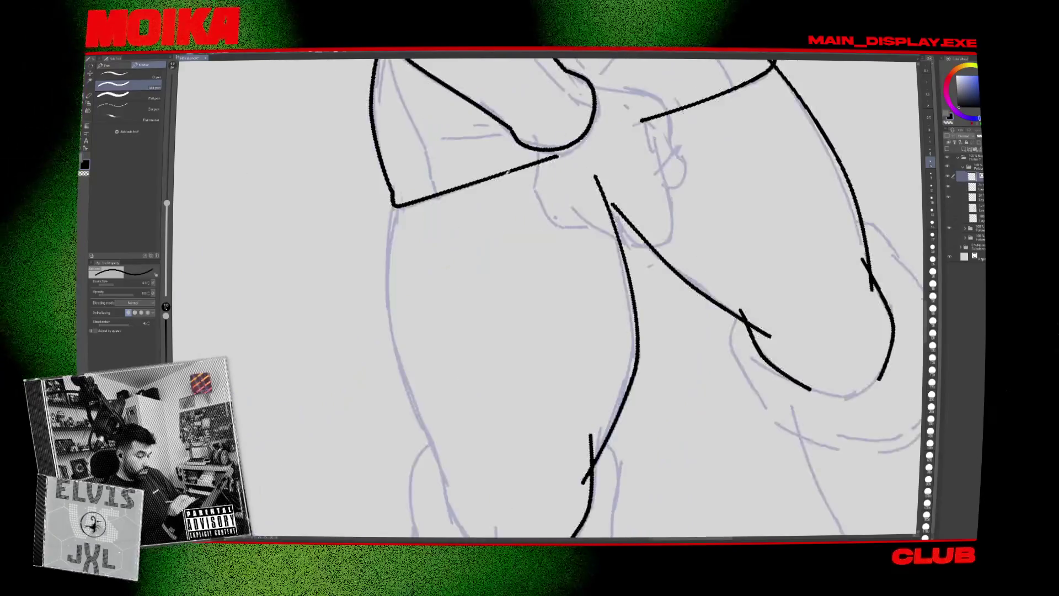
left_click_drag(547, 298, 595, 260)
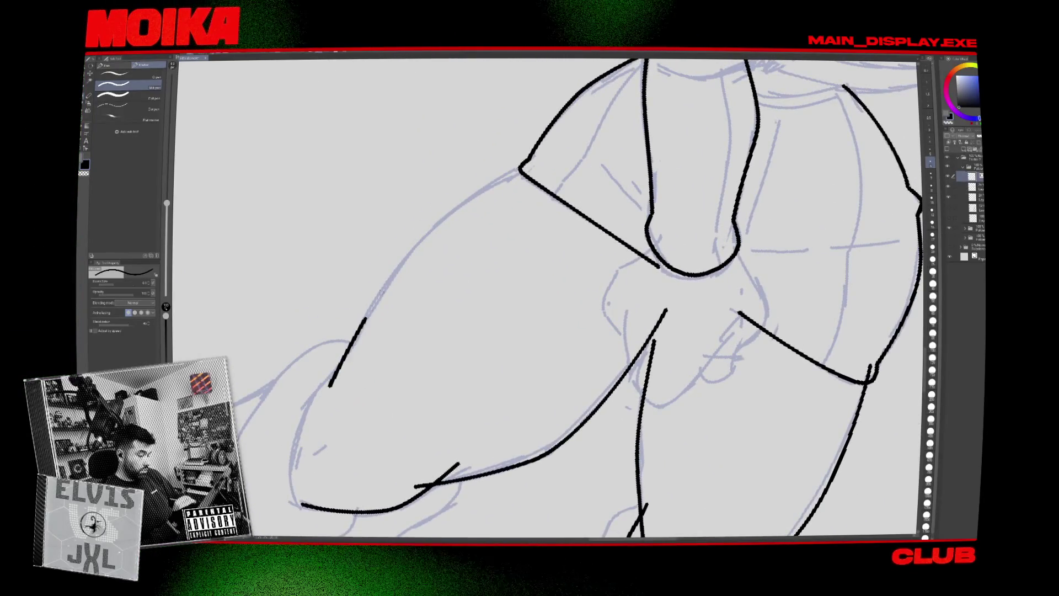
left_click_drag(480, 405, 634, 277)
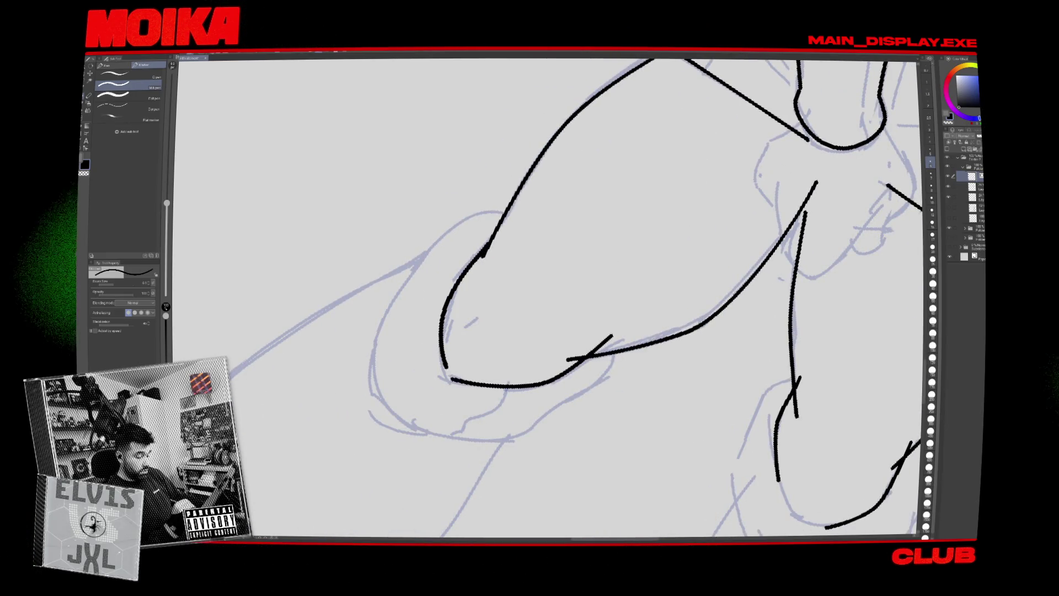
scroll(542, 339, "down", 5)
scroll(541, 339, "up", 5)
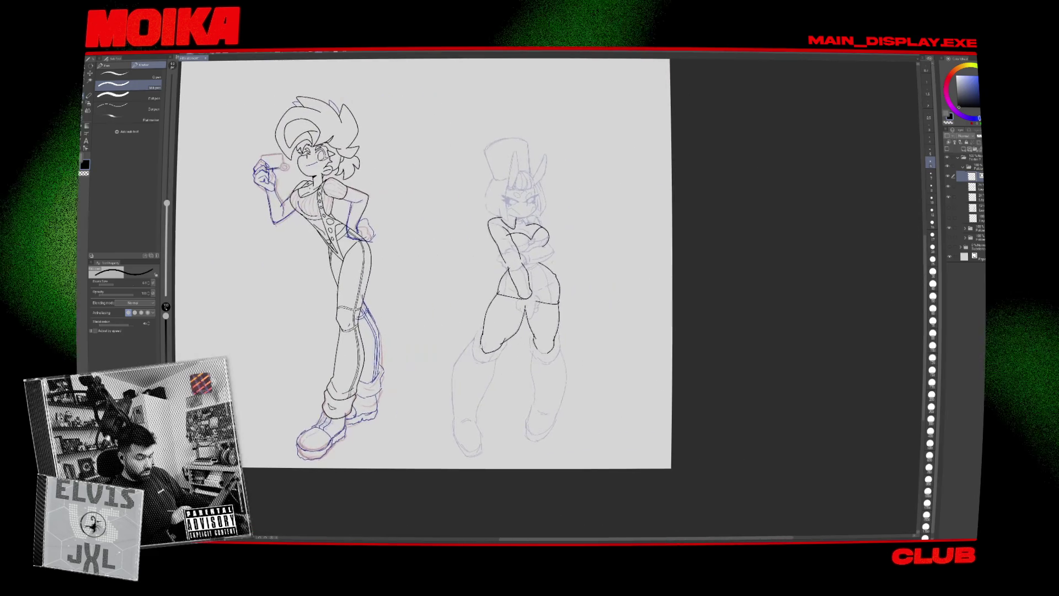
Ink the left thigh outline and the two-part curve beneath the left knee in black.
mouse_move(438, 345)
left_mouse_down()
mouse_move(473, 256)
mouse_move(501, 249)
left_mouse_up()
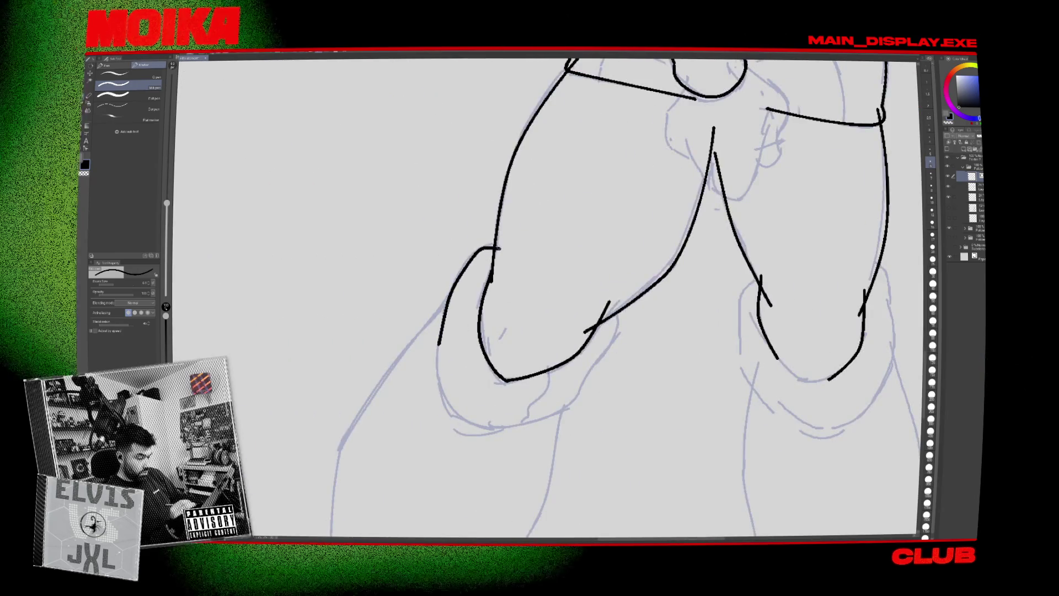
left_click_drag(552, 331, 483, 261)
left_click_drag(473, 348, 526, 296)
scroll(524, 394, "down", 5)
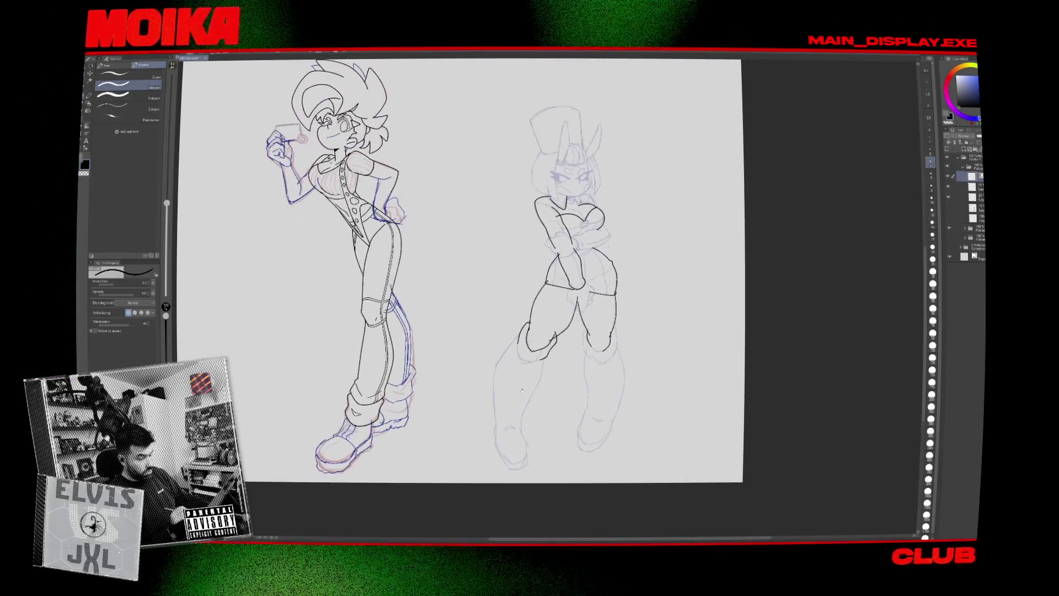
scroll(385, 175, "up", 5)
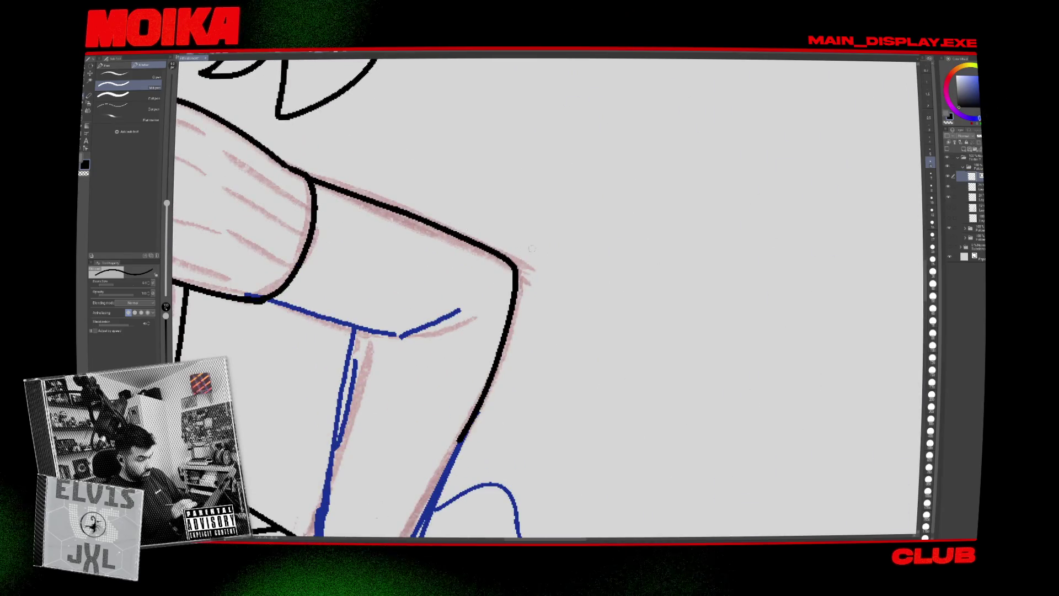
scroll(520, 244, "down", 5)
scroll(519, 336, "up", 4)
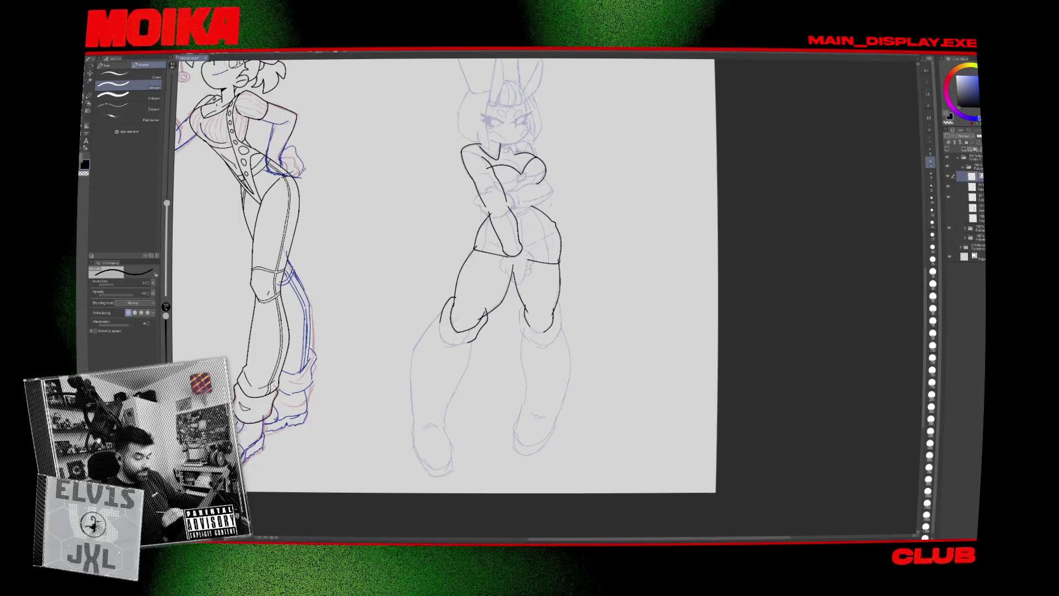
scroll(522, 328, "up", 5)
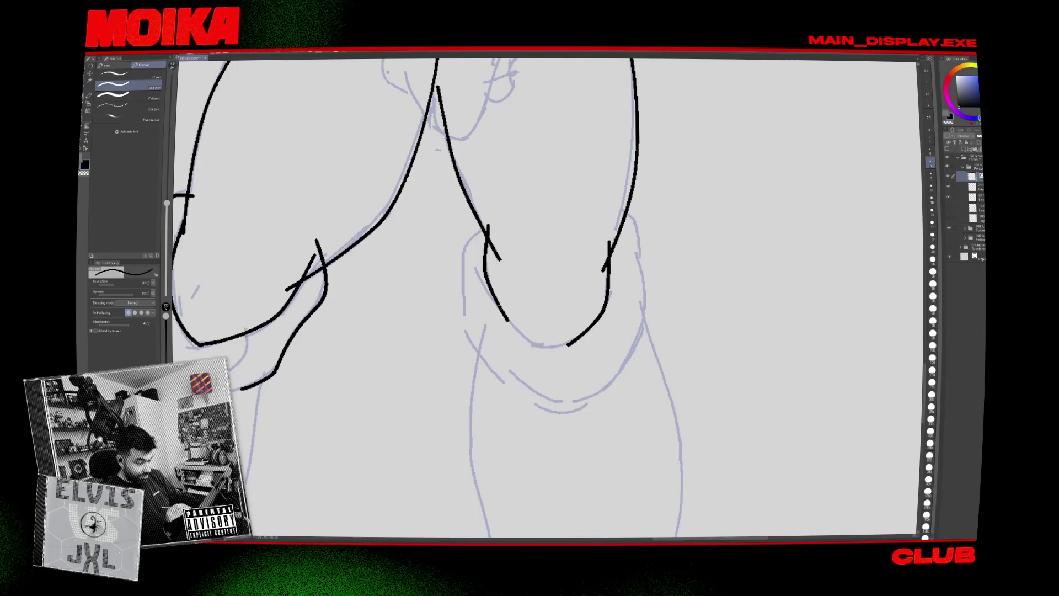
left_click_drag(623, 310, 607, 342)
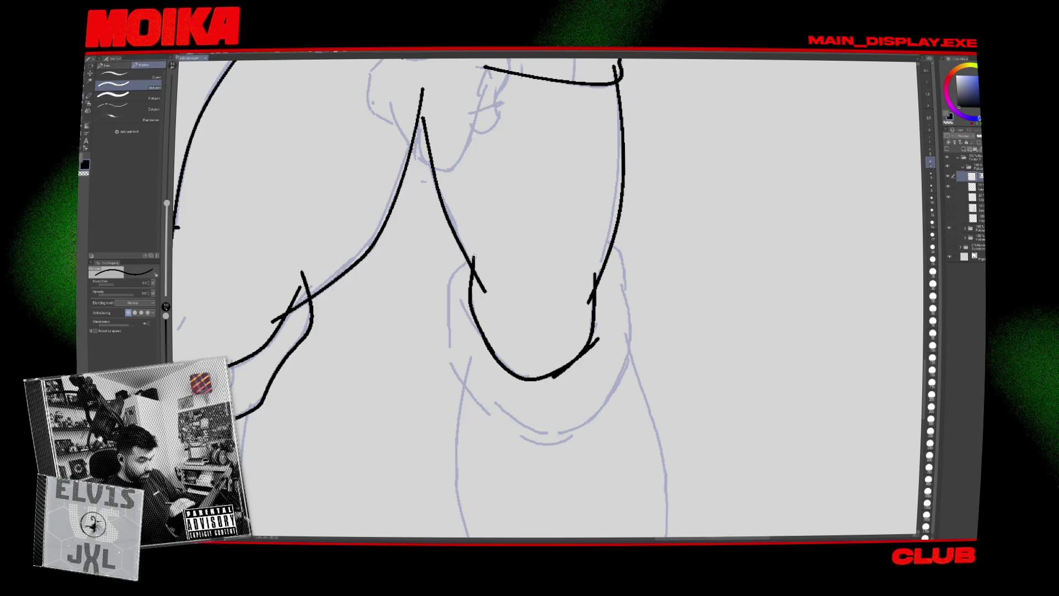
Remove the stray stroke on the right leg with a smaller whole-line vector eraser.
key("e")
left_click(127, 118)
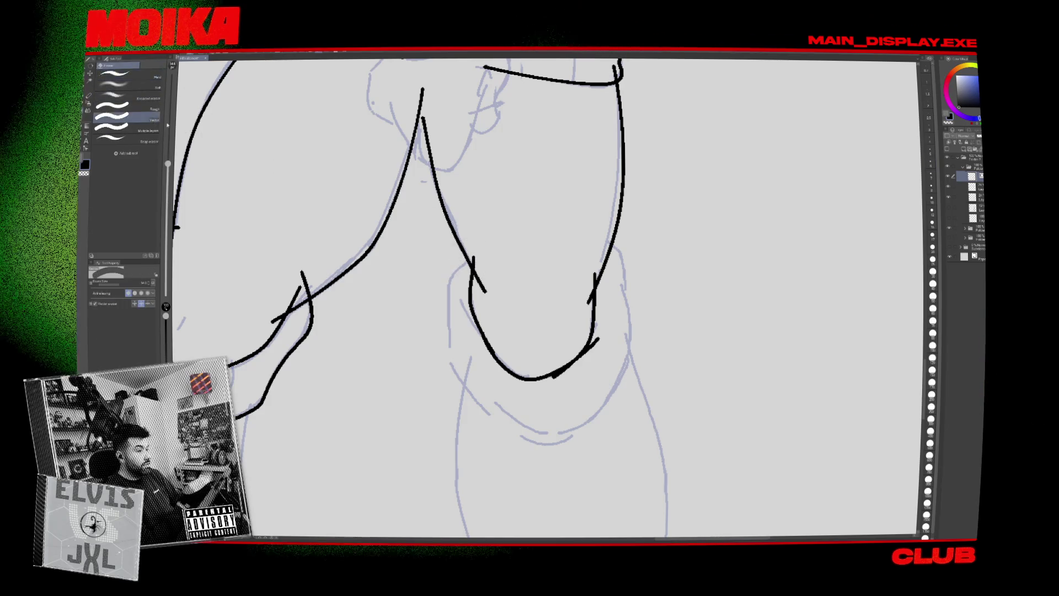
key("bracketleft")
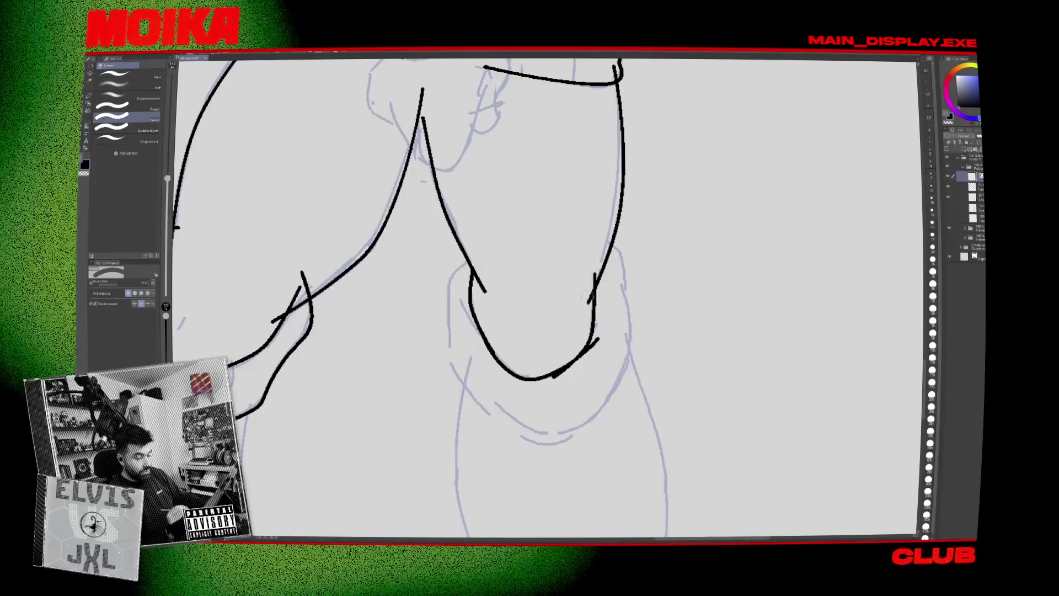
left_click(585, 295)
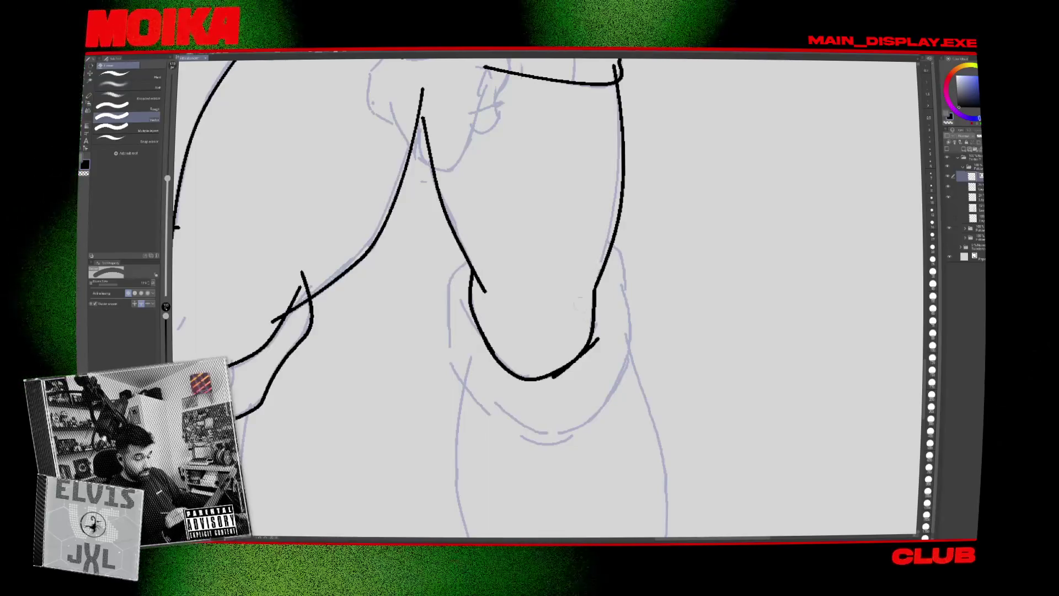
Extend the black hem line across the hips with the pen, then mirror the canvas to check.
left_click_drag(595, 357, 690, 355)
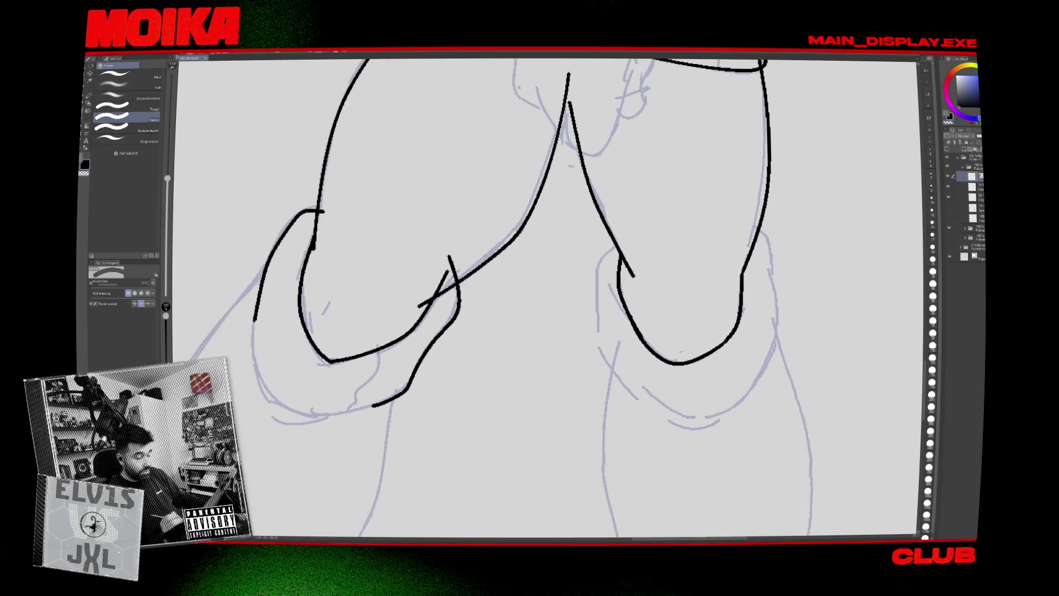
scroll(438, 286, "down", 3)
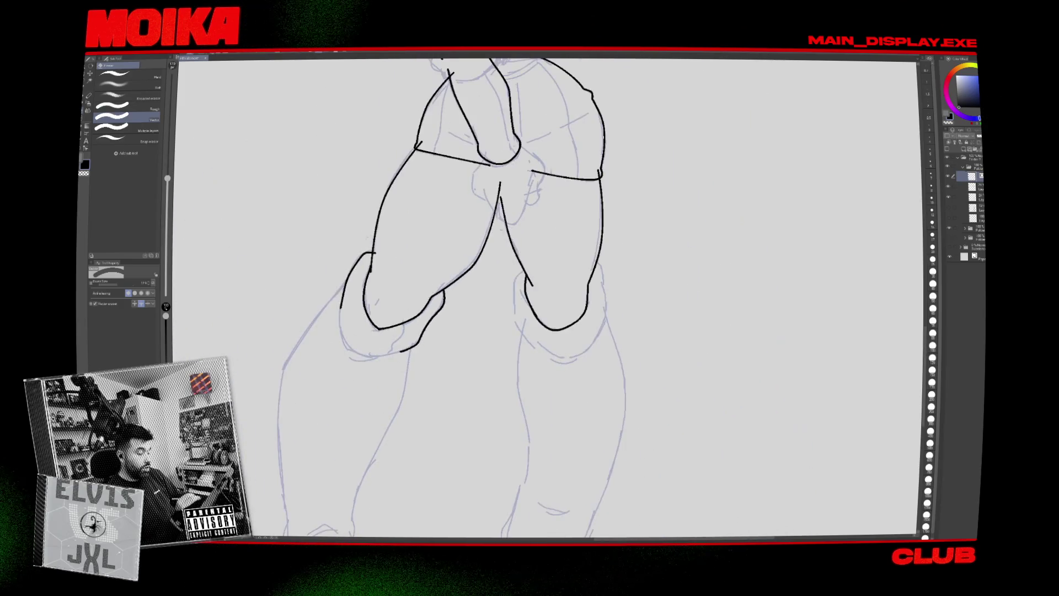
left_click_drag(391, 238, 358, 318)
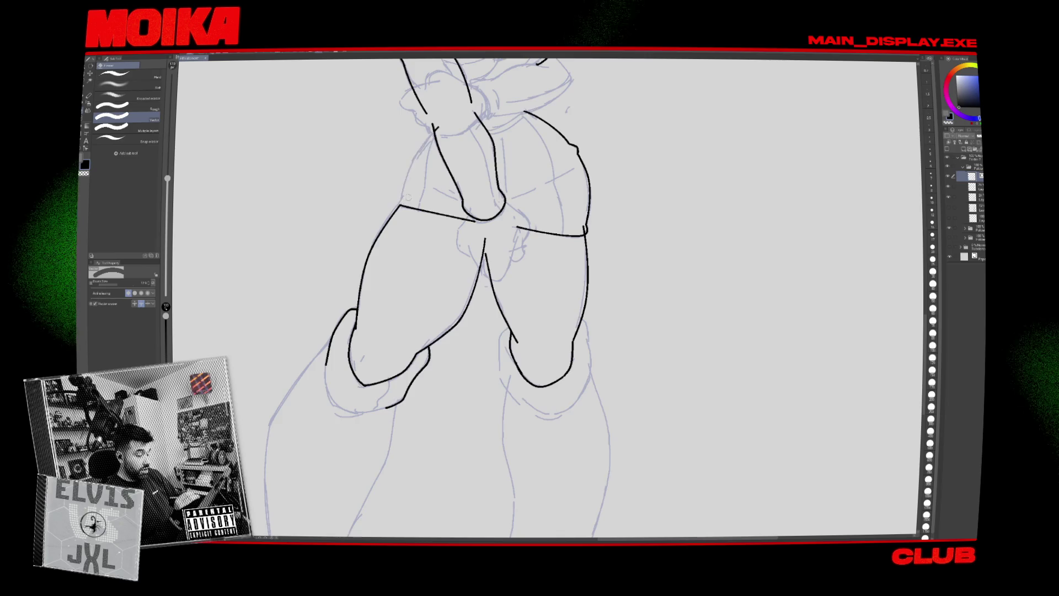
left_click_drag(408, 197, 392, 320)
left_click_drag(441, 221, 425, 331)
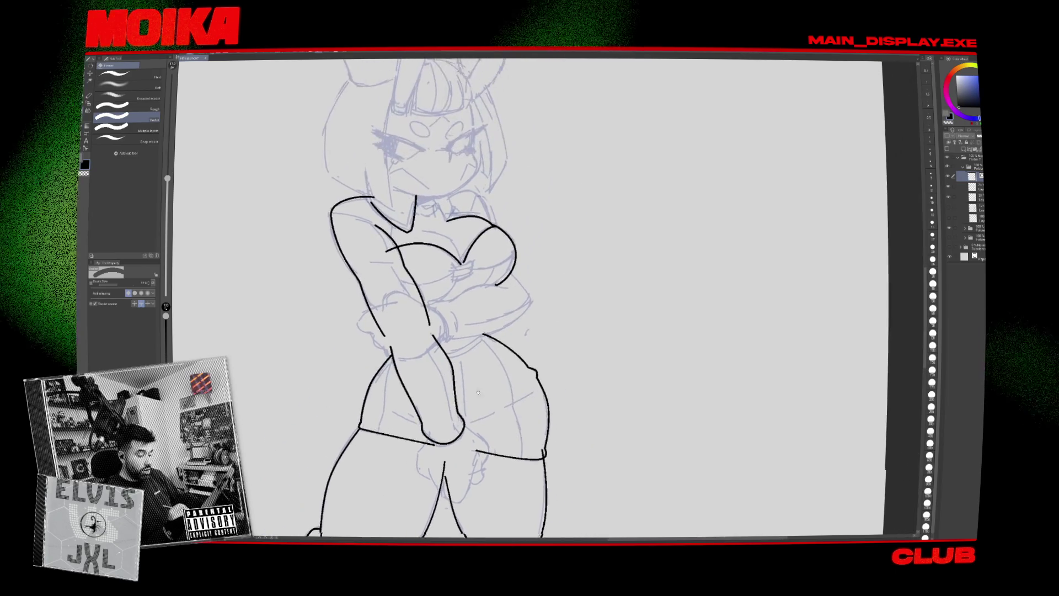
scroll(427, 298, "up", 2)
key("p")
mouse_move(477, 286)
left_mouse_down()
mouse_move(536, 284)
mouse_move(498, 285)
left_mouse_up()
key("h")
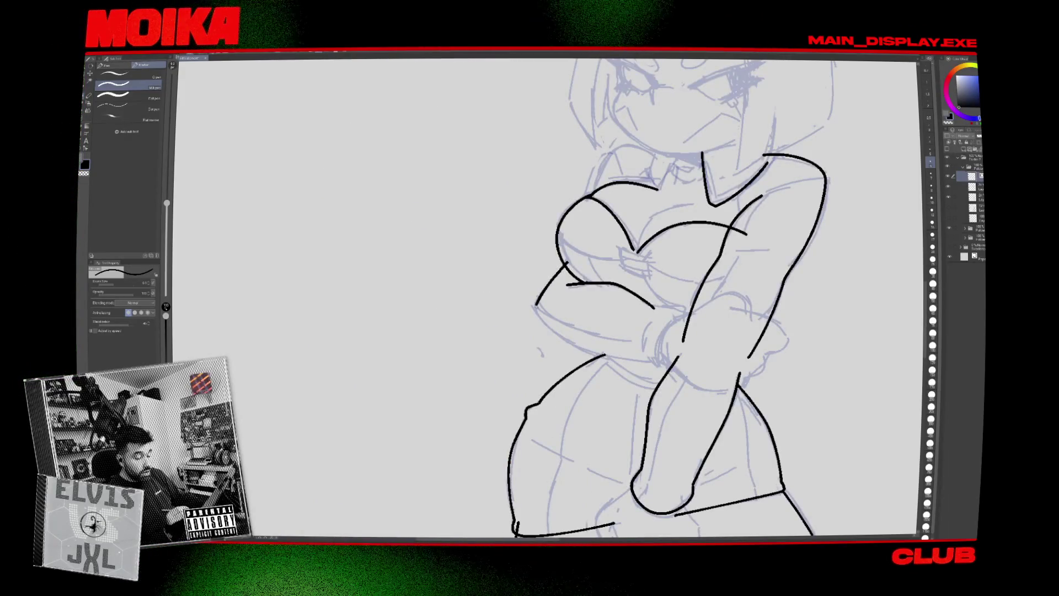
key("h")
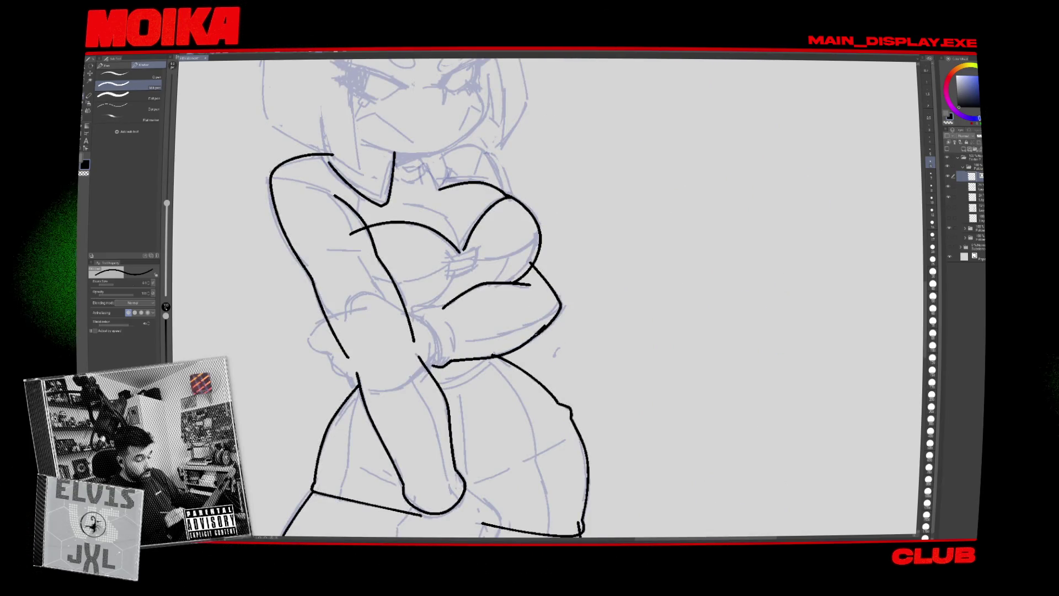
key("e")
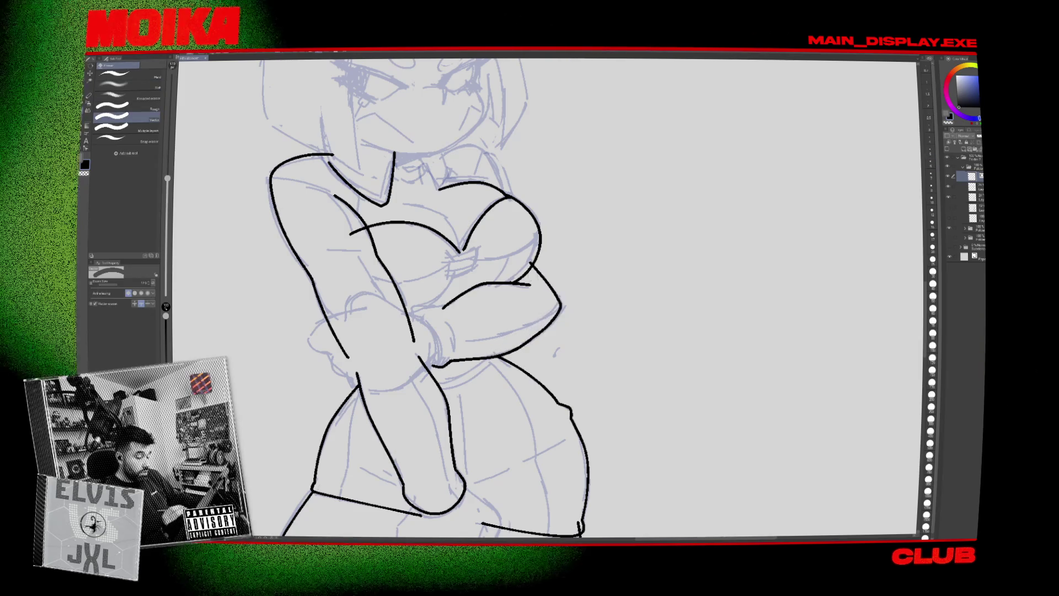
scroll(547, 298, "down", 5)
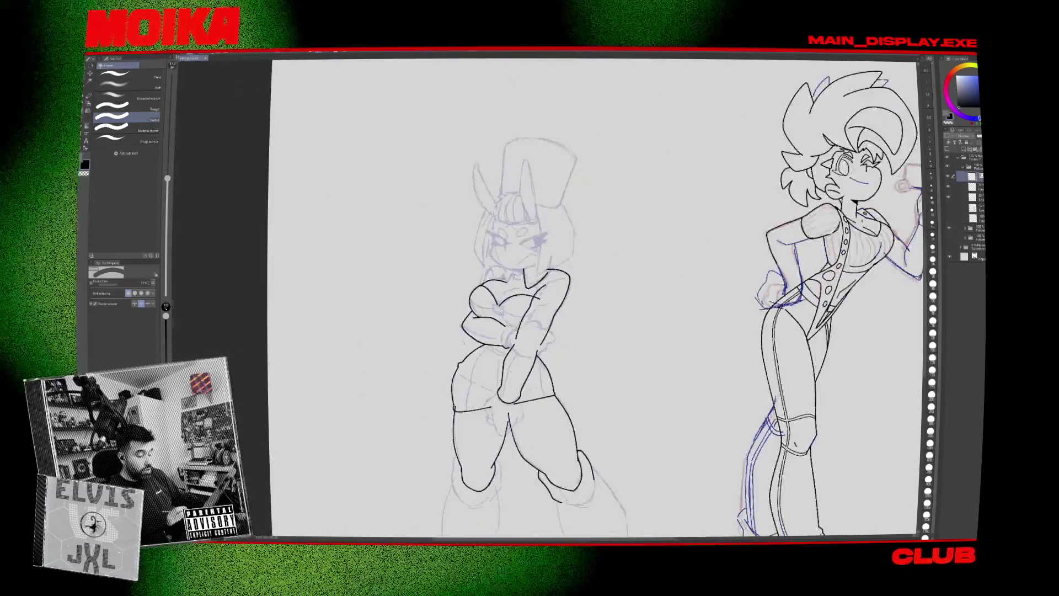
scroll(513, 331, "up", 5)
key("p")
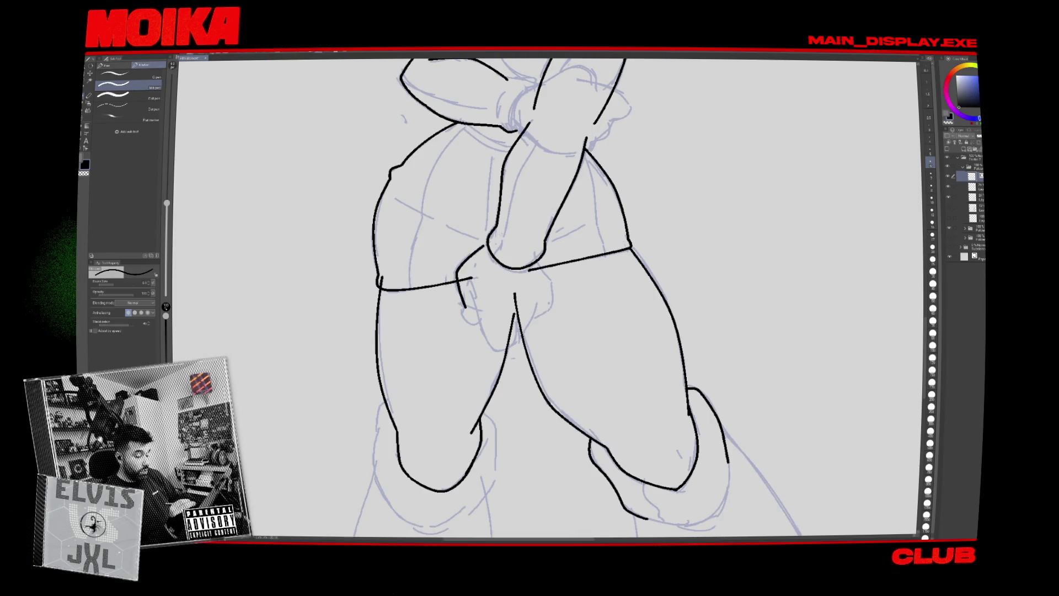
Ink a U-shaped curve below the hand and short finger lines, checking in mirrored view.
left_click_drag(482, 325, 515, 329)
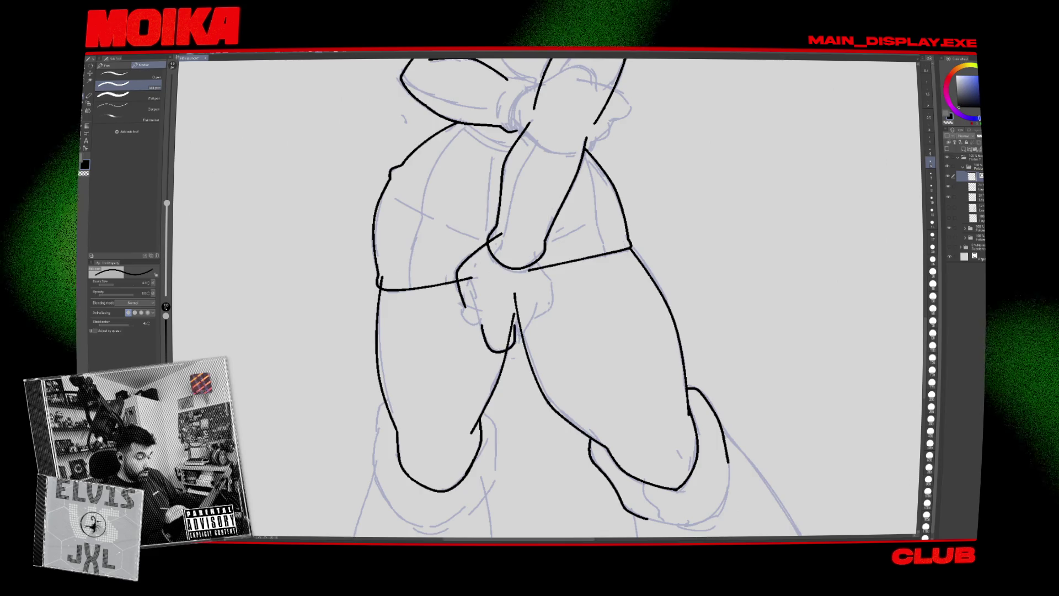
key("e")
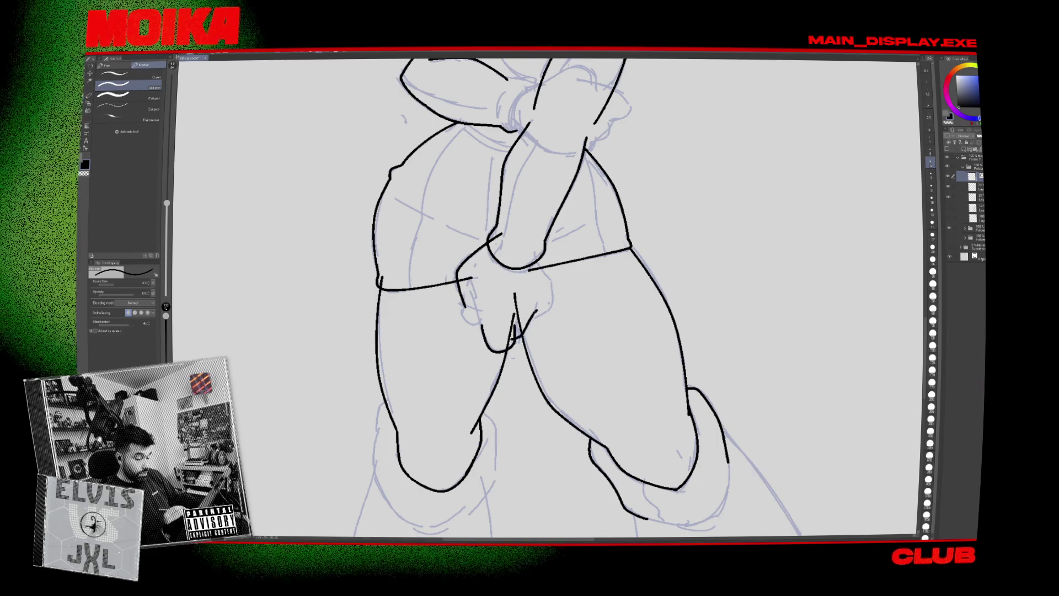
key("p")
mouse_move(513, 339)
left_mouse_down()
mouse_move(529, 316)
mouse_move(525, 327)
left_mouse_up()
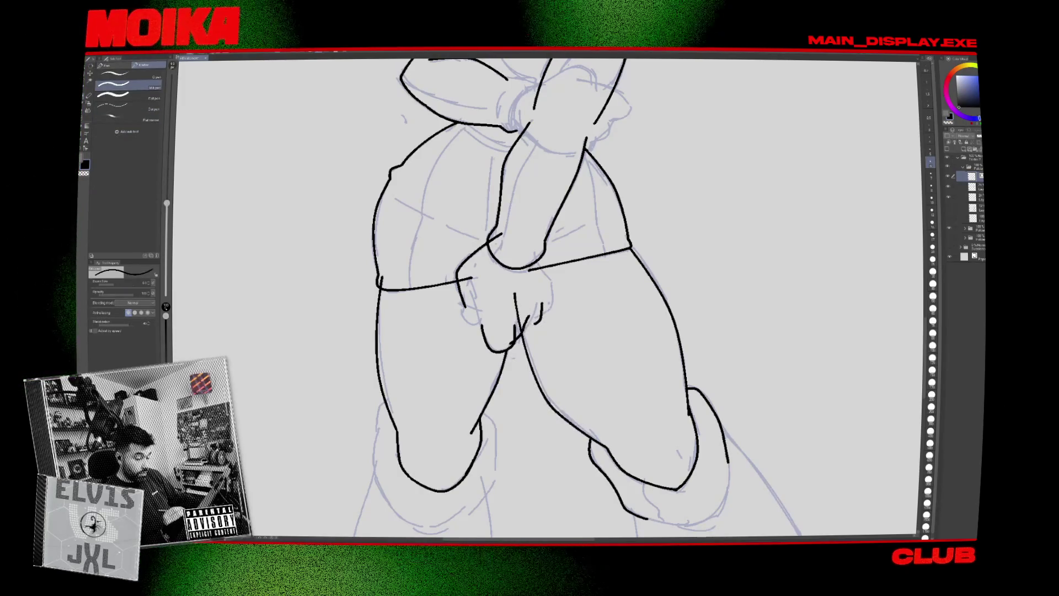
key("h")
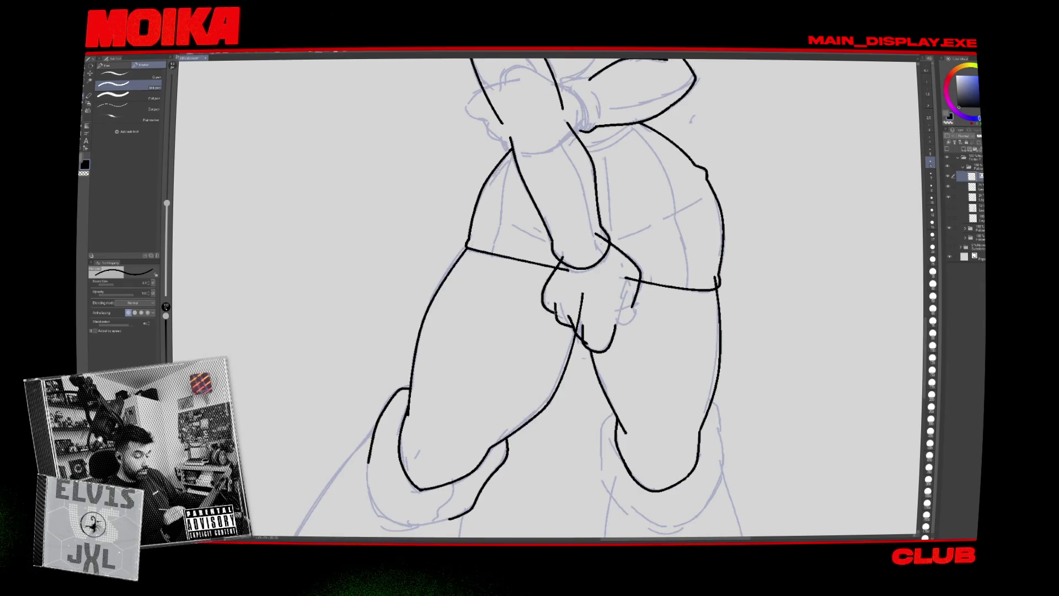
key("h")
left_click_drag(529, 388, 504, 389)
key("e")
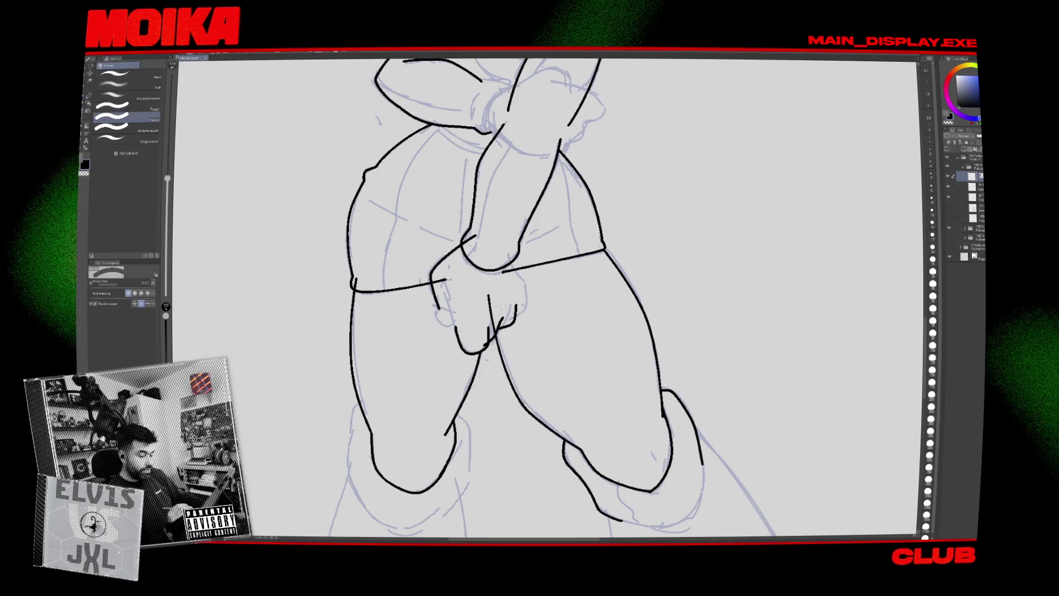
key("p")
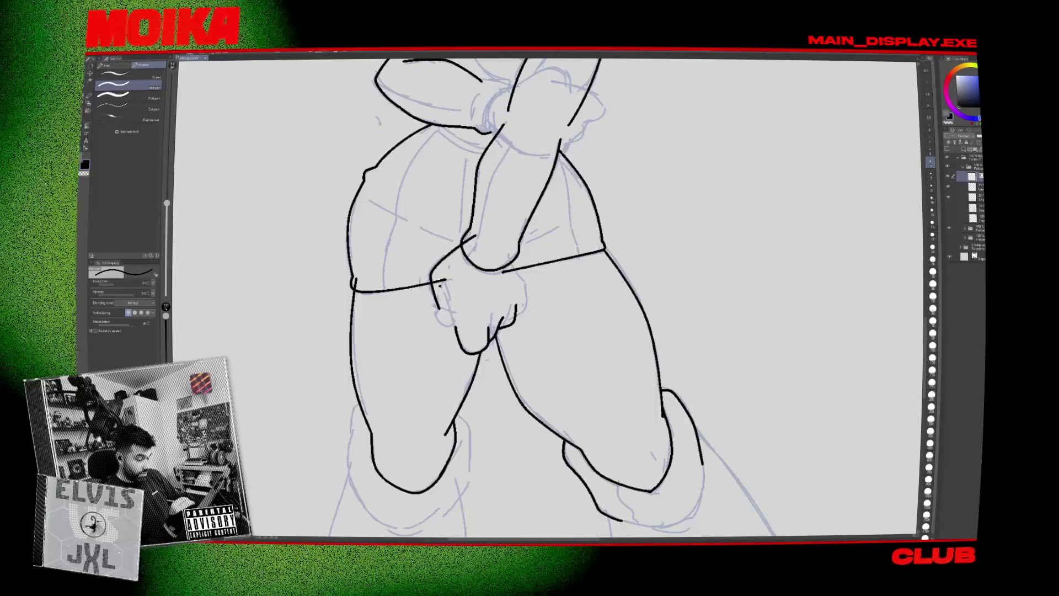
left_click_drag(440, 286, 454, 322)
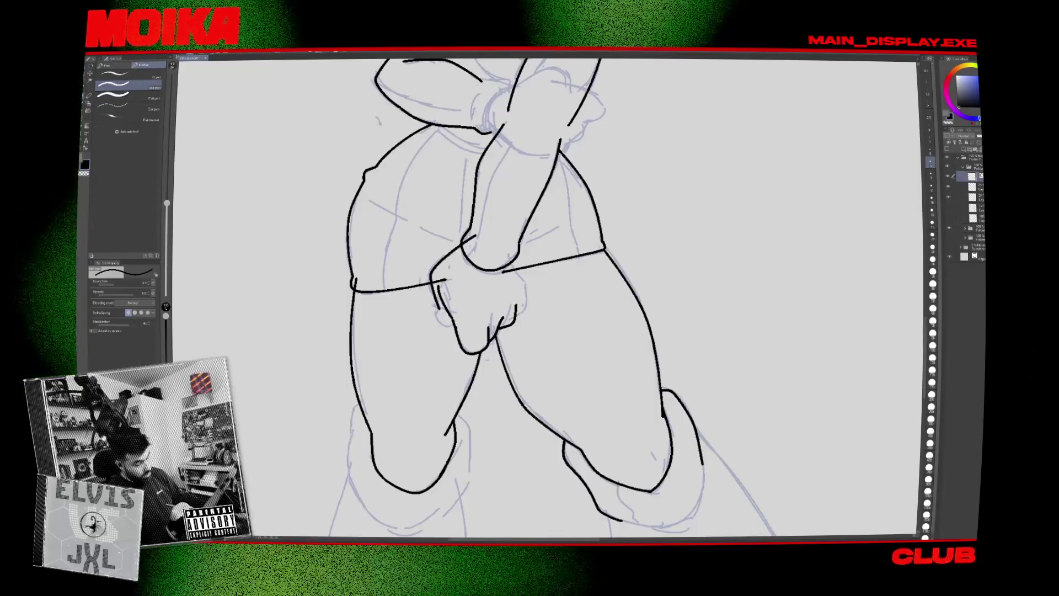
Redraw the left knee outline, erasing its lower arc and adding a short stroke along the curve.
scroll(422, 409, "up", 4)
key("e")
scroll(422, 409, "down", 5)
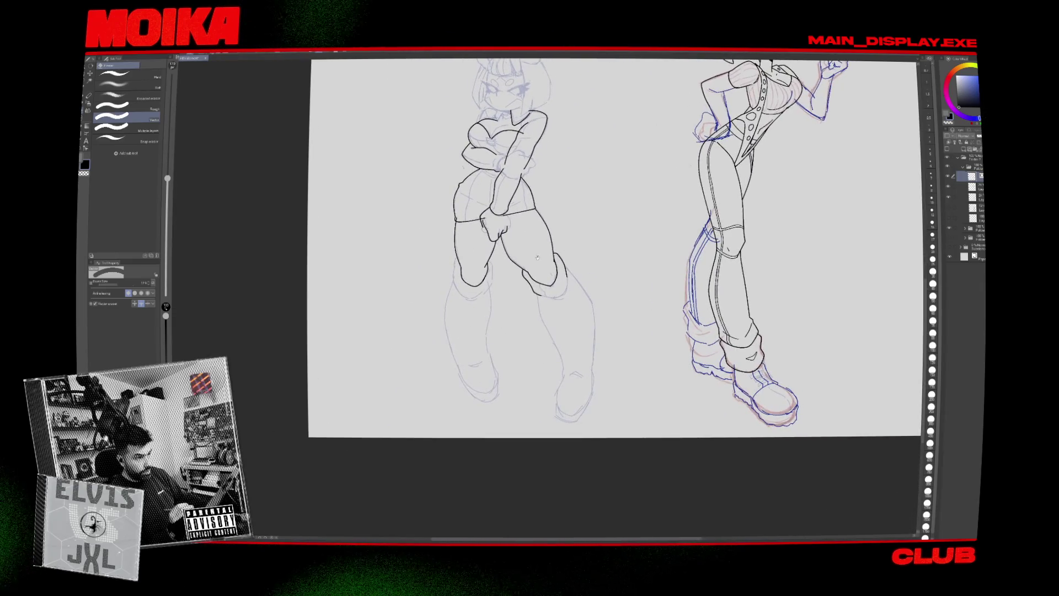
scroll(496, 301, "up", 4)
key("p")
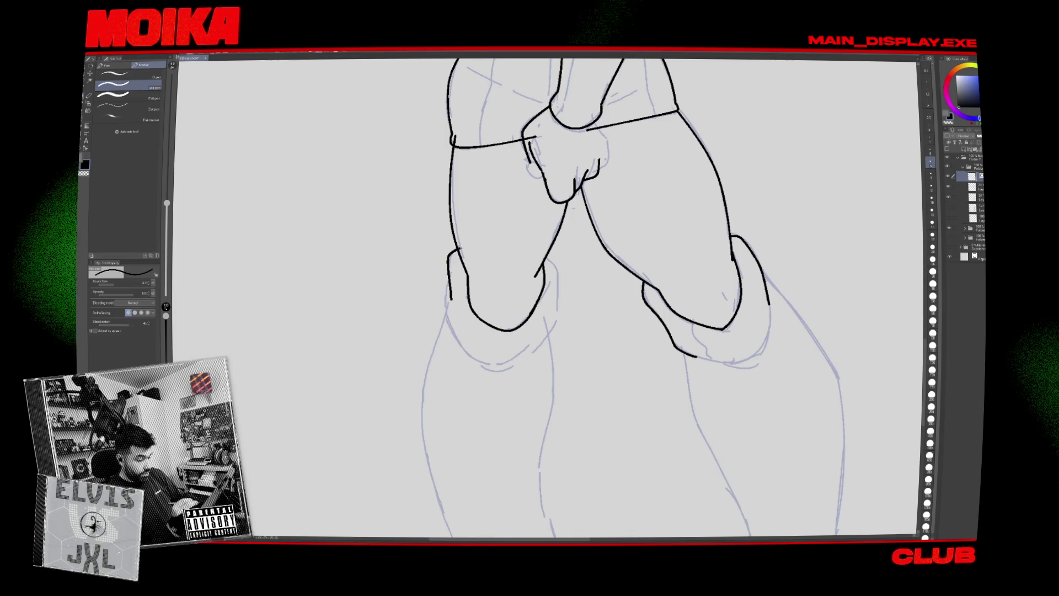
left_click_drag(463, 248, 447, 313)
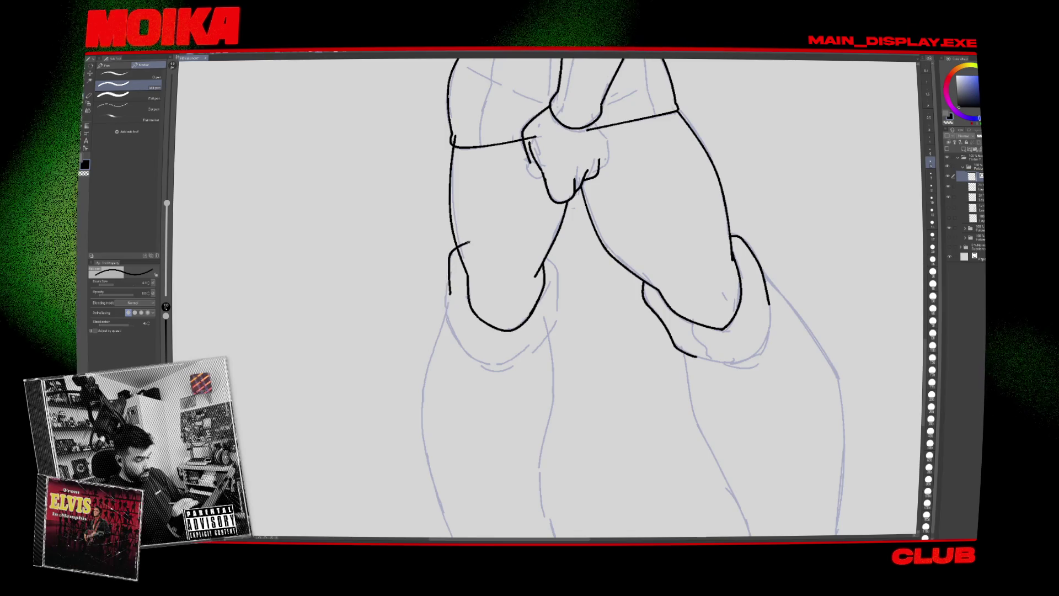
left_click_drag(462, 243, 446, 316)
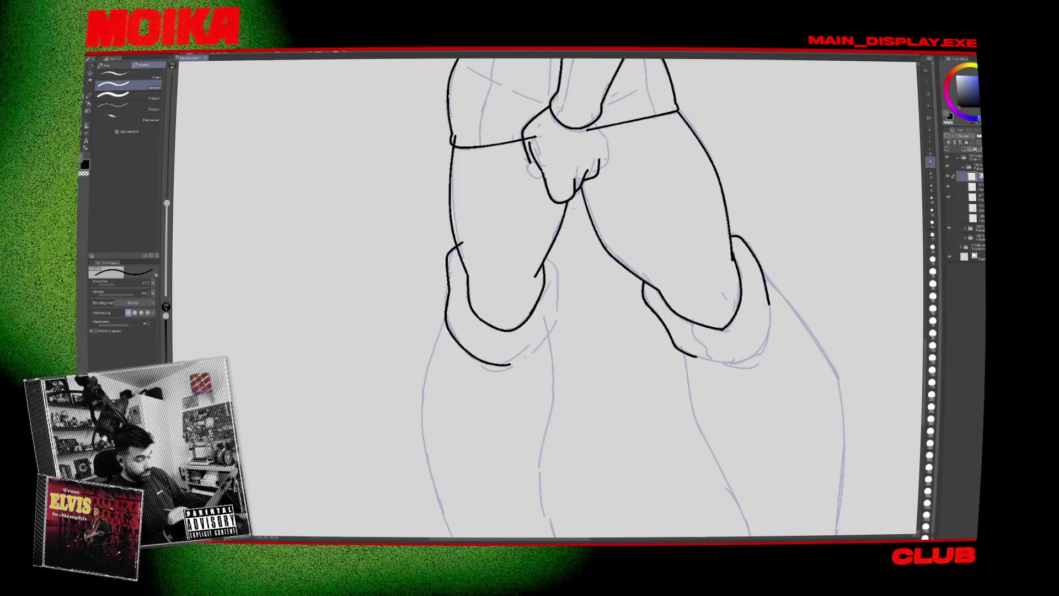
key("e")
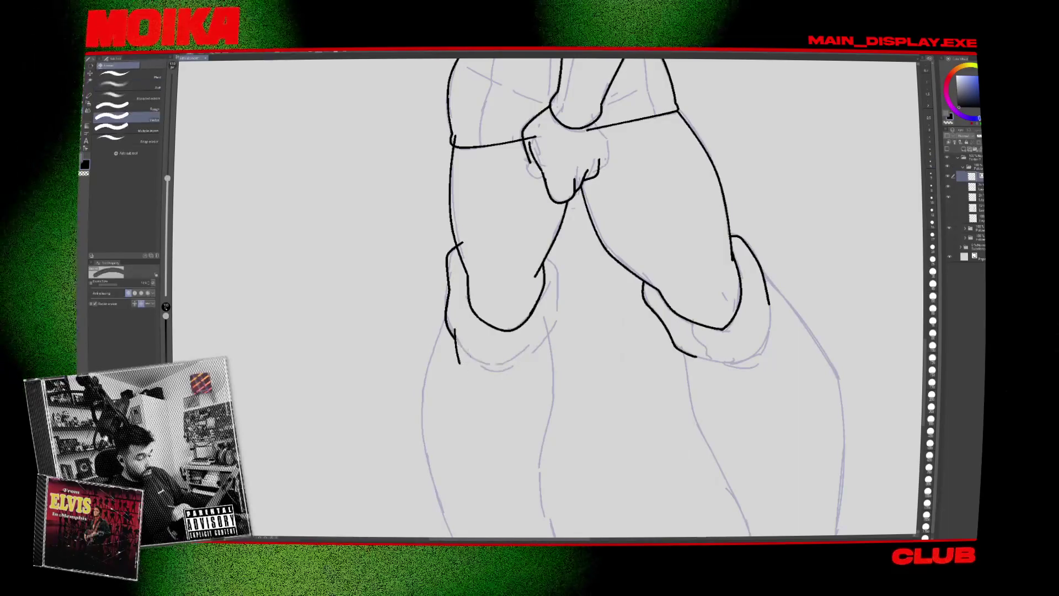
left_click_drag(485, 364, 465, 373)
key("p")
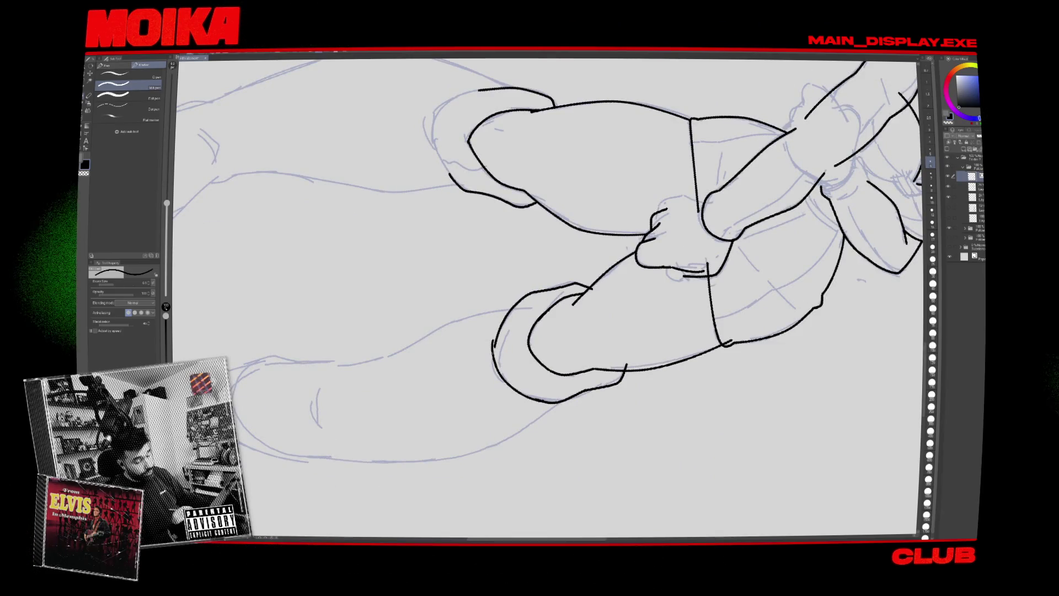
left_click_drag(495, 368, 513, 393)
key("e")
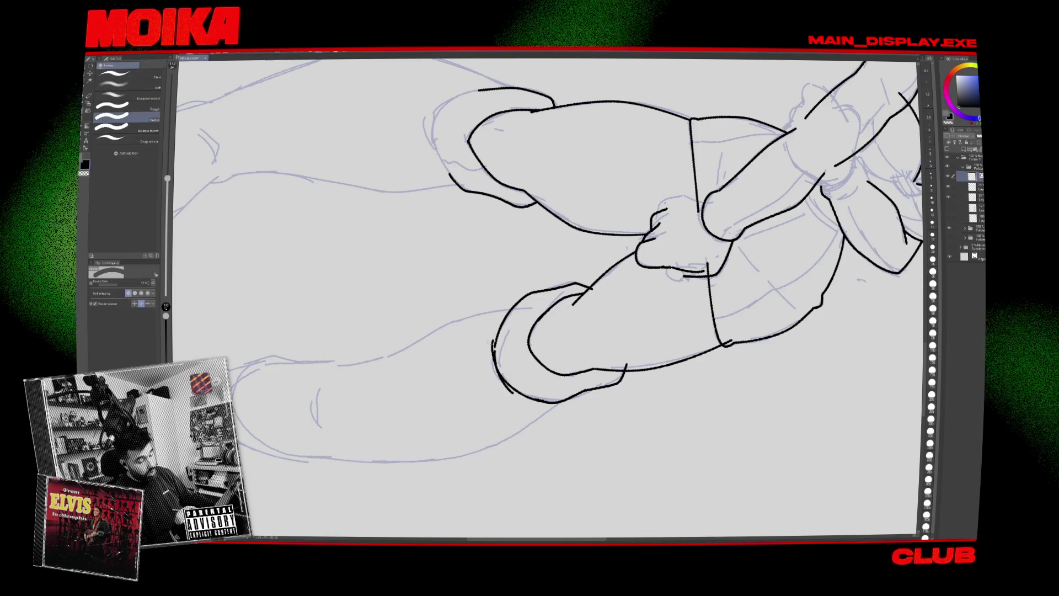
key("p")
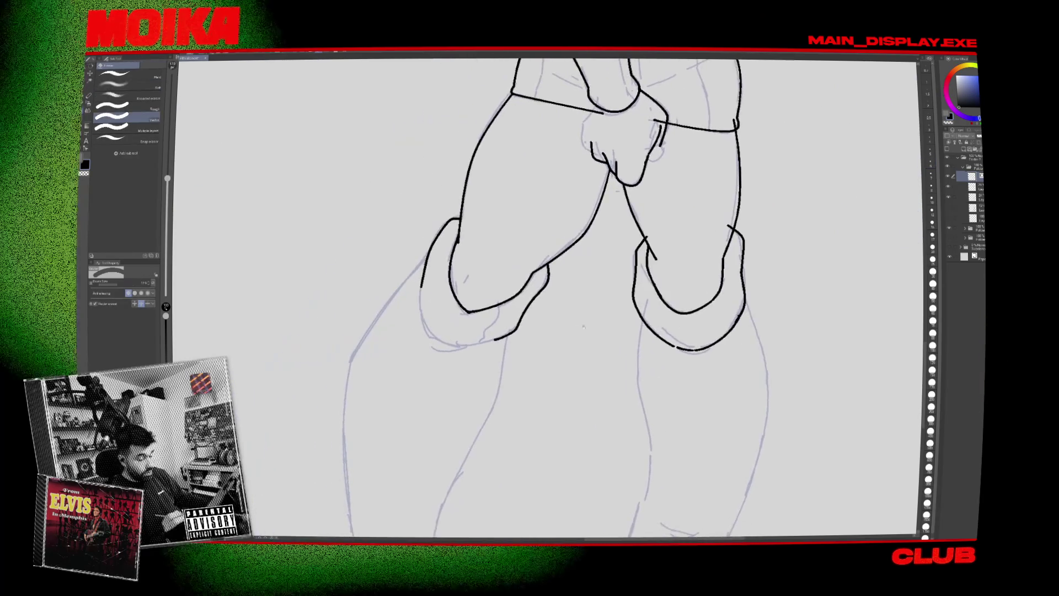
Close the lower-left boot cuff outline along its bottom edge curve.
left_click_drag(433, 338, 505, 339)
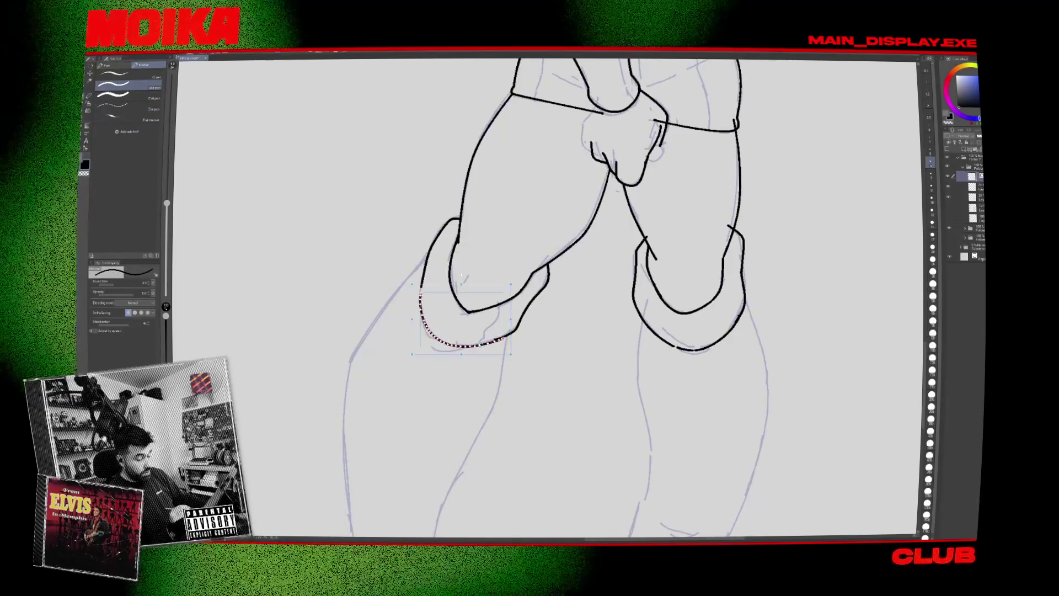
left_click_drag(419, 292, 466, 346)
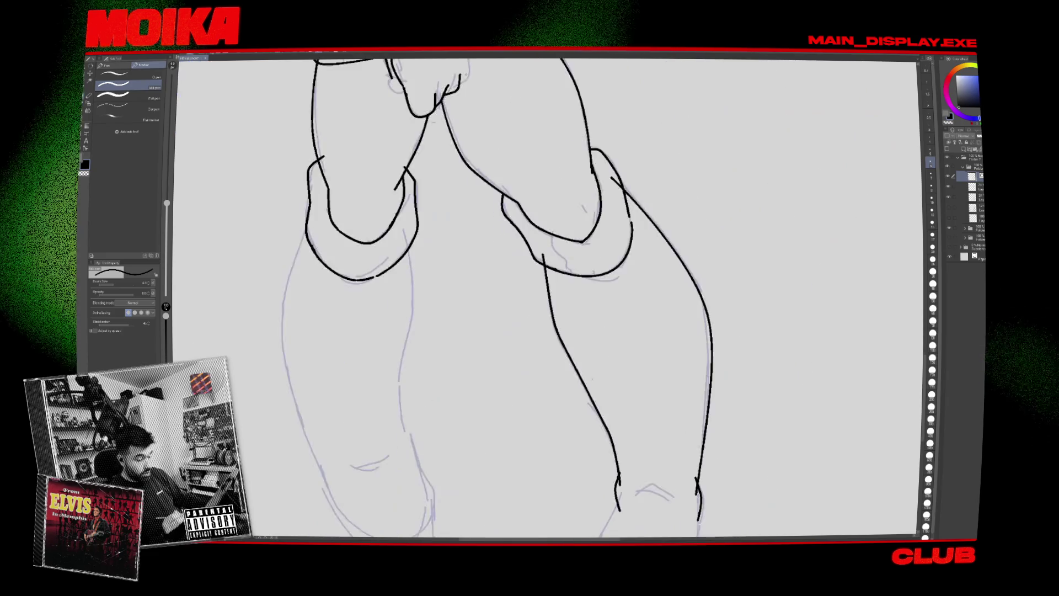
mouse_move(471, 427)
left_mouse_down()
mouse_move(465, 328)
mouse_move(516, 348)
left_mouse_up()
Ink the left boot's inner edge and the right boot shaft down to the feet.
left_click_drag(423, 221, 410, 355)
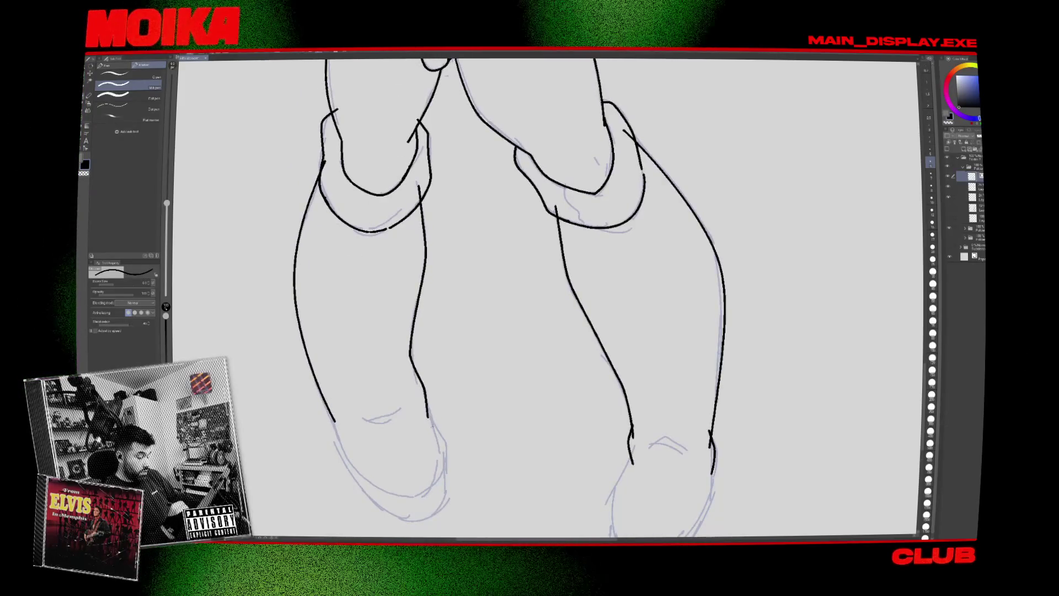
left_click_drag(432, 424, 411, 358)
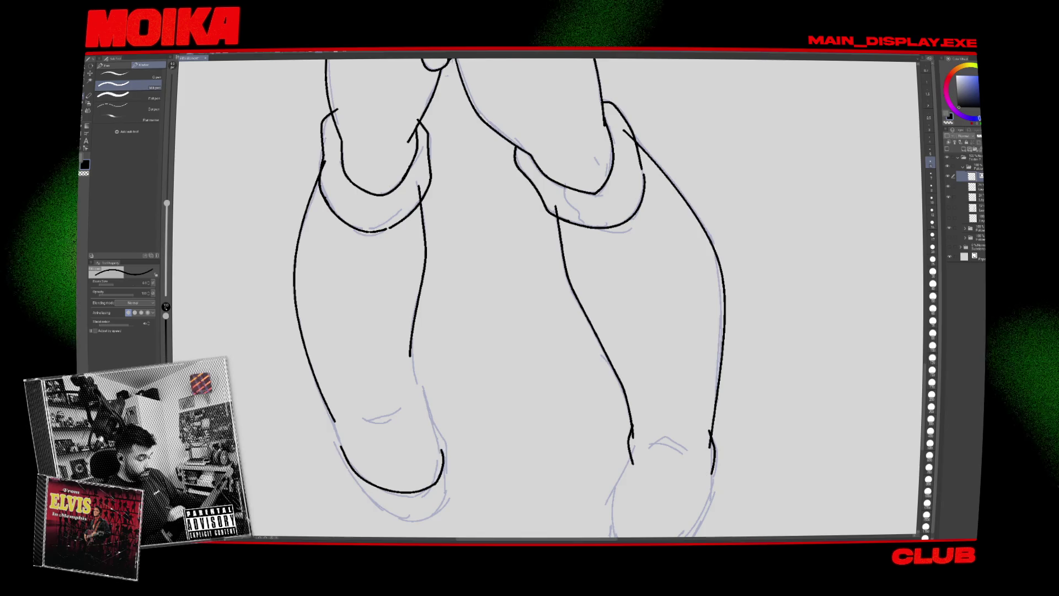
key("h")
left_click_drag(640, 412, 666, 282)
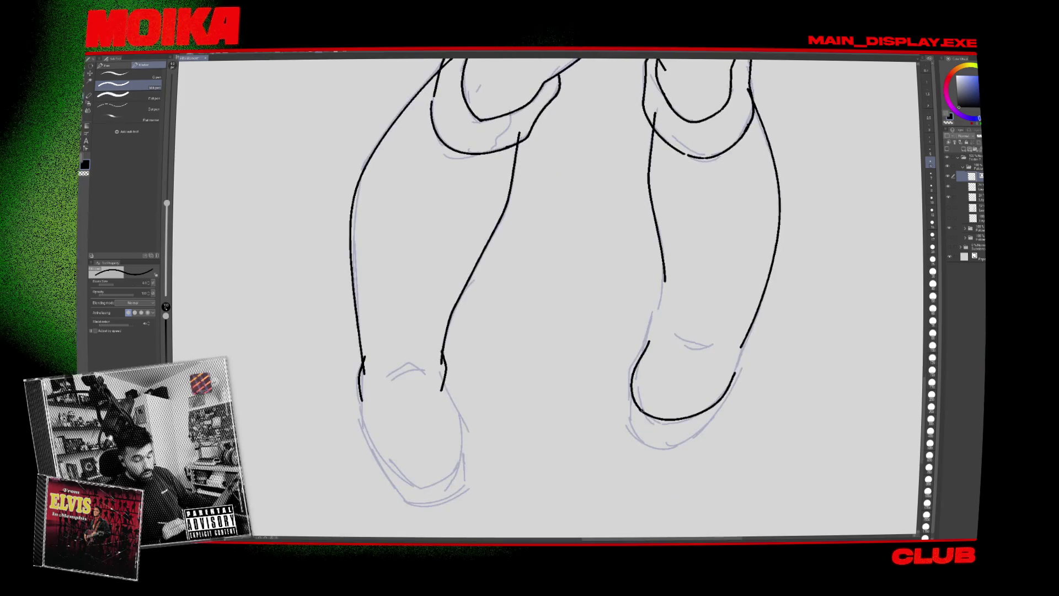
key("h")
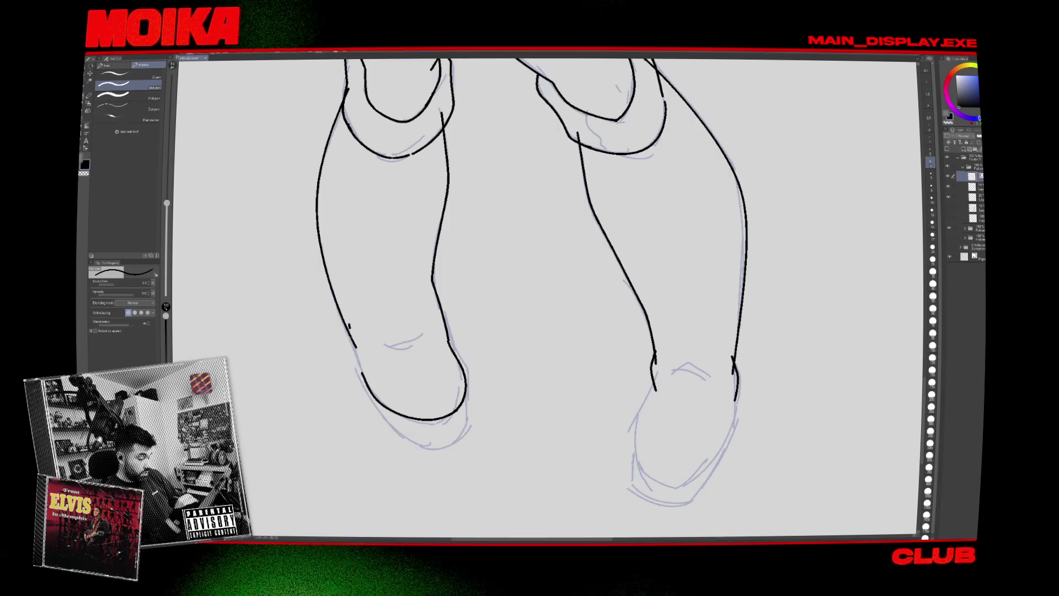
Erase the left leg's outer contour line and extend the right boot outline around the foot.
key("e")
left_click(356, 347)
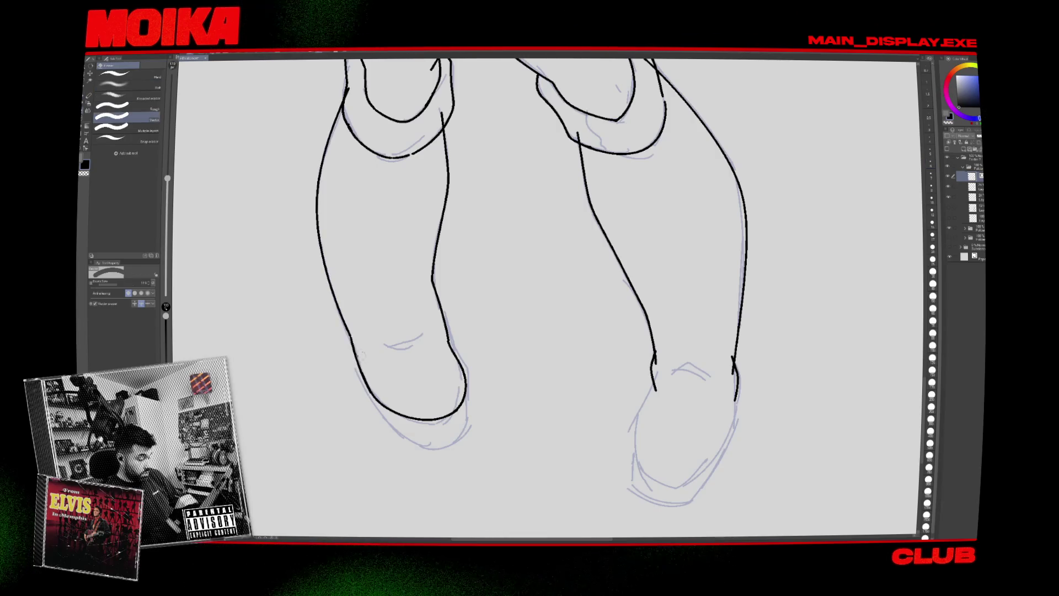
left_click_drag(420, 329, 345, 314)
key("p")
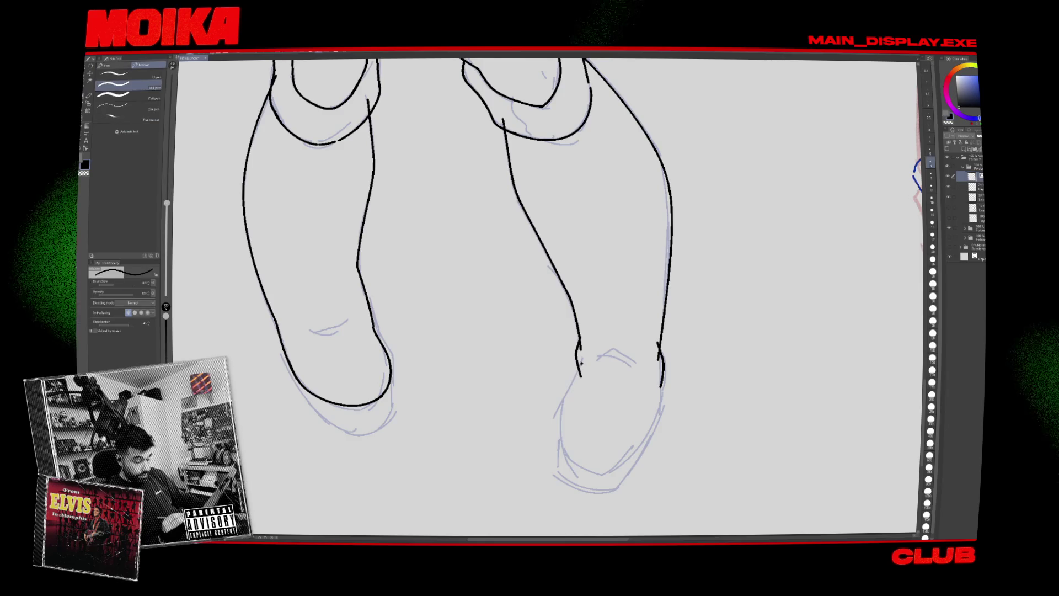
mouse_move(558, 436)
left_mouse_down()
mouse_move(570, 457)
mouse_move(629, 457)
mouse_move(662, 386)
left_mouse_up()
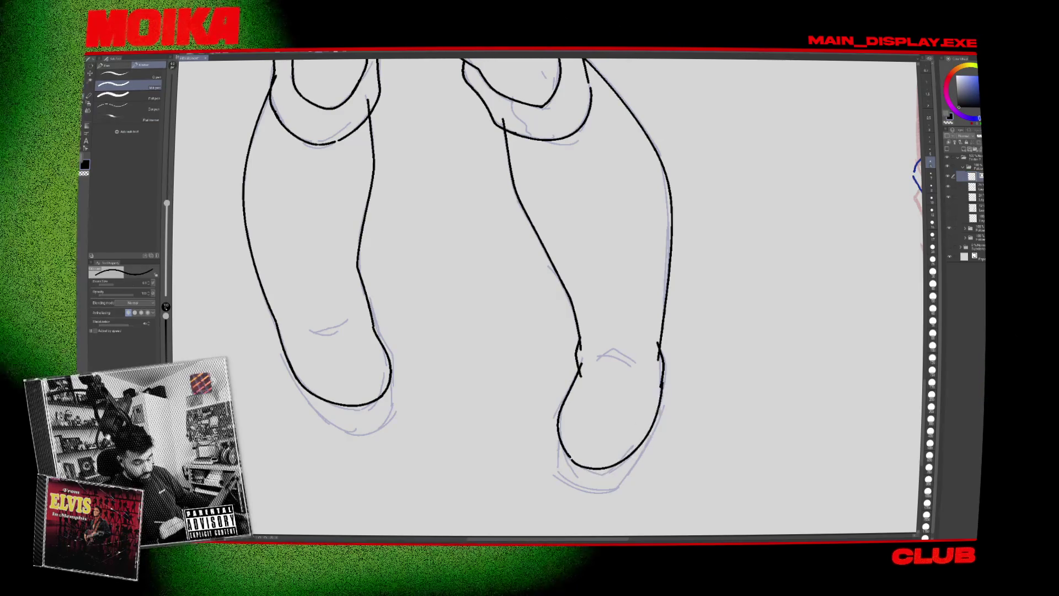
key("h")
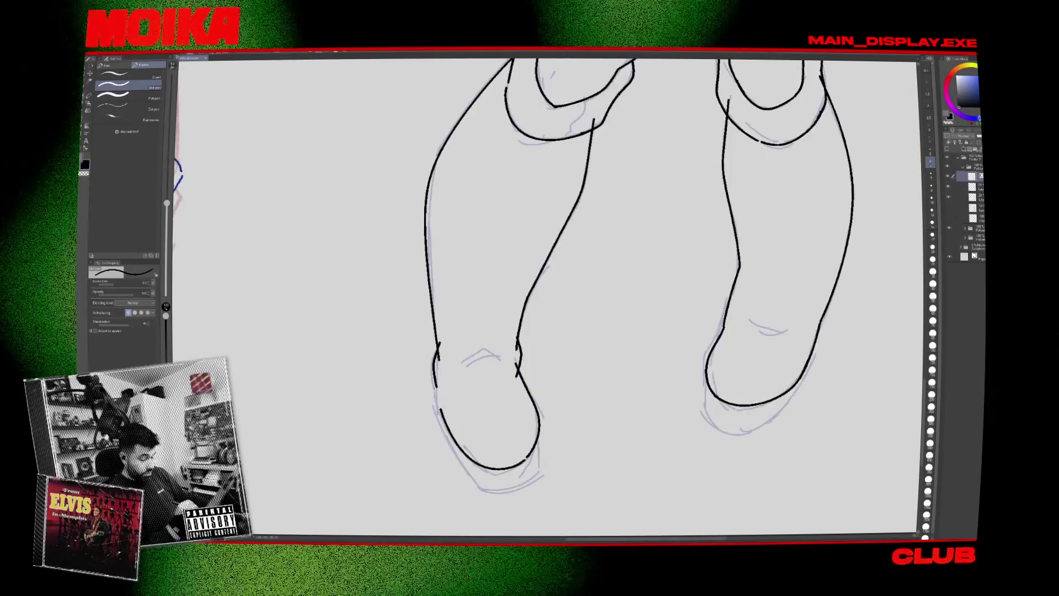
key("h")
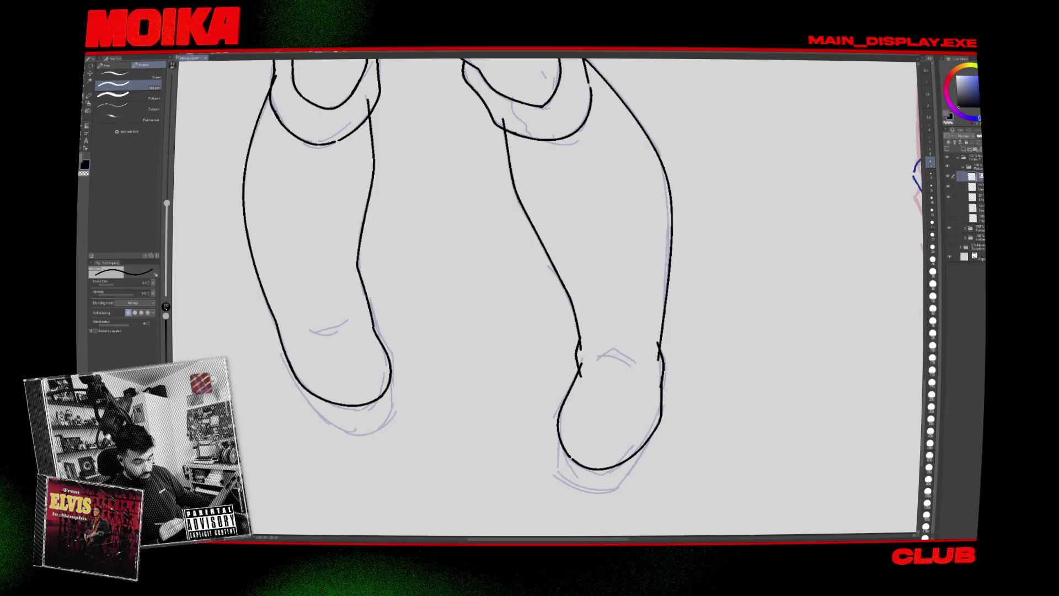
scroll(646, 440, "down", 5)
scroll(597, 377, "up", 5)
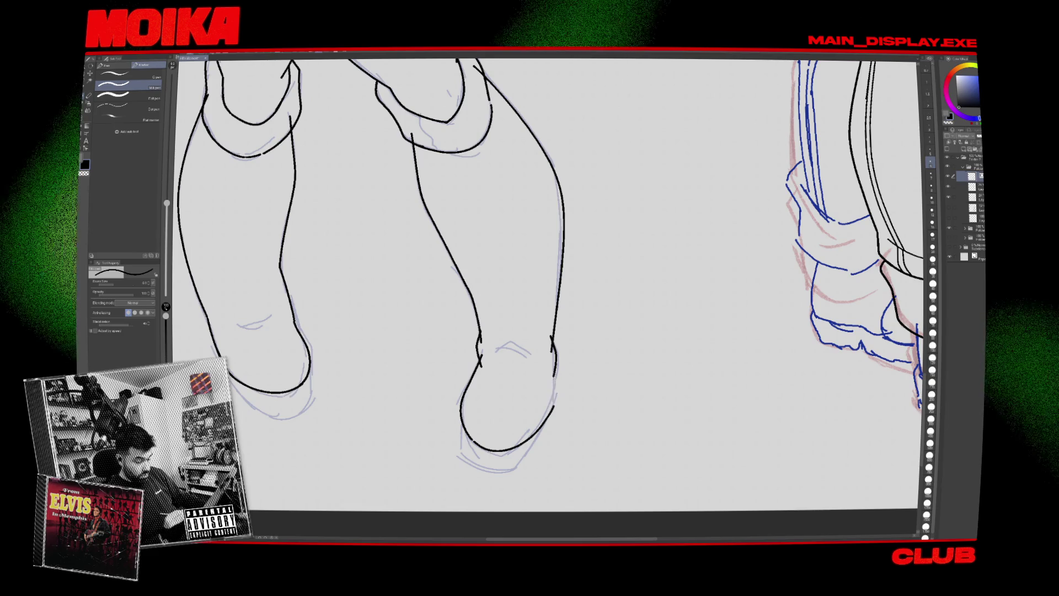
key("e")
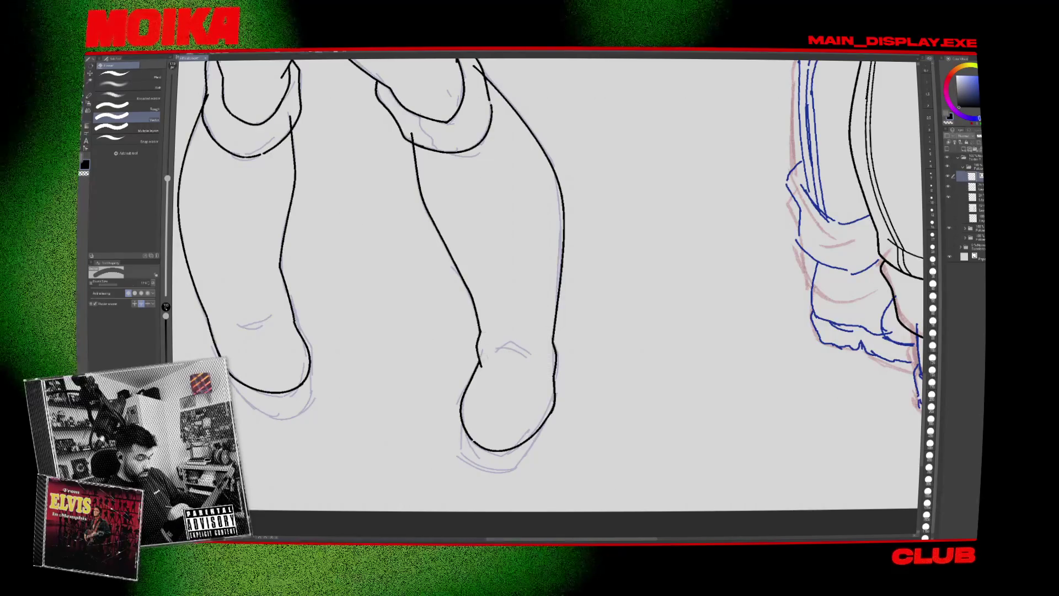
mouse_move(529, 412)
left_mouse_down()
mouse_move(550, 414)
mouse_move(519, 384)
mouse_move(612, 439)
mouse_move(623, 516)
left_mouse_up()
key("p")
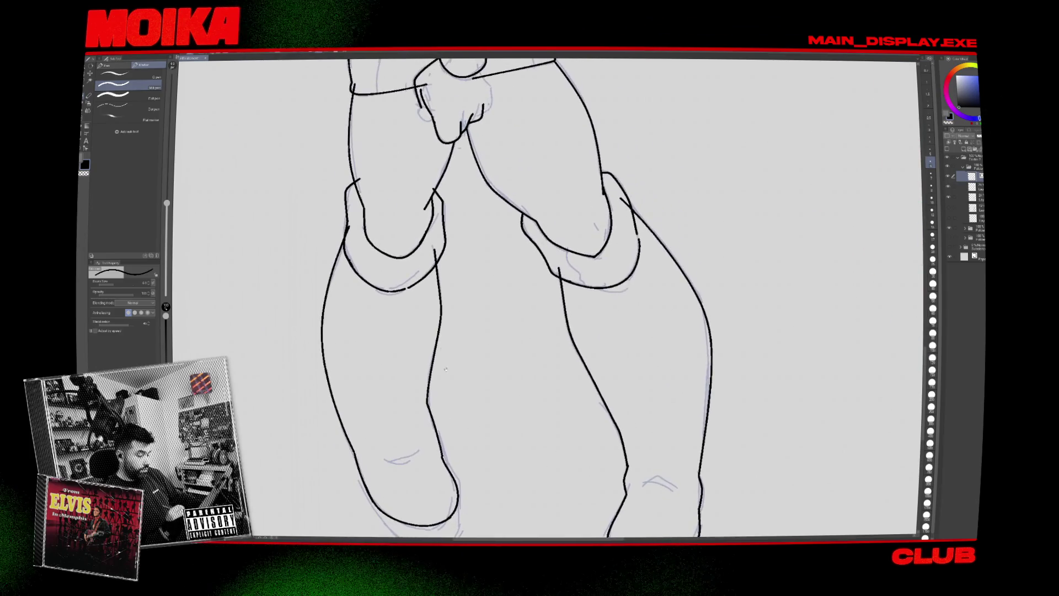
Ink the right side of the hand on the skirt and redraw its lower-left edge.
key("e")
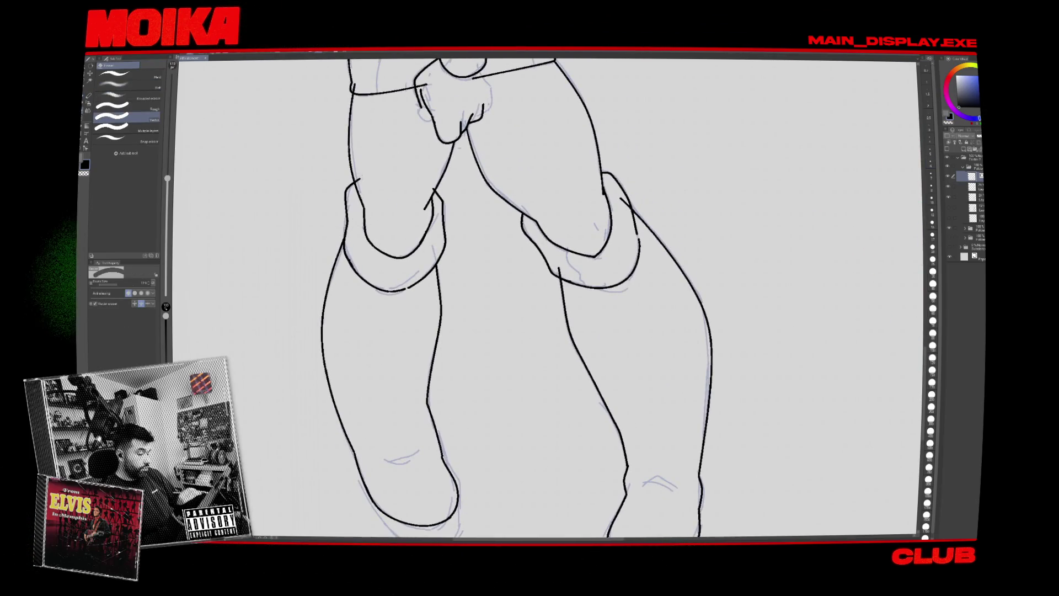
left_click_drag(439, 227, 436, 285)
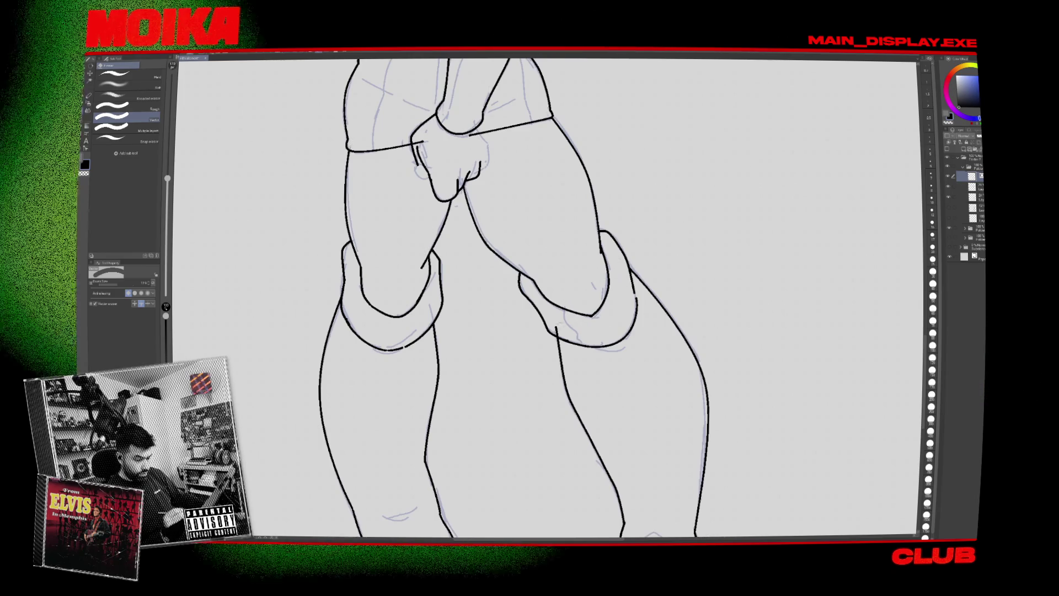
left_click_drag(554, 321, 567, 454)
key("p")
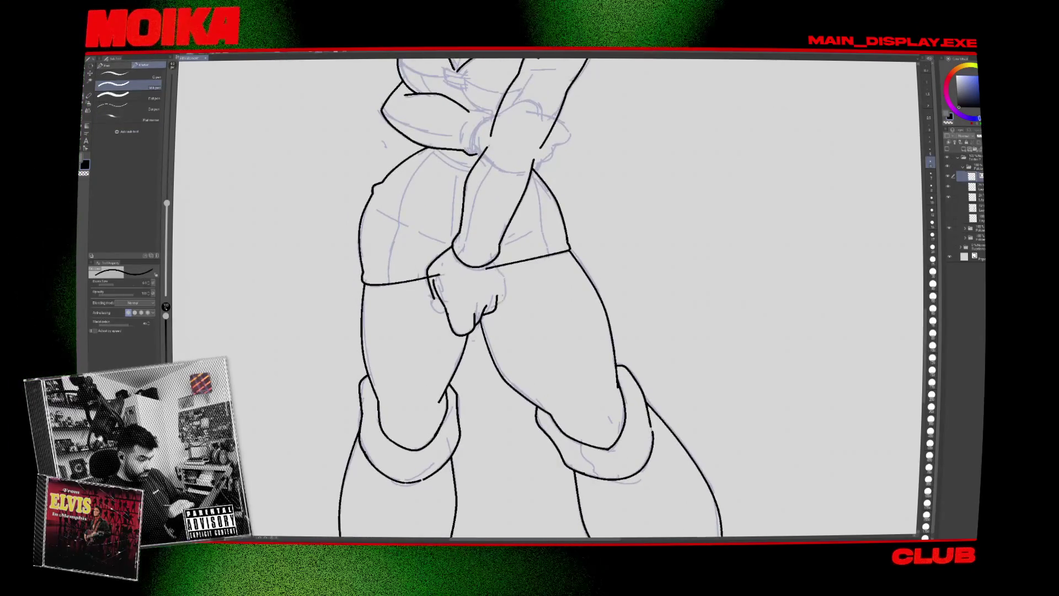
left_click_drag(488, 258, 508, 294)
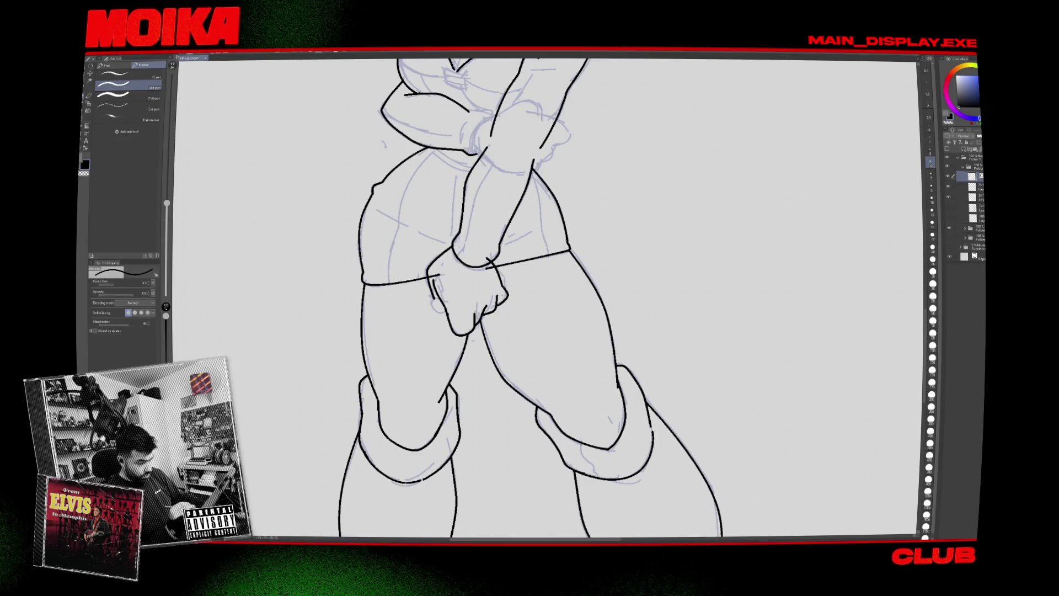
key("e")
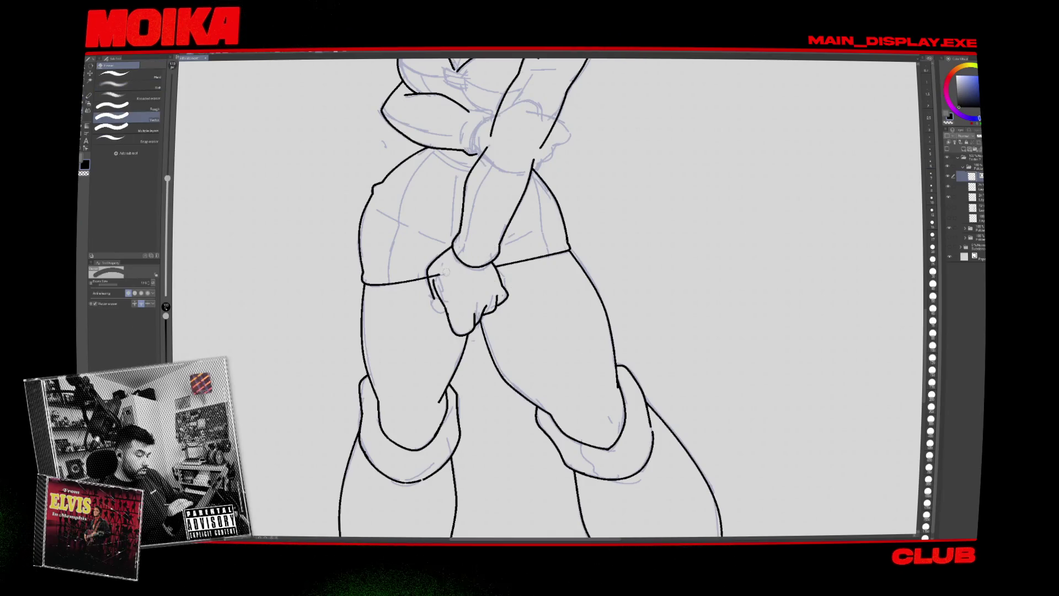
key("p")
key("ctrl+z")
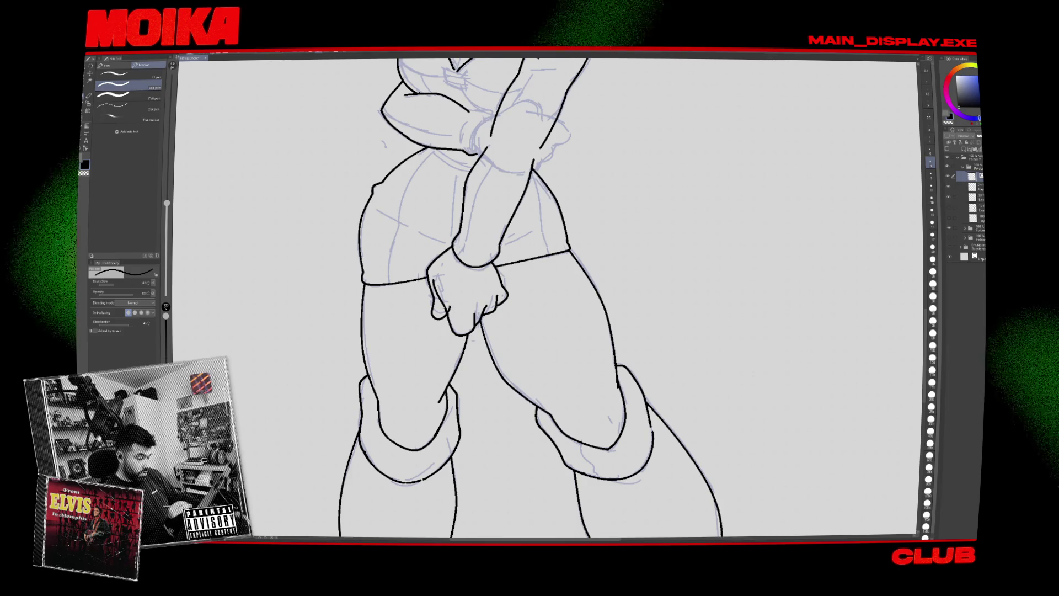
left_click_drag(435, 298, 431, 314)
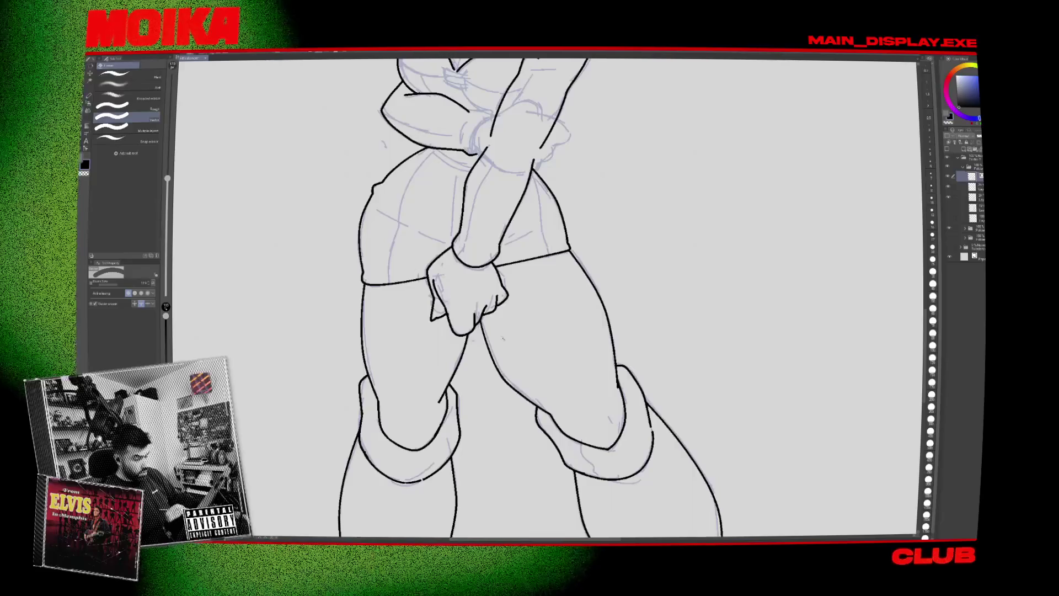
key("ctrl+0")
key("e")
scroll(511, 308, "up", 6)
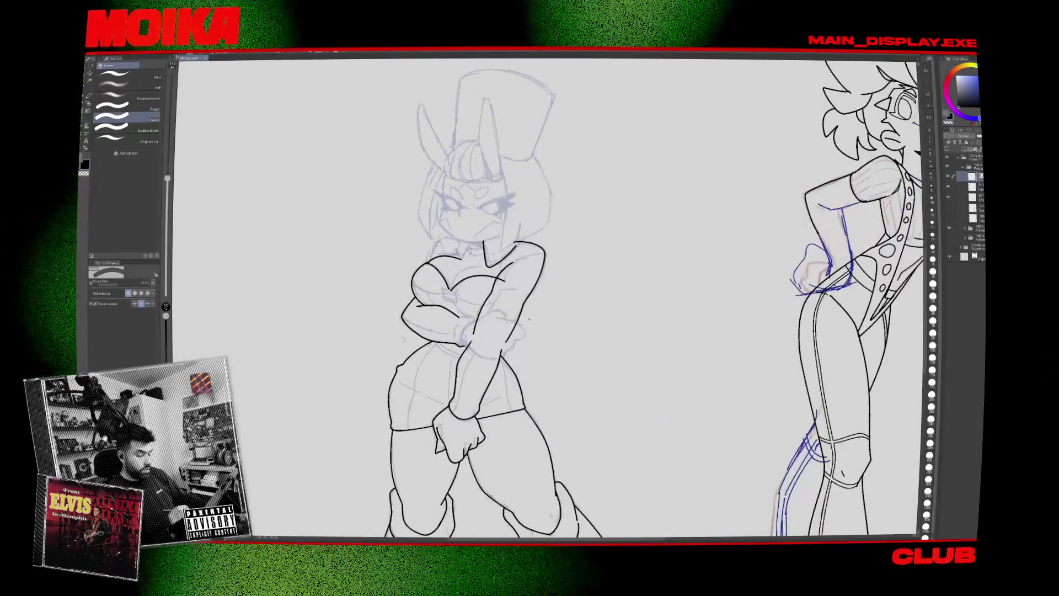
Add a short collar line and curved chest strokes with a smaller pen, checking in mirrored view.
scroll(474, 313, "up", 3)
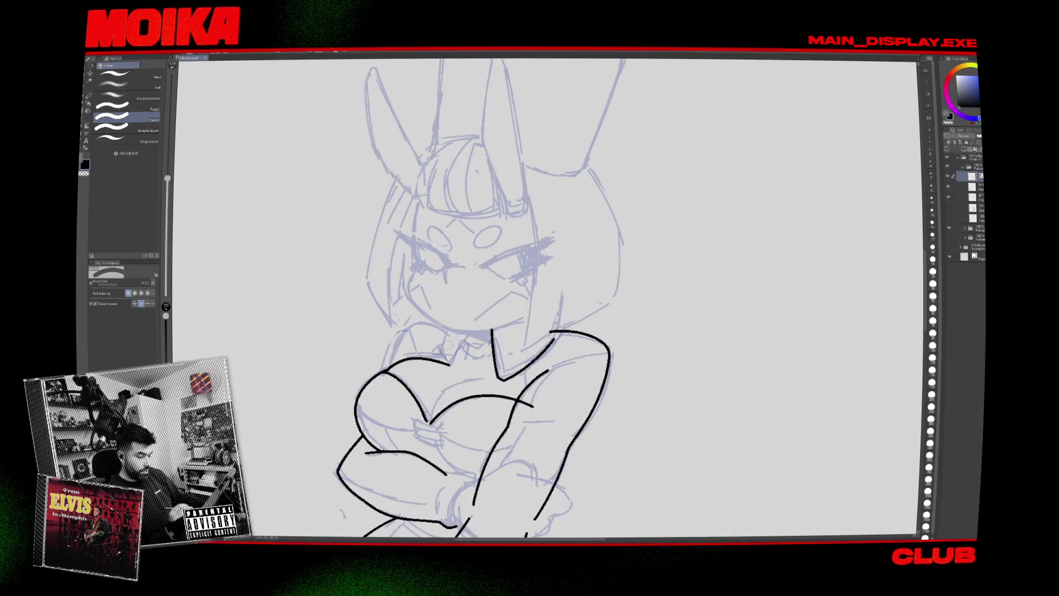
key("p")
left_click_drag(453, 323, 445, 343)
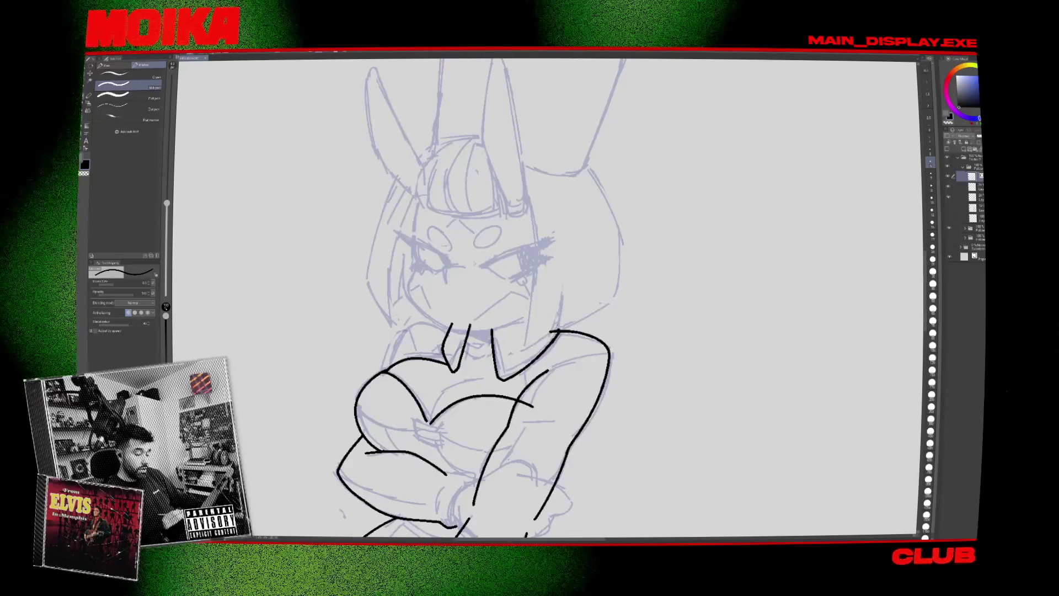
key("h")
key("h")
scroll(511, 293, "down", 1)
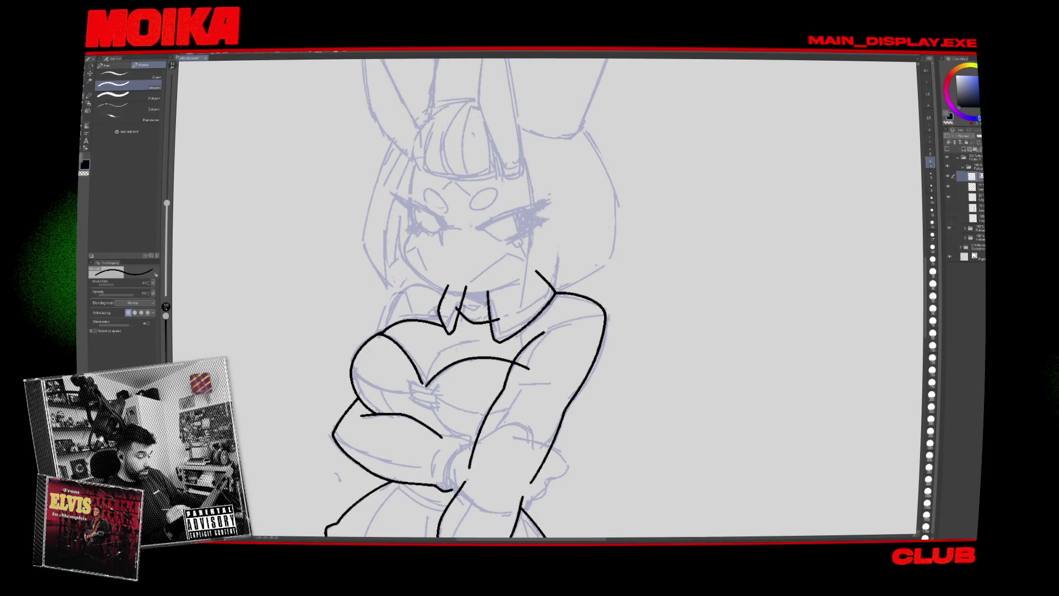
key("bracketleft")
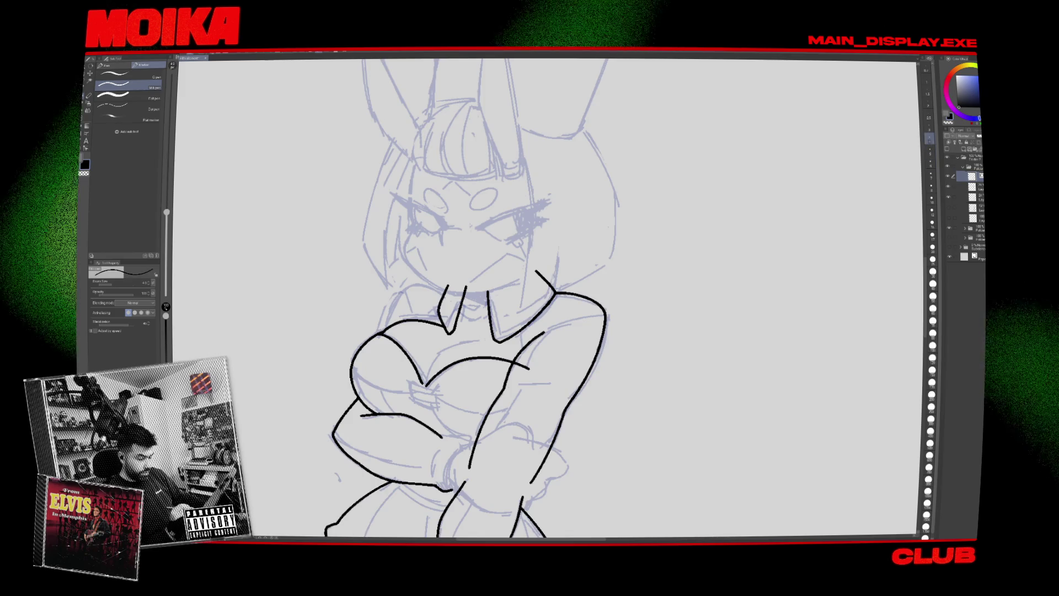
left_click_drag(485, 341, 428, 381)
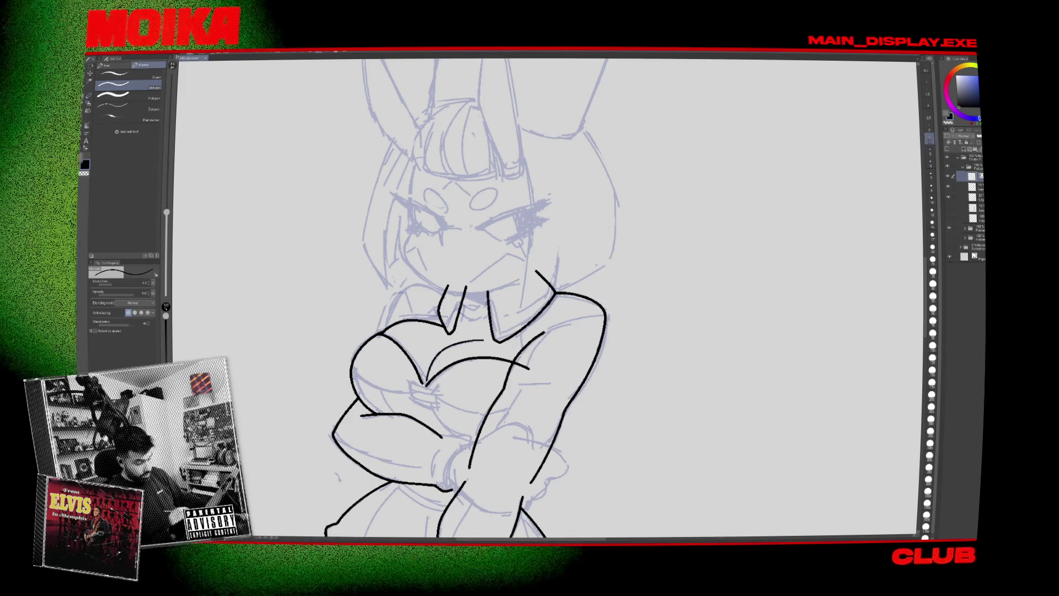
left_click_drag(515, 327, 525, 365)
key("bracketright")
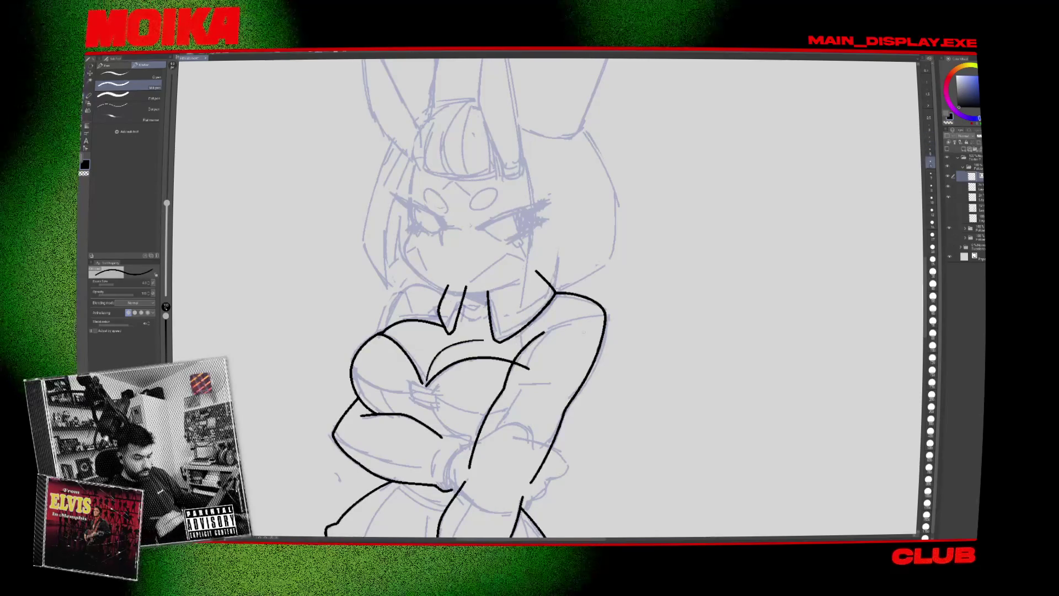
key("e")
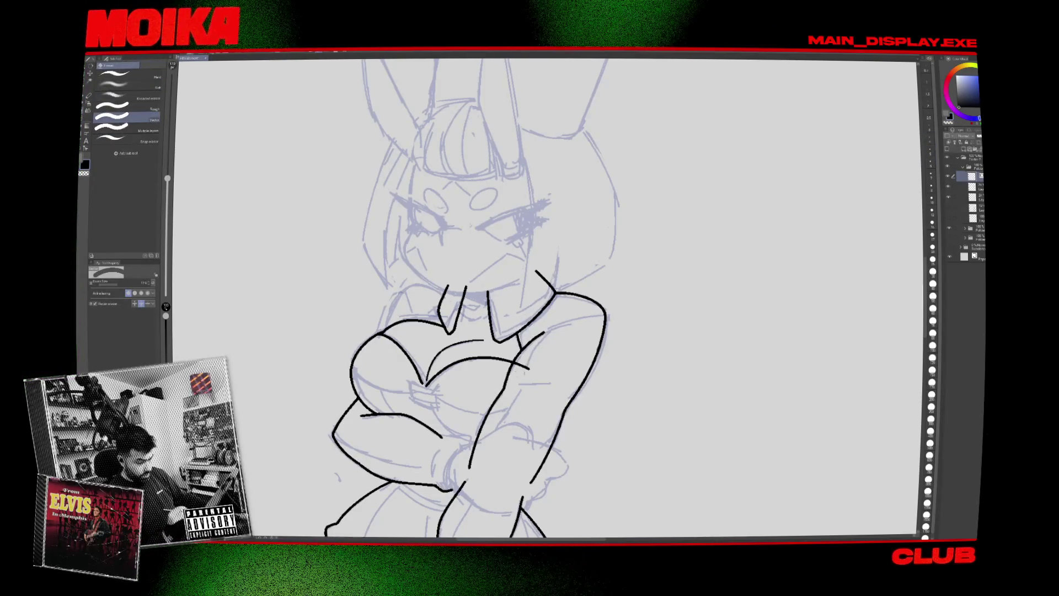
key("p")
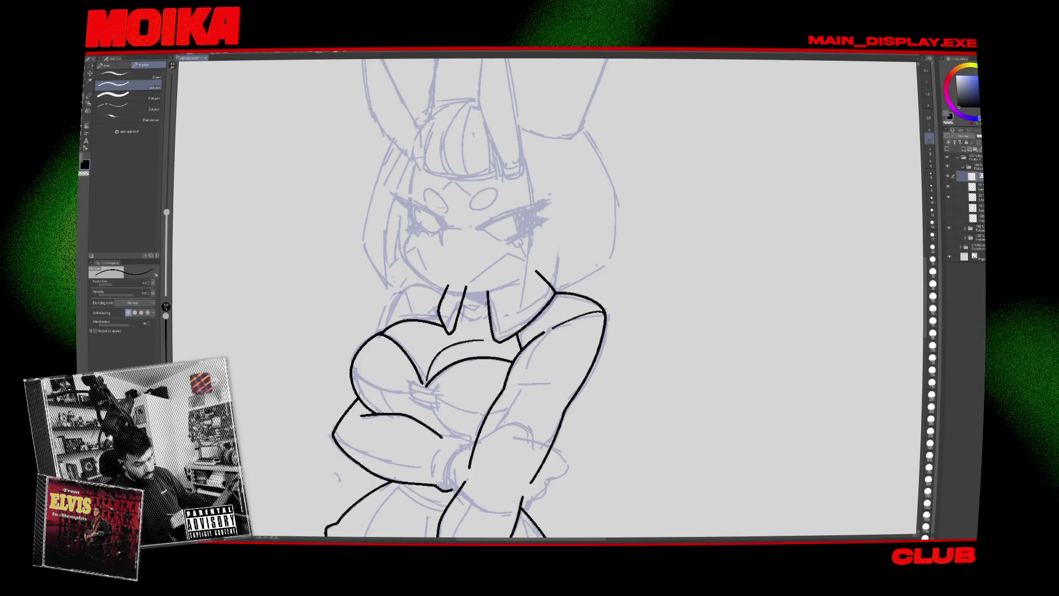
scroll(546, 298, "down", 3)
scroll(547, 298, "up", 3)
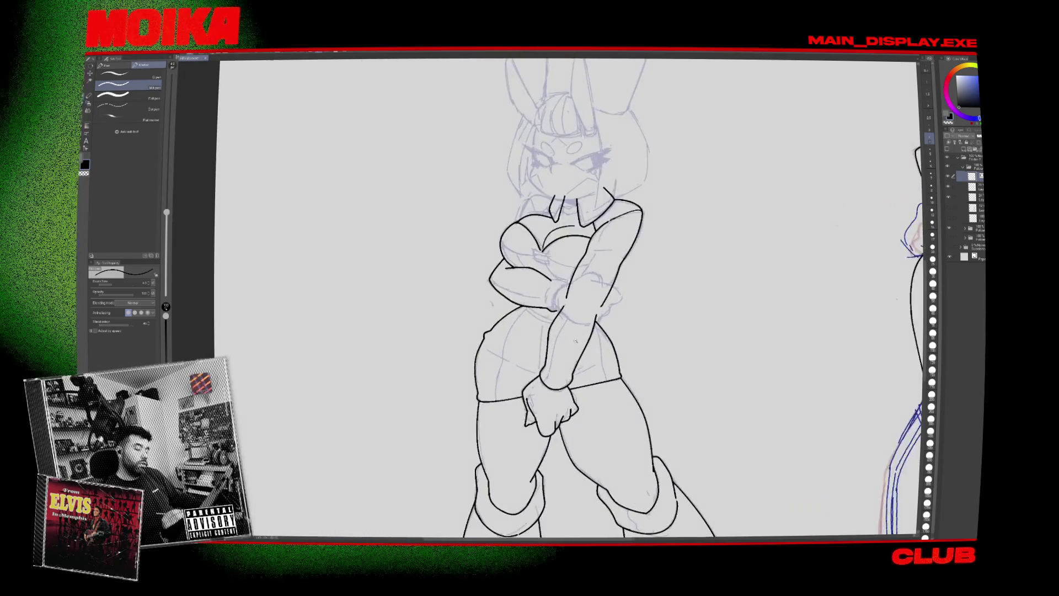
Redraw the boot crease as a shorter line.
key("h")
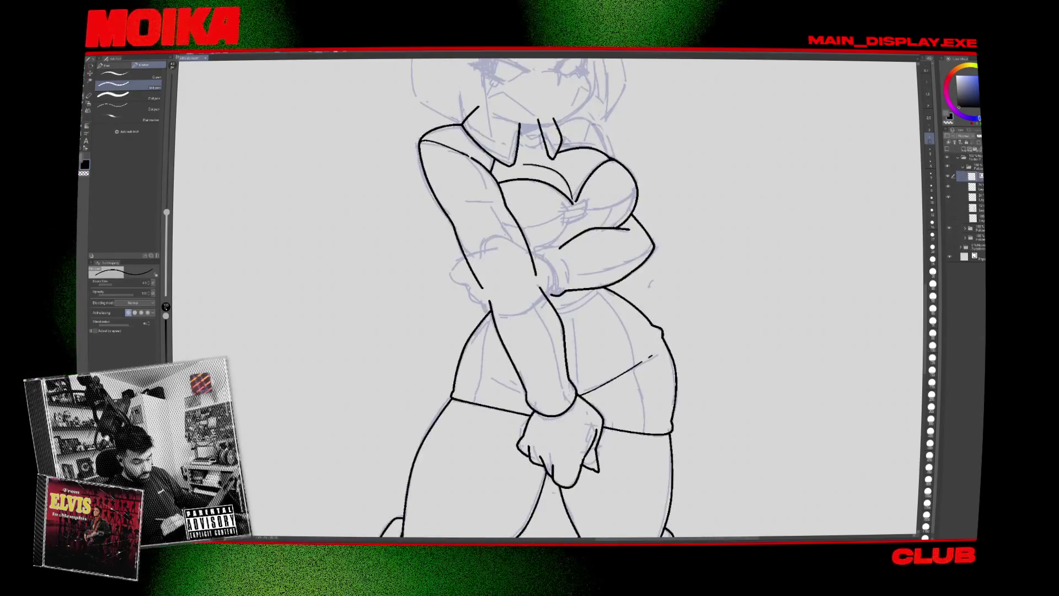
key("h")
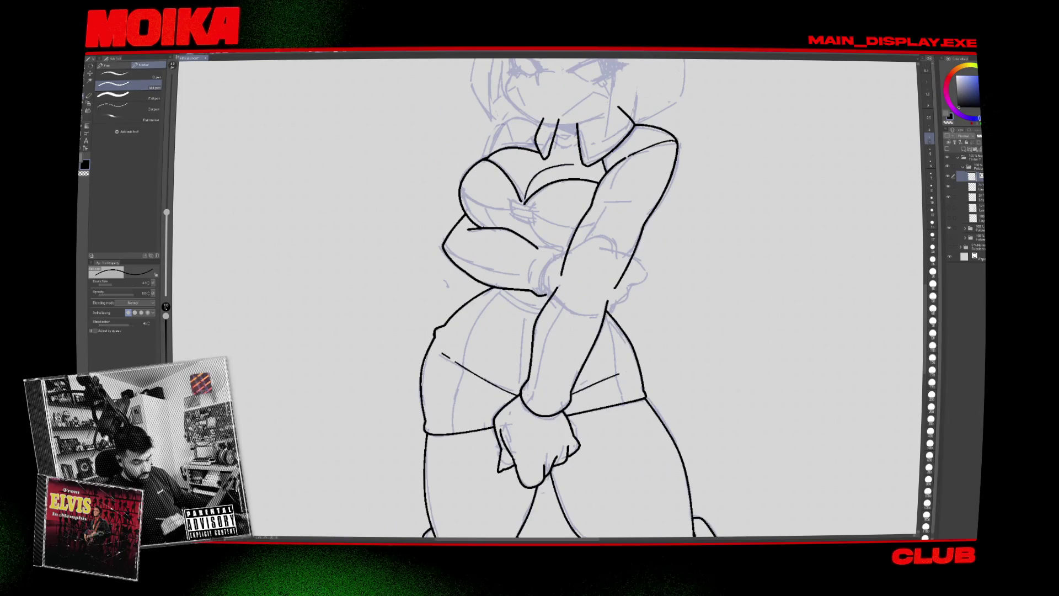
scroll(610, 381, "down", 3)
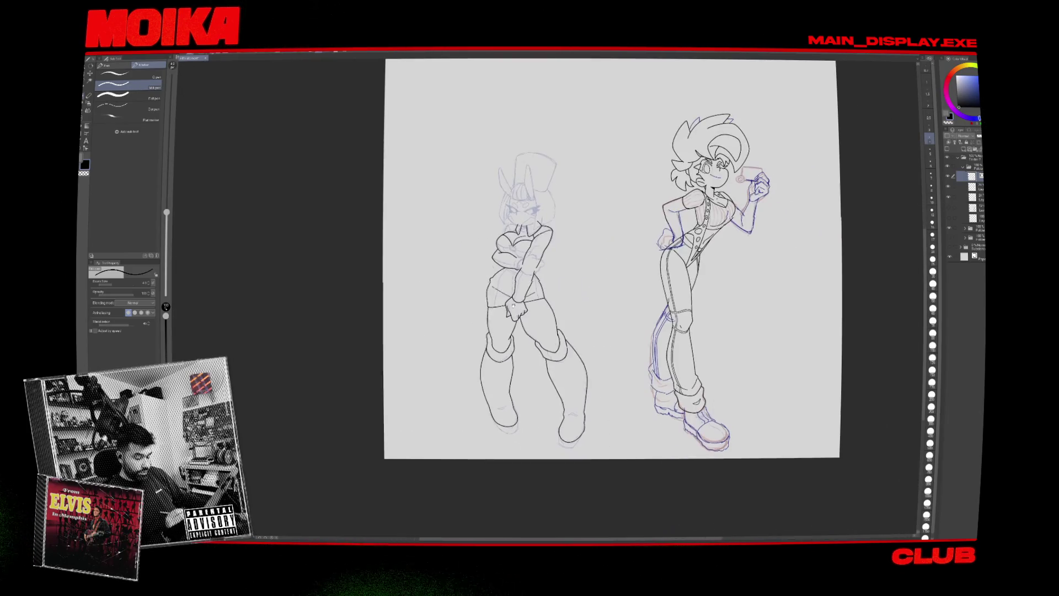
scroll(488, 403, "up", 4)
scroll(489, 404, "up", 2)
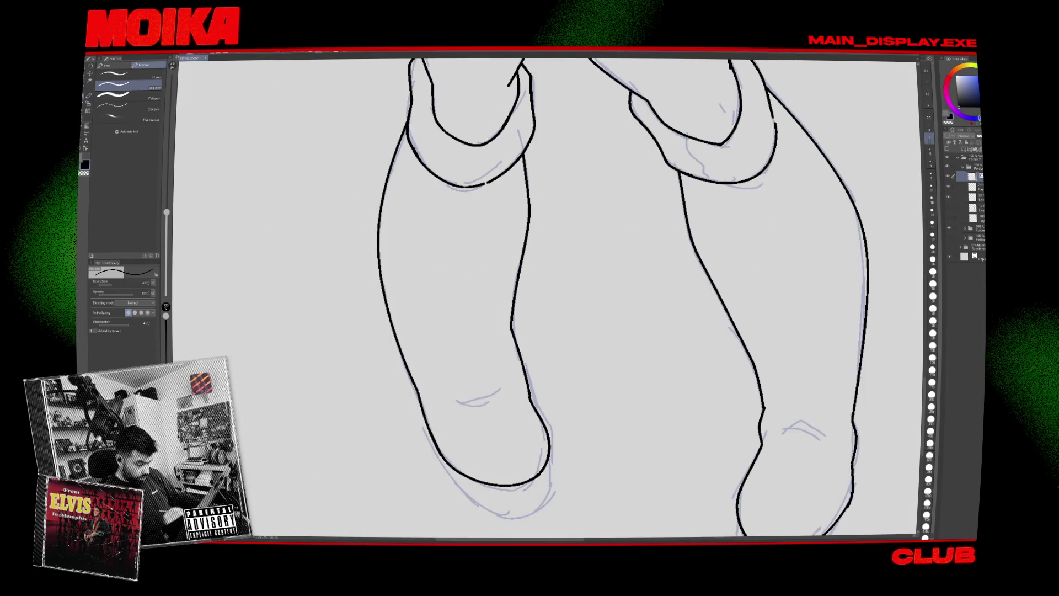
key("ctrl+z")
left_click_drag(457, 399, 499, 391)
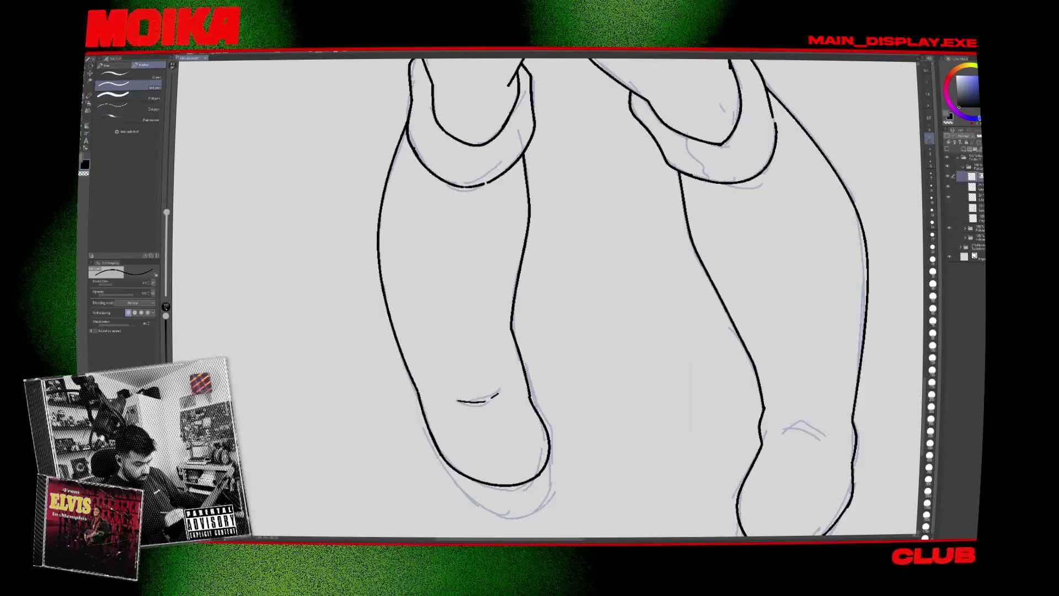
Ink the left boot's heel line and check it in mirrored view.
left_click_drag(546, 298, 423, 177)
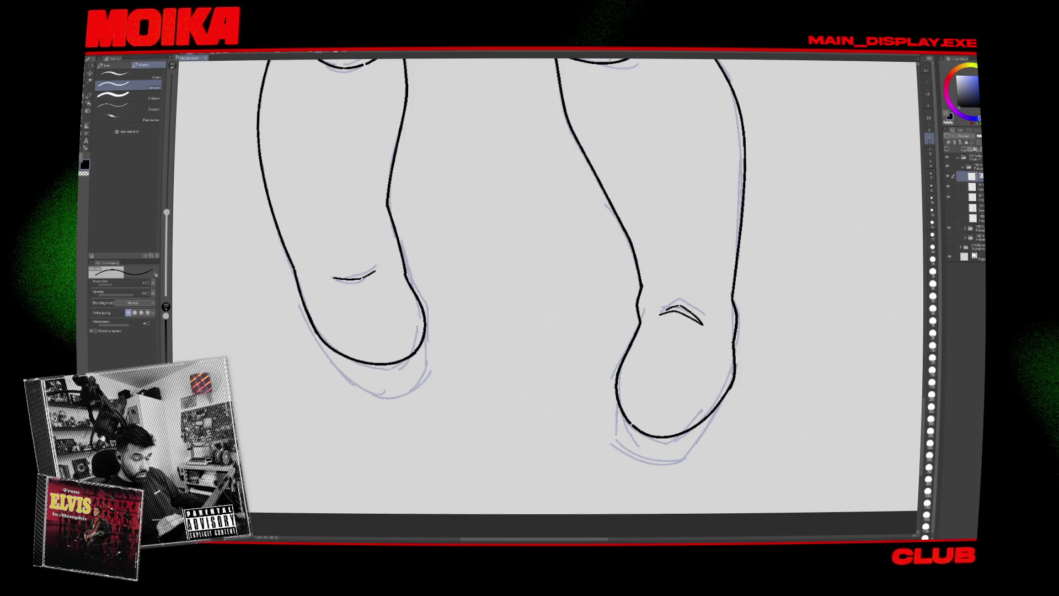
scroll(546, 287, "down", 3)
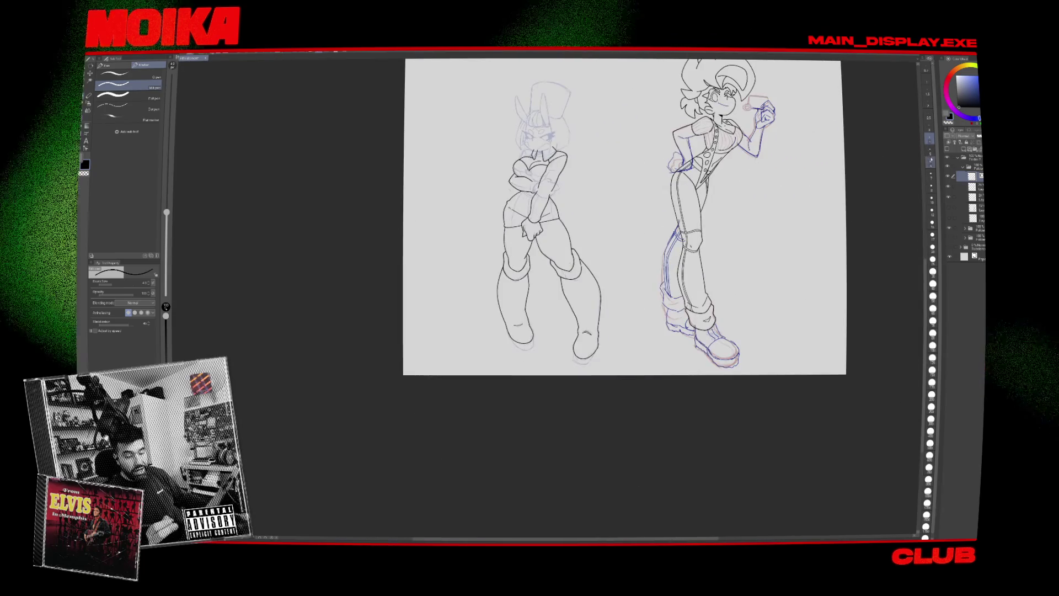
scroll(504, 322, "up", 3)
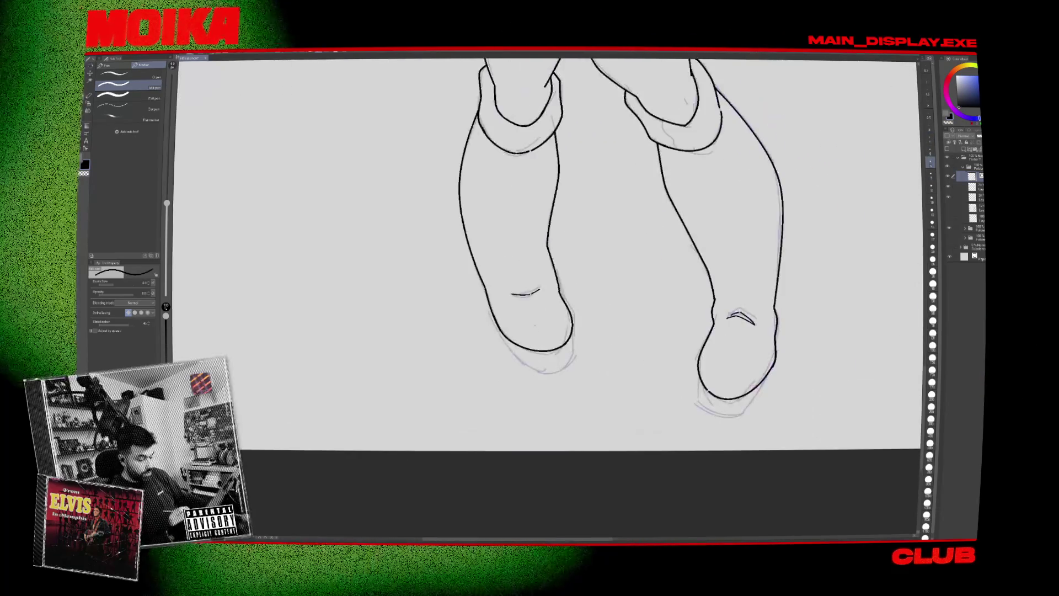
mouse_move(485, 297)
left_mouse_down()
mouse_move(502, 342)
mouse_move(523, 356)
left_mouse_up()
key("h")
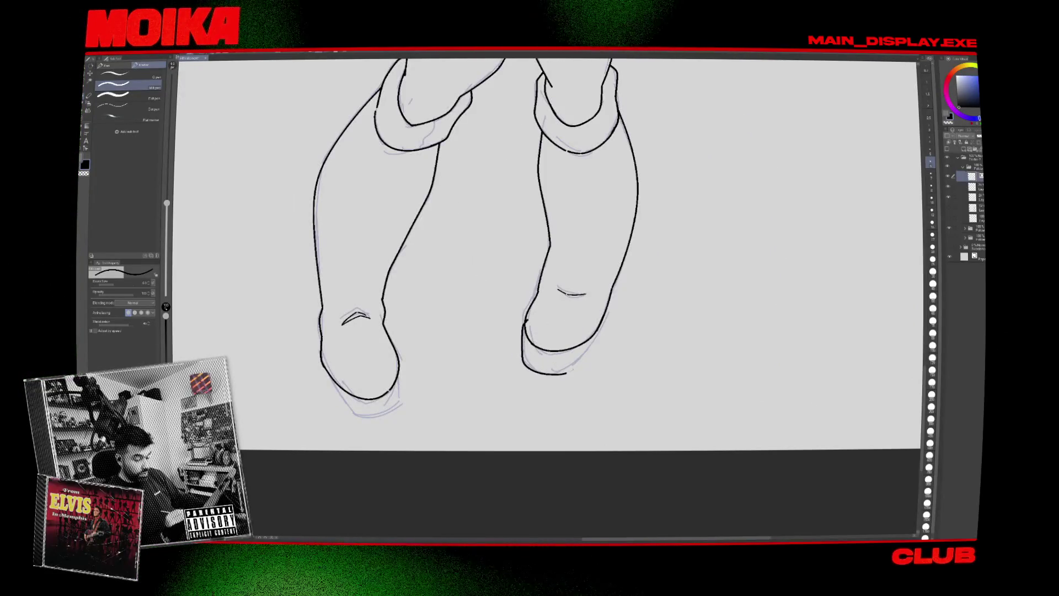
key("h")
Ink the right boot's heel curve, close its outer-line gap, and thicken the left boot's outer line.
scroll(551, 254, "up", 3)
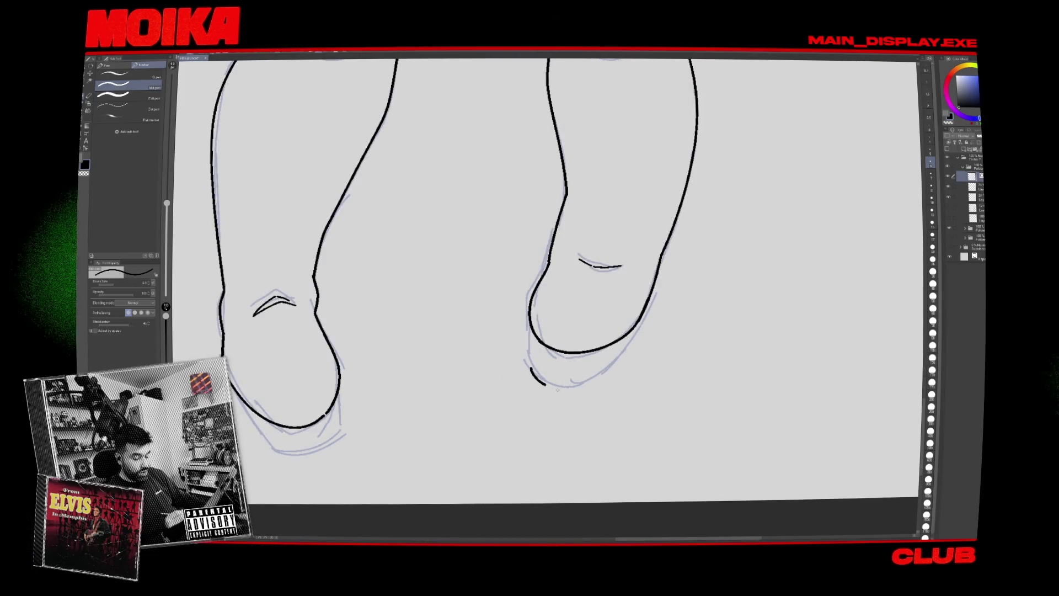
left_click_drag(574, 382, 595, 375)
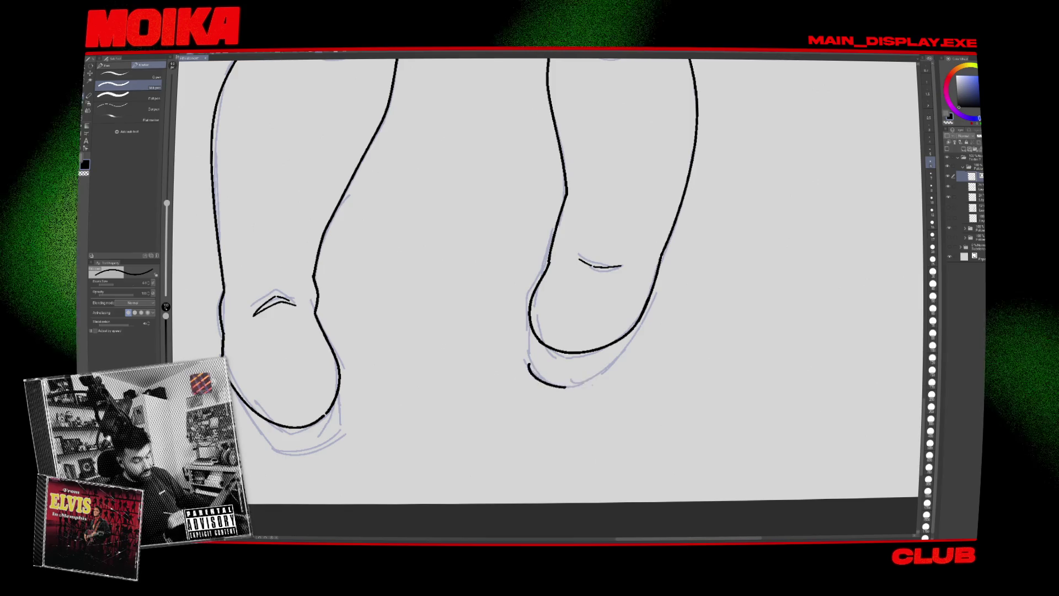
left_click_drag(524, 319, 595, 380)
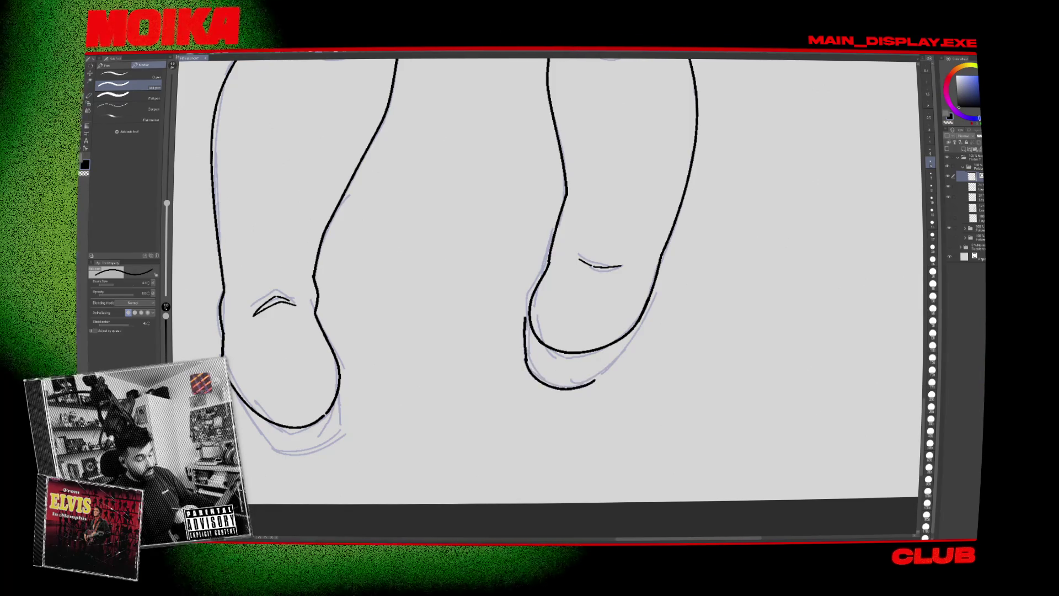
key("ctrl+z")
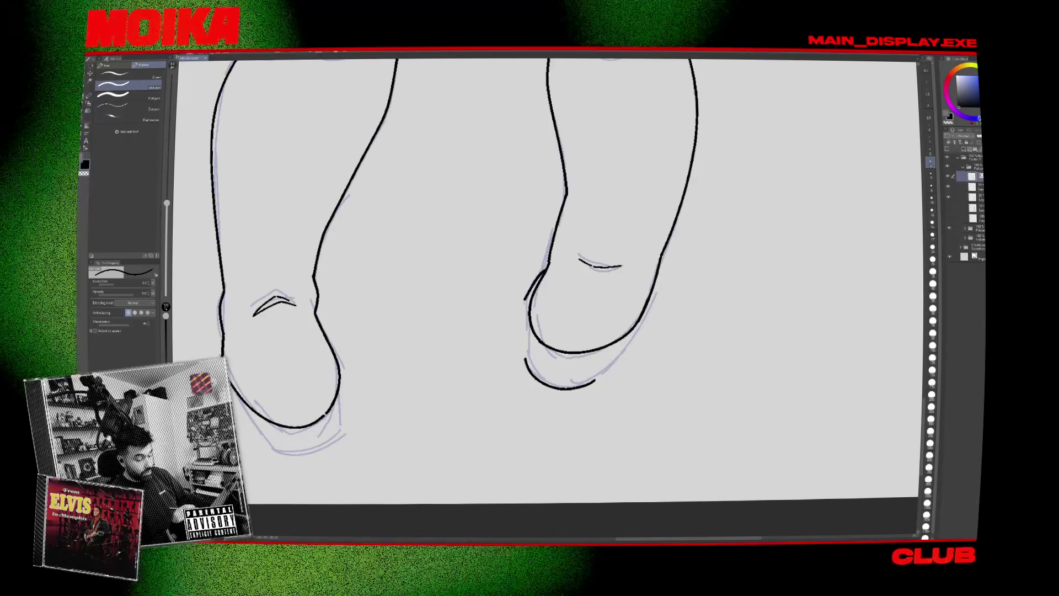
left_click_drag(523, 339, 594, 380)
left_click_drag(548, 263, 525, 301)
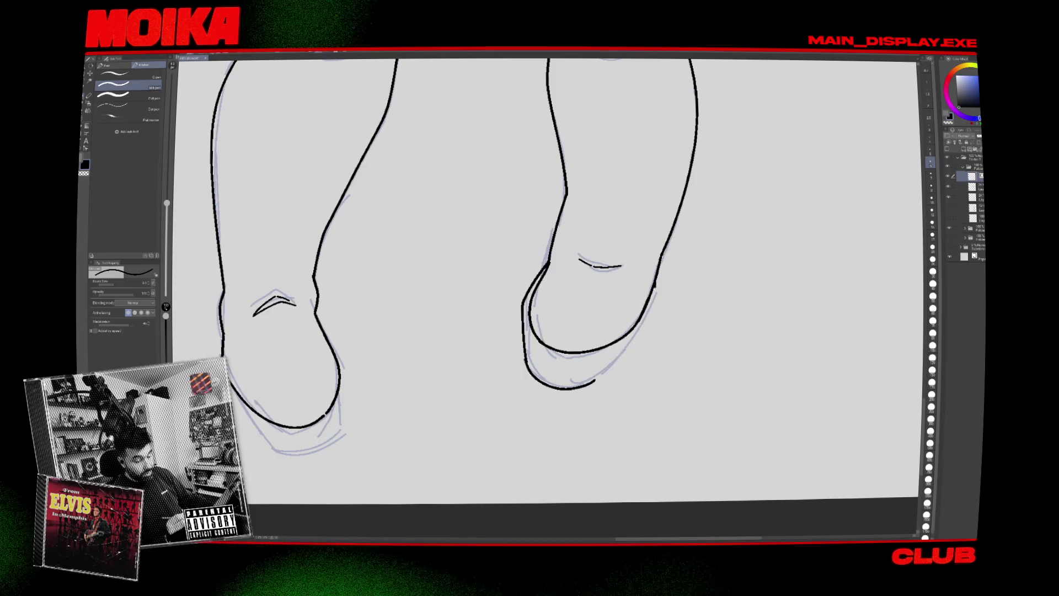
left_click_drag(654, 298, 628, 348)
key("h")
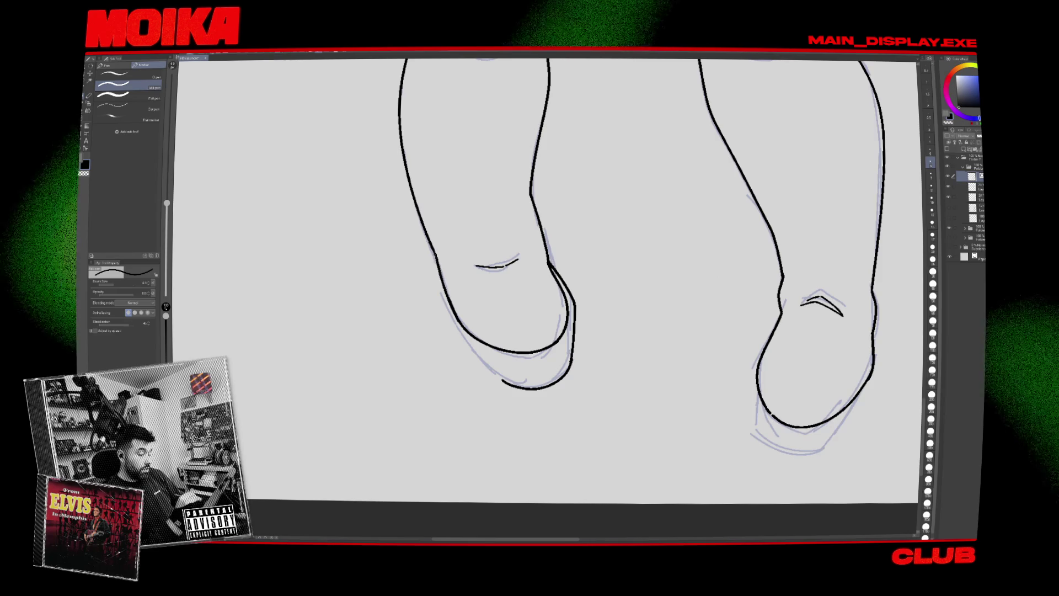
left_click_drag(434, 257, 470, 348)
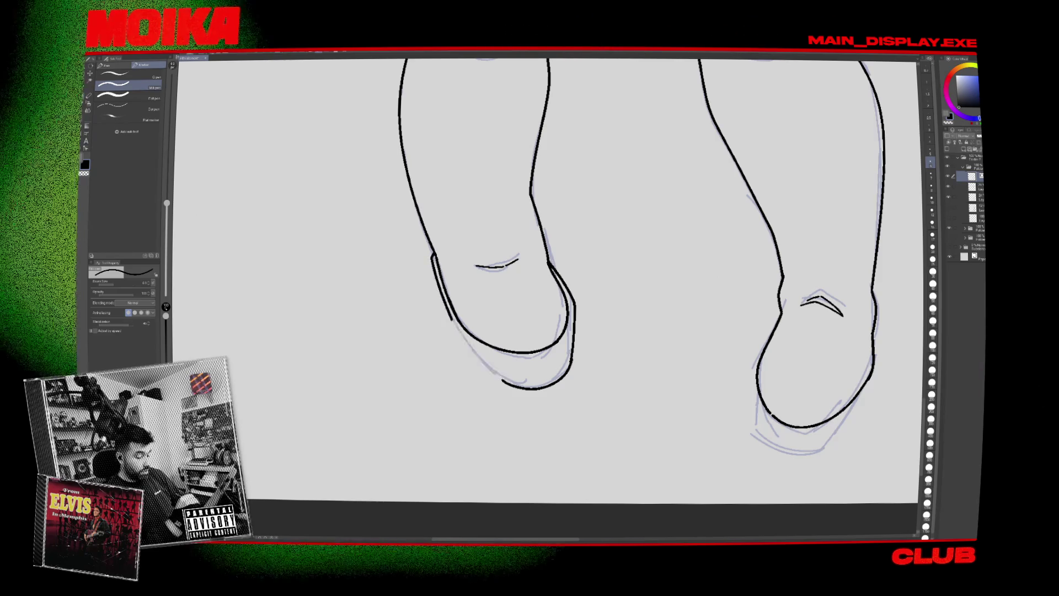
key("h")
key("h")
Outline the left side of the upper finger on a rotated canvas.
key("asciicircum")
key("asciicircum")
key("asciicircum")
left_click_drag(486, 221, 454, 309)
key("ctrl+z")
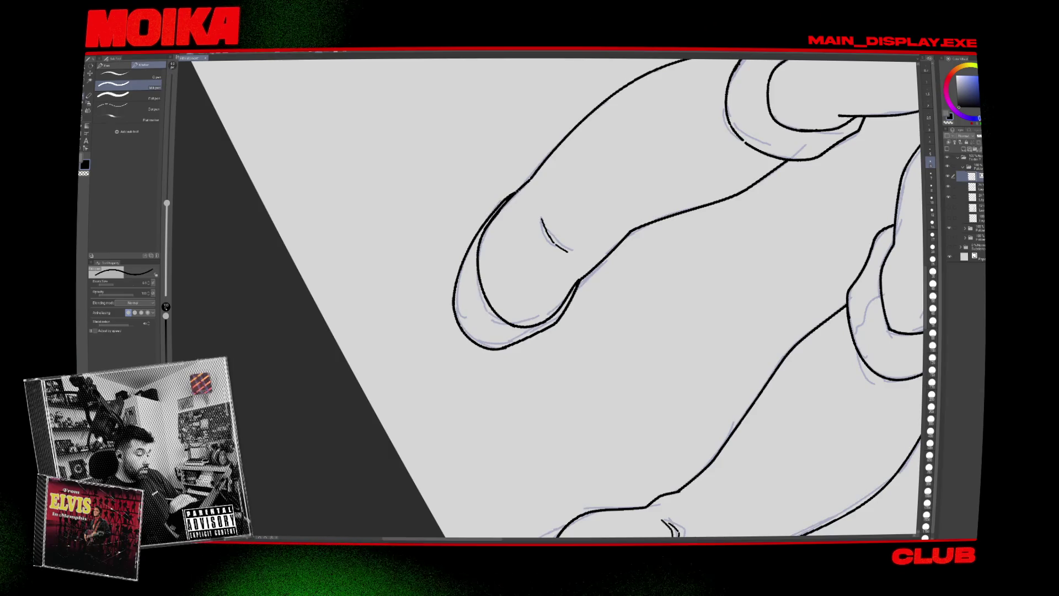
key("minus")
key("minus")
key("minus")
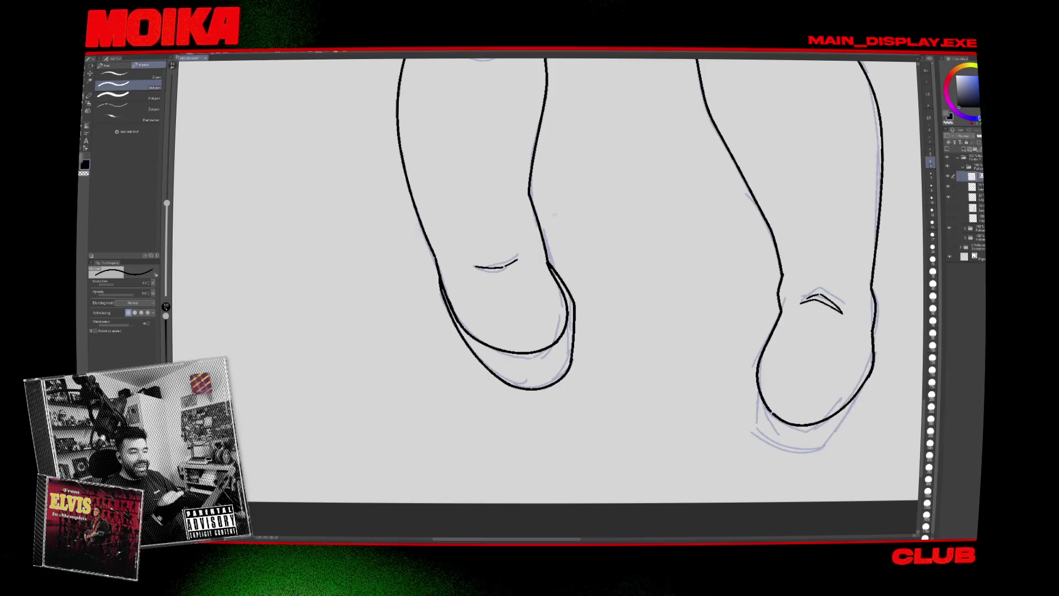
Join the lower curve of the right leg's outline after undoing a short connecting stroke.
key("h")
key("e")
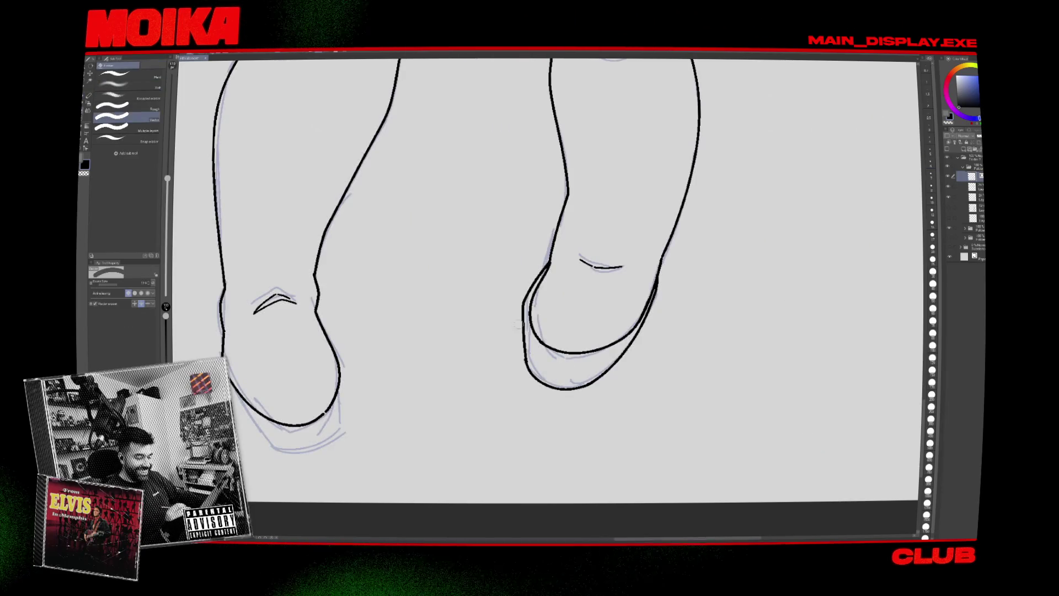
key("p")
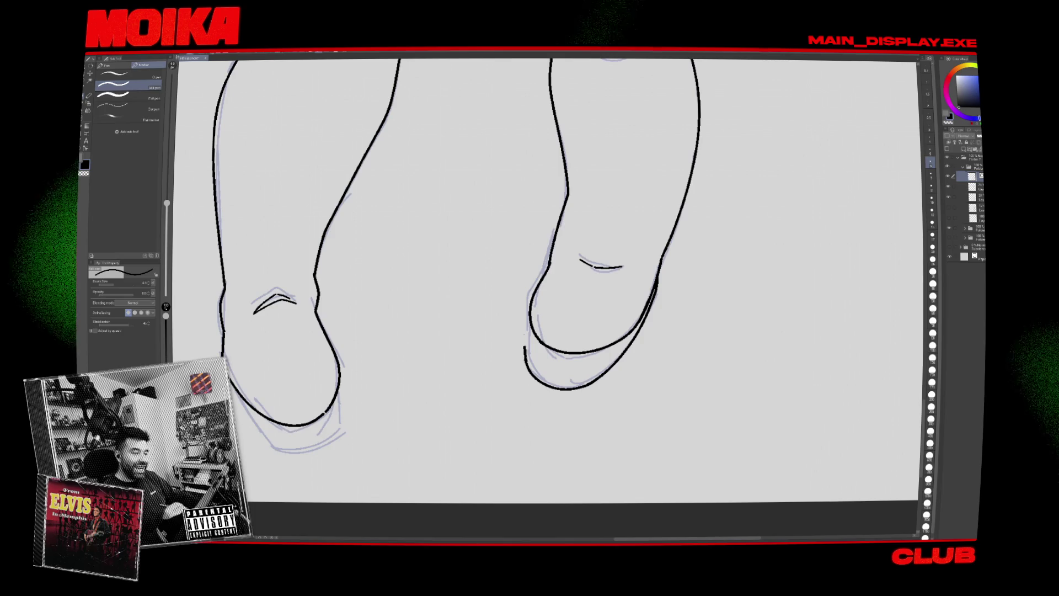
left_click_drag(523, 329, 525, 351)
key("ctrl+z")
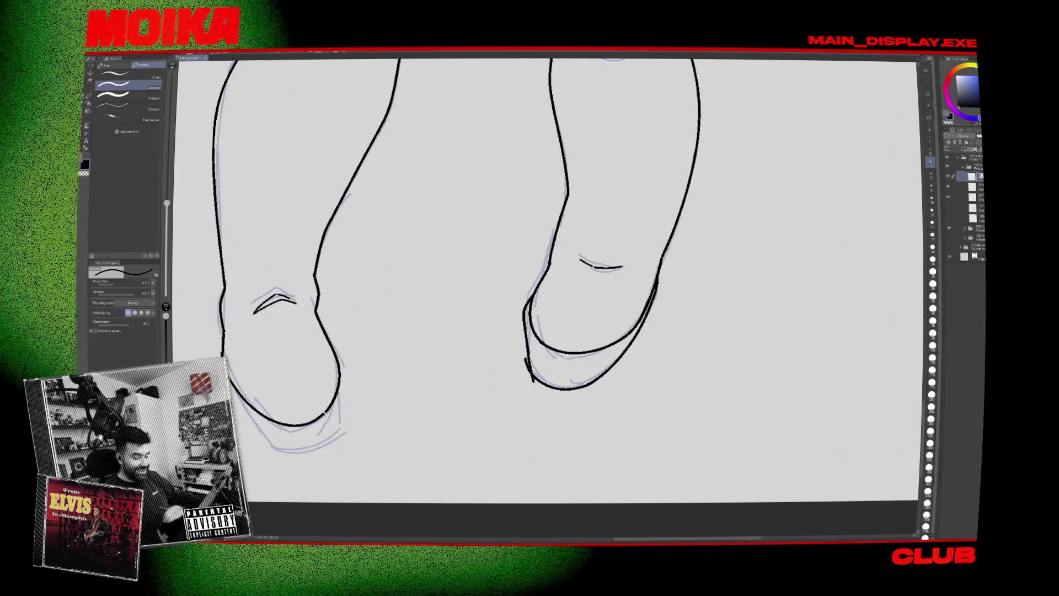
key("h")
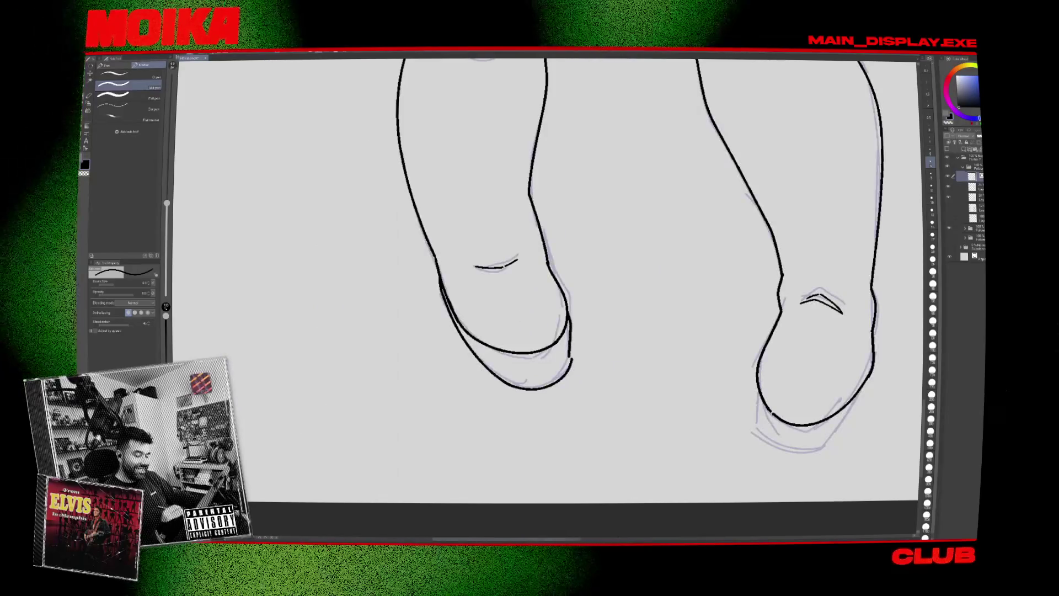
left_click_drag(571, 357, 568, 378)
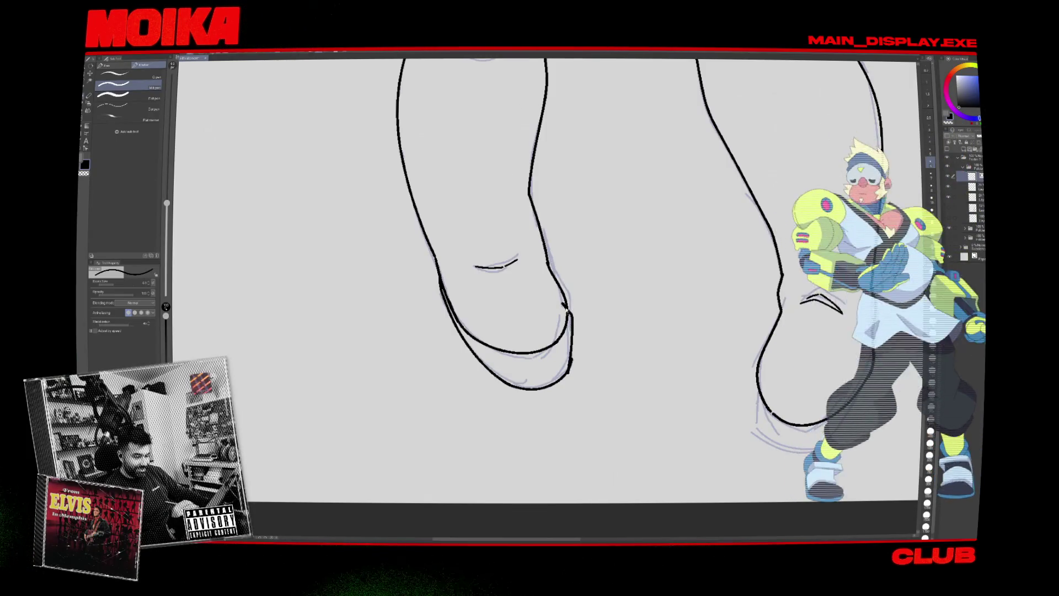
Erase the stray outer line under the right boot tip, then check it with a rotated view.
key("e")
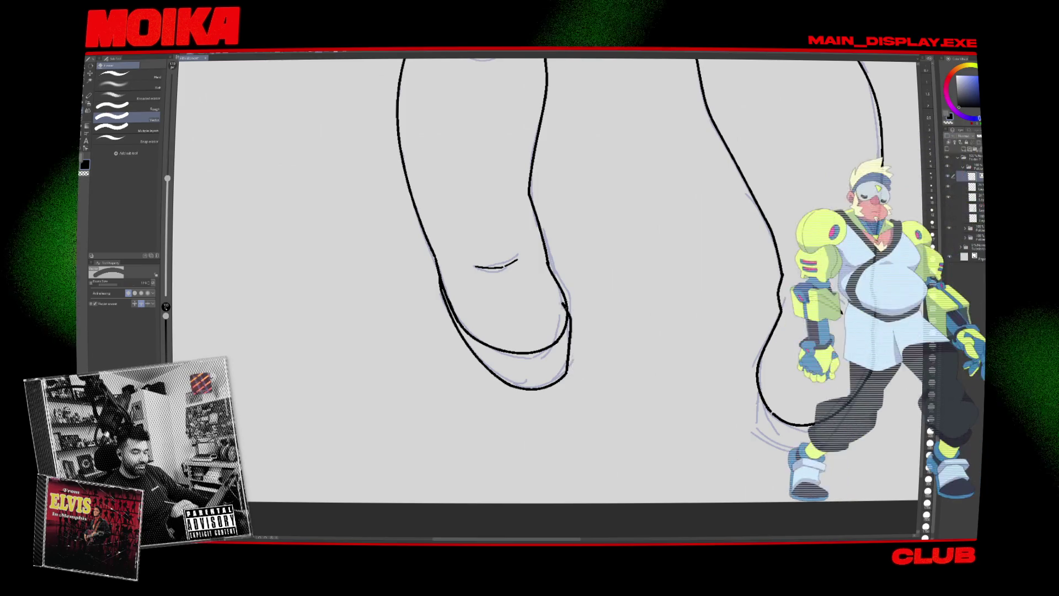
key("h")
left_click_drag(653, 379, 610, 396)
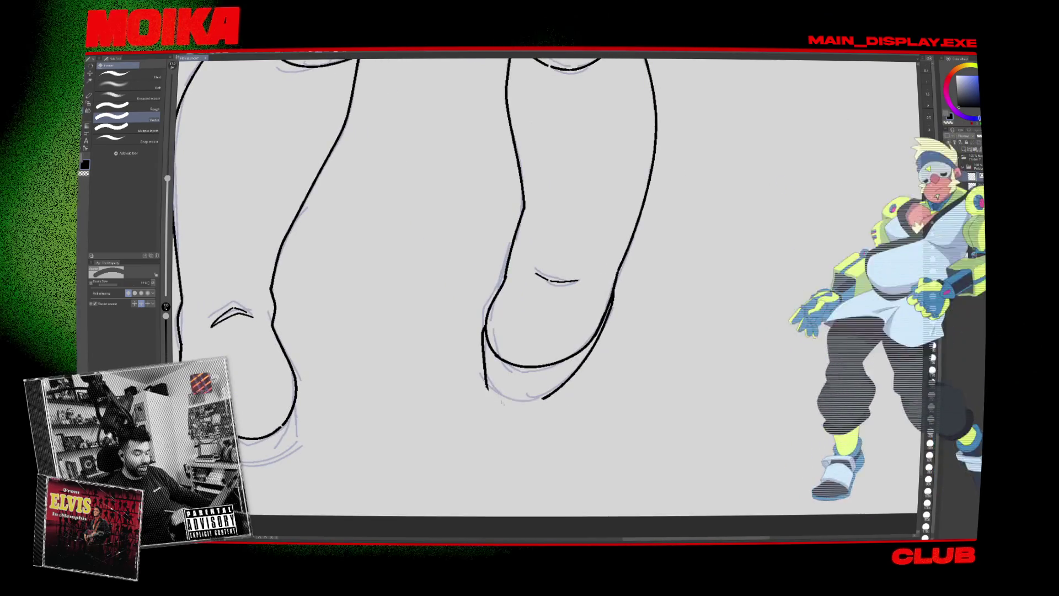
key("p")
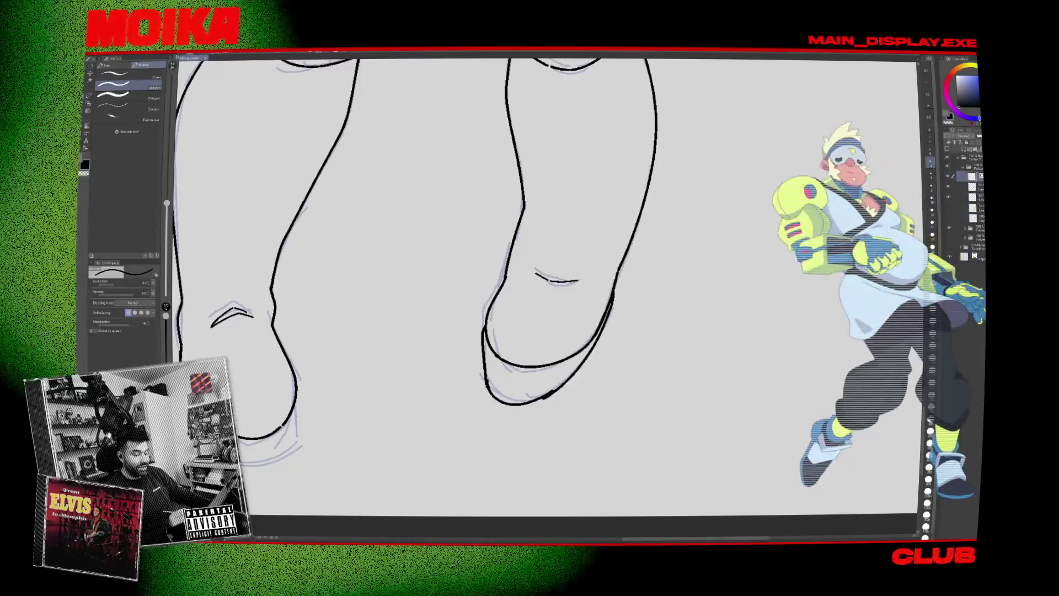
key("e")
left_click_drag(607, 312, 519, 400)
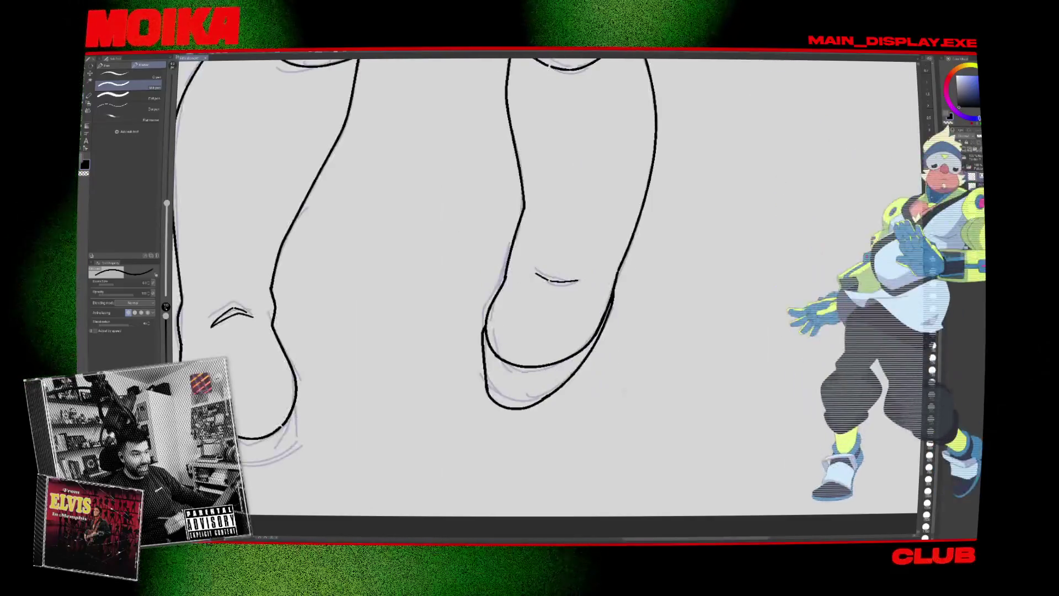
key("p")
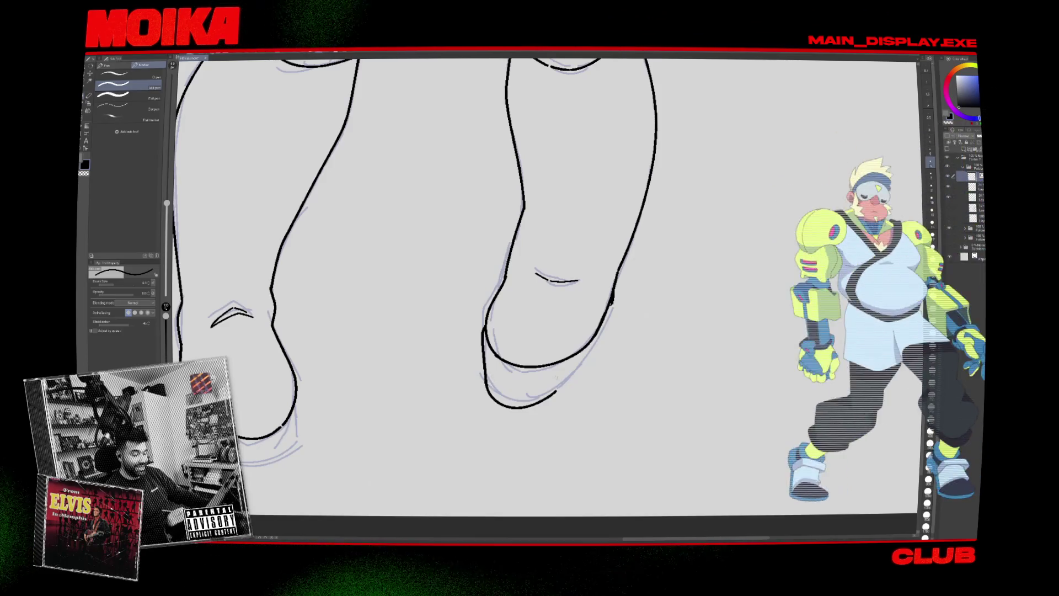
mouse_move(511, 406)
left_mouse_down()
mouse_move(497, 331)
mouse_move(433, 258)
left_mouse_up()
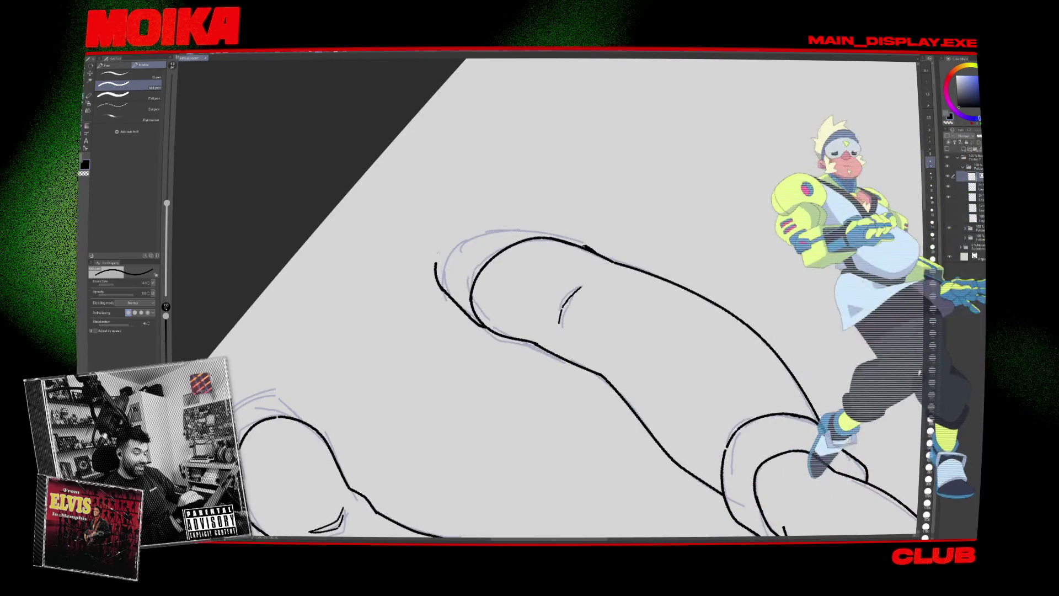
key("ctrl+alt+0")
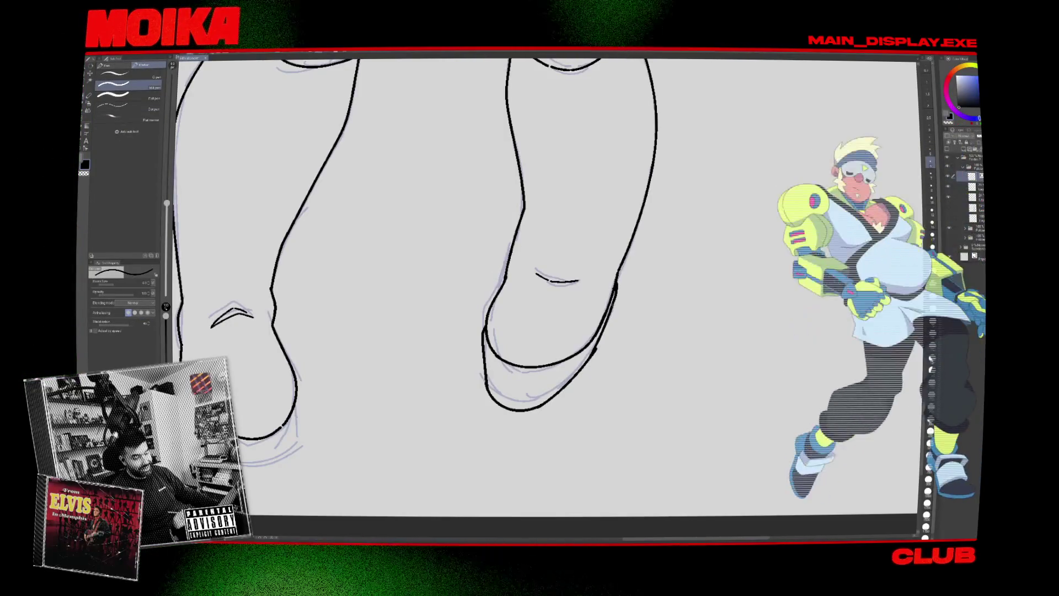
key("e")
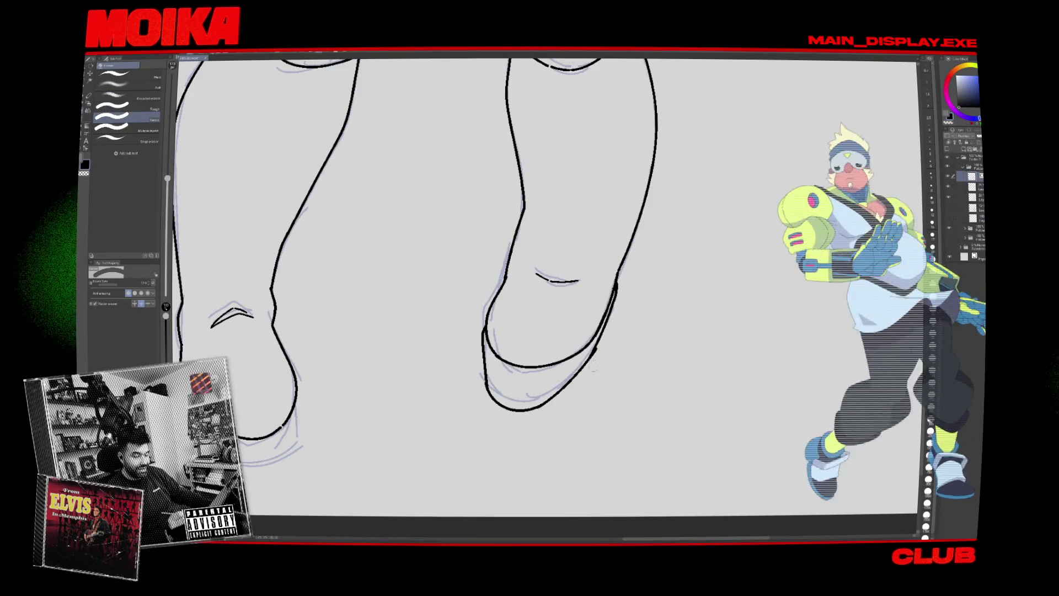
scroll(594, 367, "down", 3)
left_click_drag(614, 364, 632, 434)
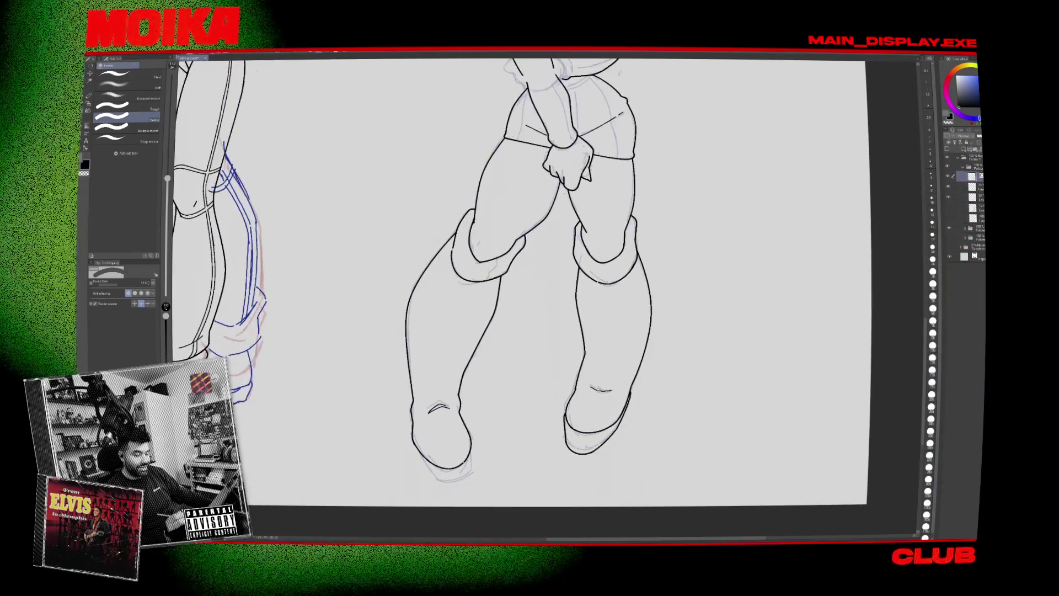
Erase the lower part of the right leg's inner line, then ink a short stroke by the left knee.
scroll(612, 378, "up", 2)
left_click(566, 375)
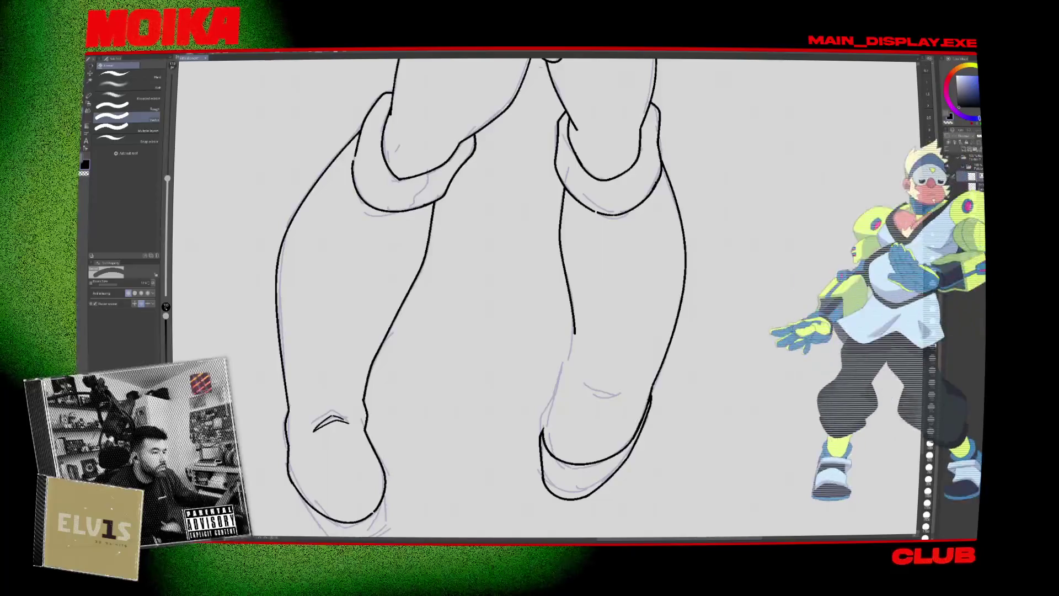
key("p")
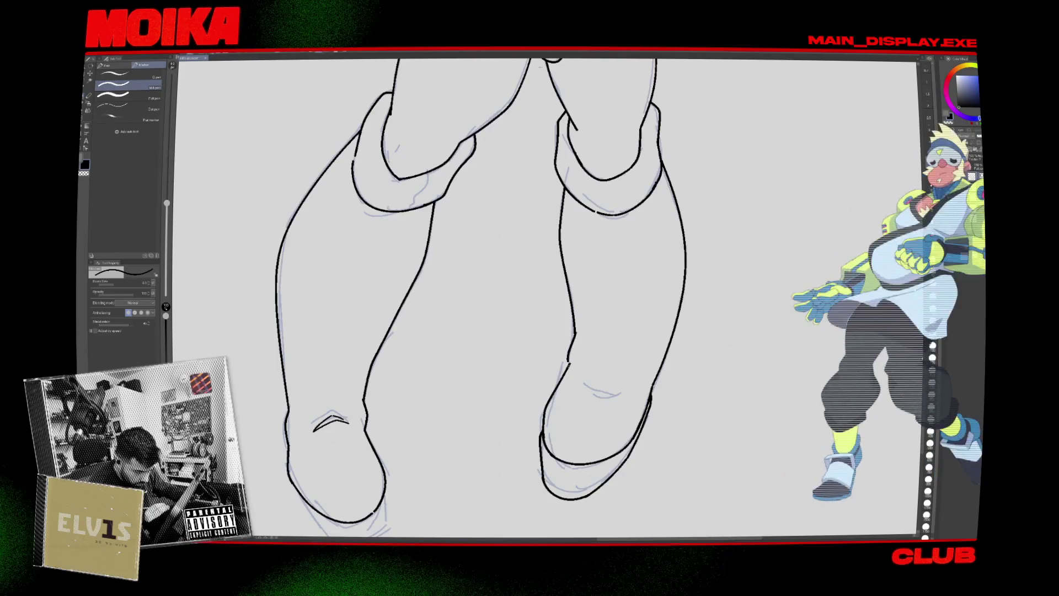
scroll(593, 331, "down", 5)
scroll(593, 331, "up", 5)
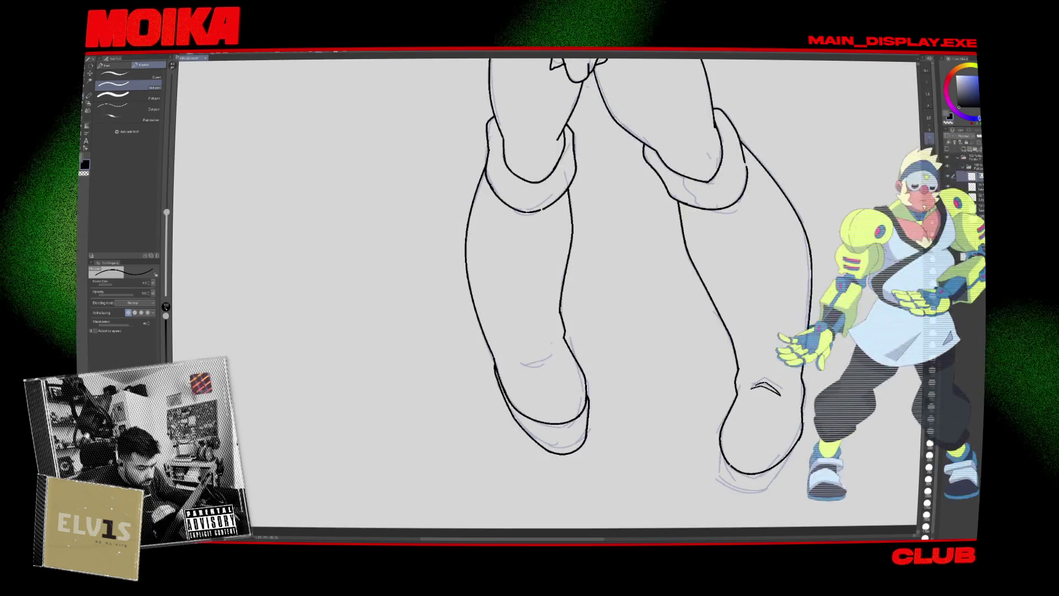
left_click_drag(536, 358, 549, 350)
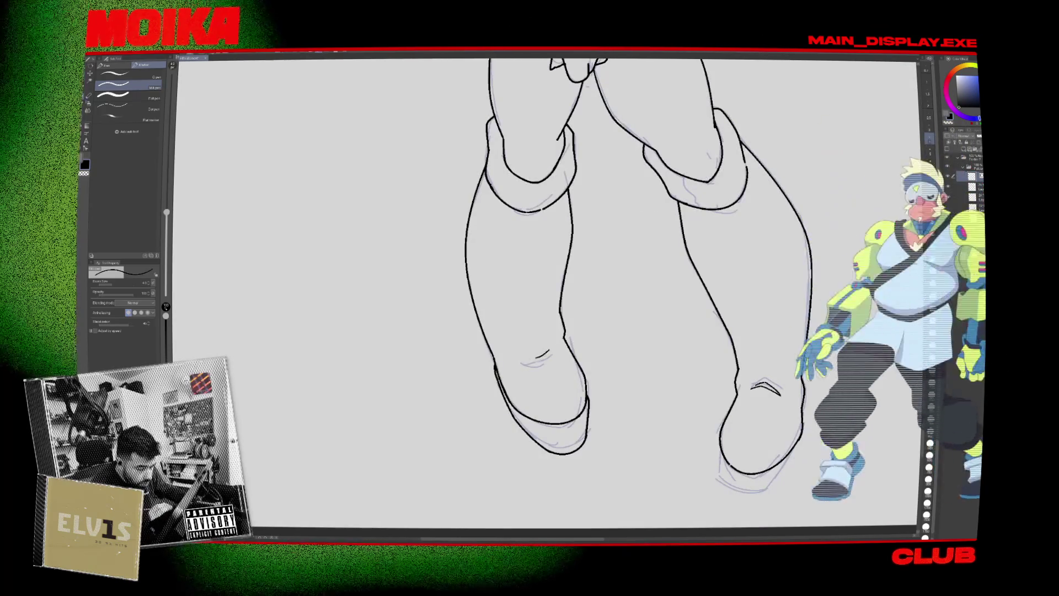
scroll(552, 293, "down", 5)
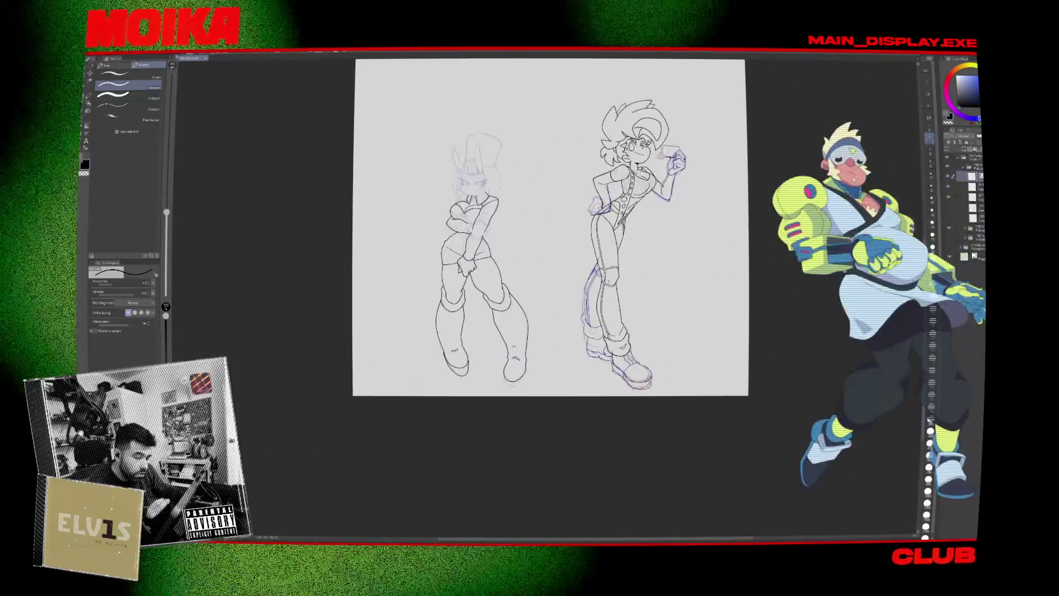
Ink two short vertical fold lines down the left side of the skirt.
scroll(480, 287, "up", 5)
scroll(371, 166, "up", 2)
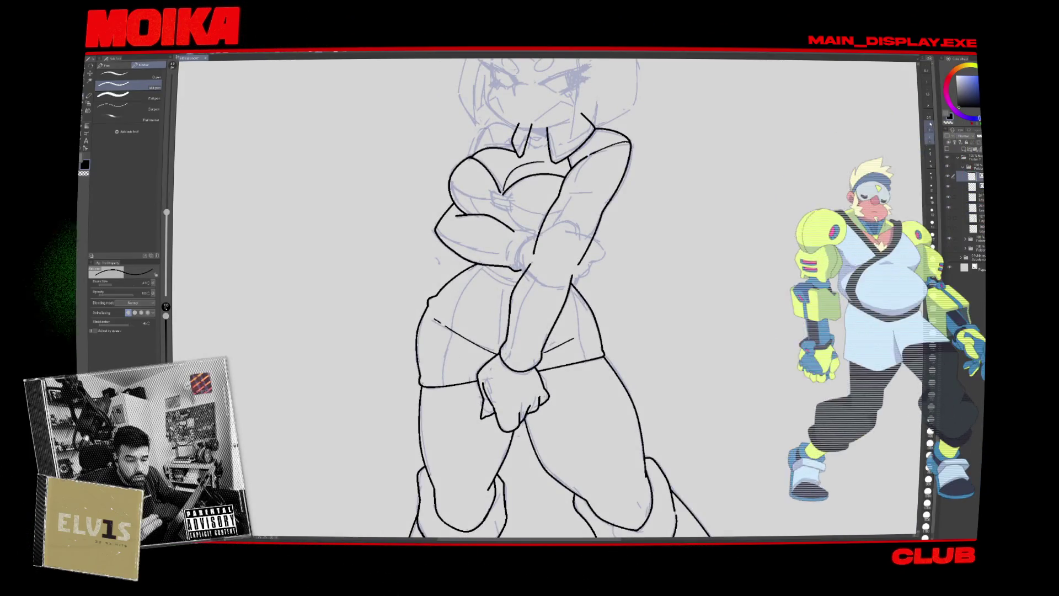
scroll(479, 365, "up", 3)
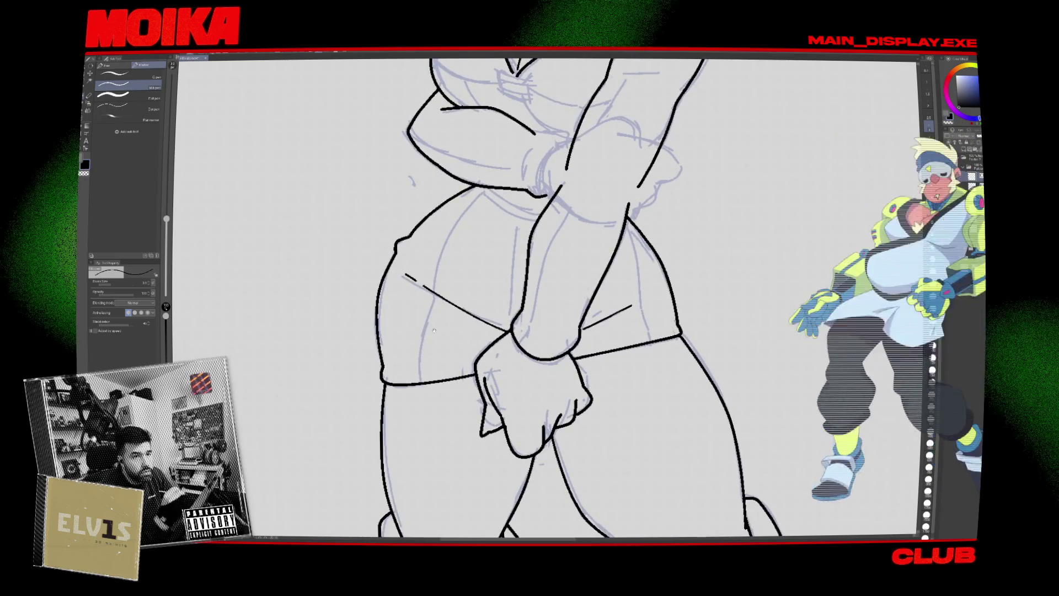
left_click_drag(418, 347, 420, 393)
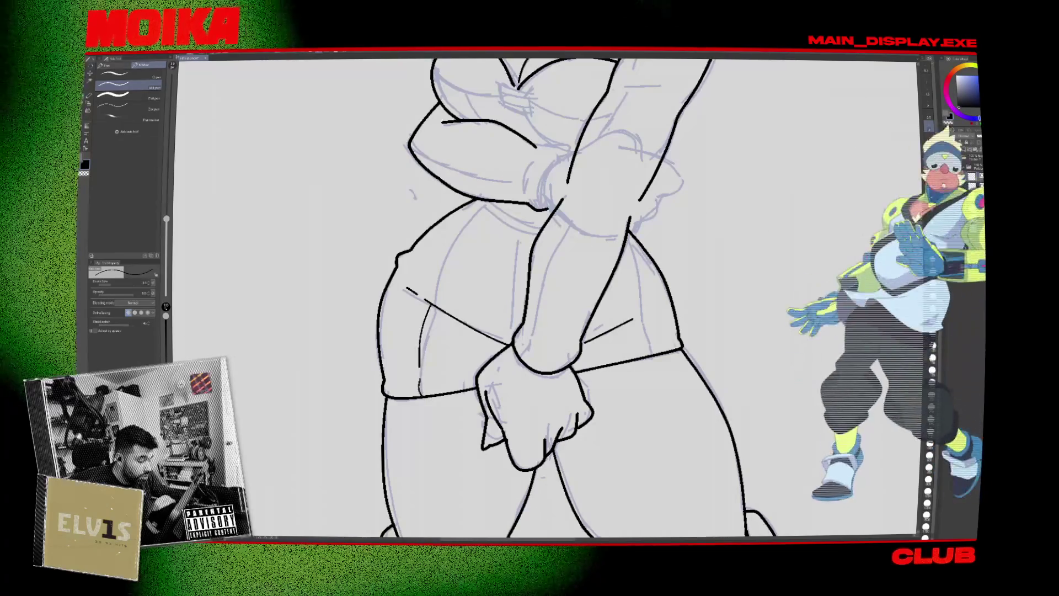
left_click_drag(433, 307, 422, 356)
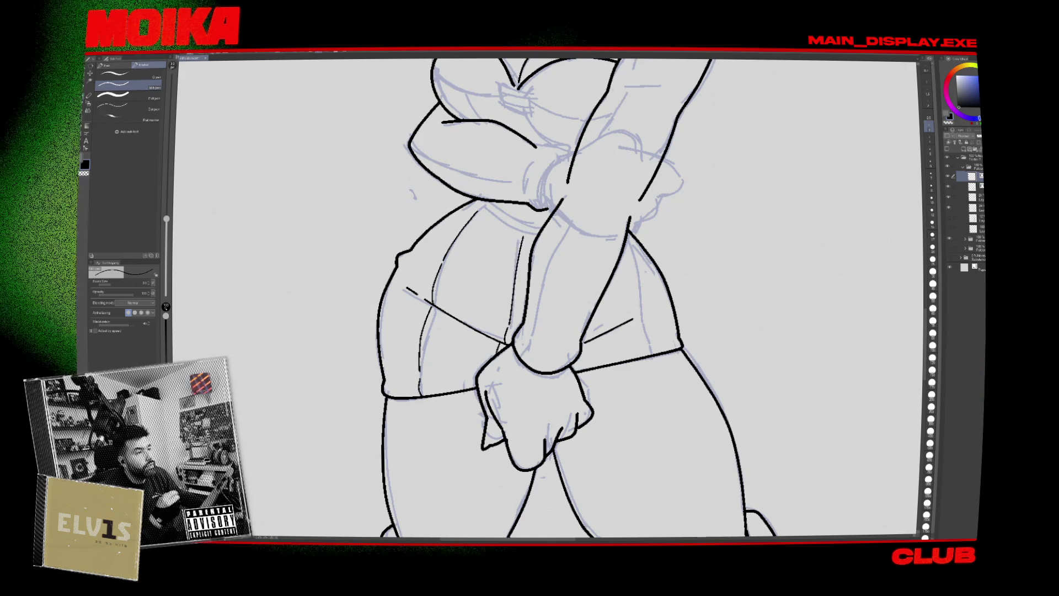
Check the figure's proportions by flipping the canvas horizontally and briefly hiding the line-art layer.
key("h")
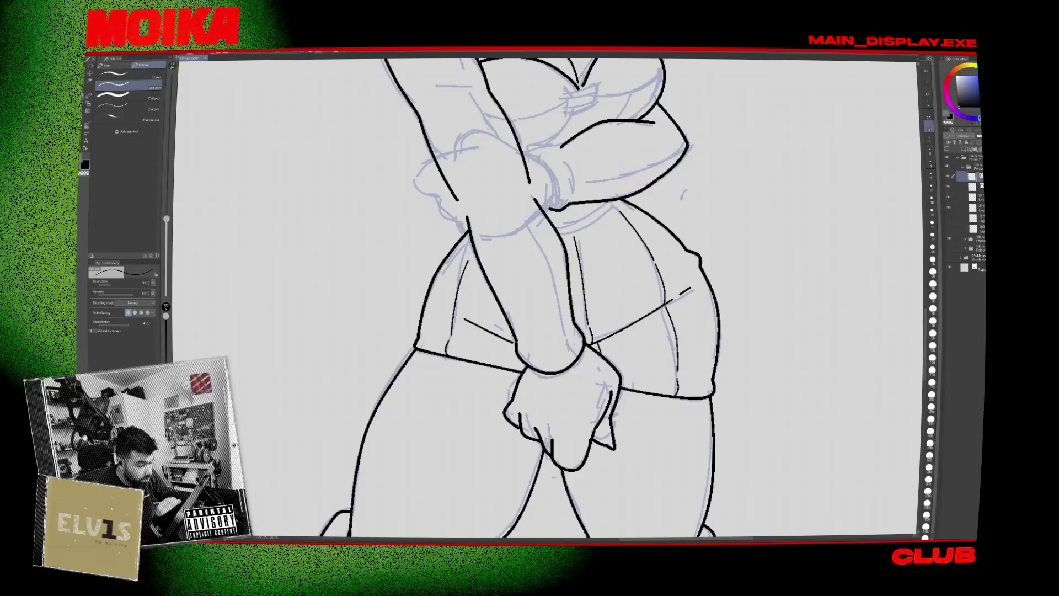
scroll(610, 314, "down", 3)
key("h")
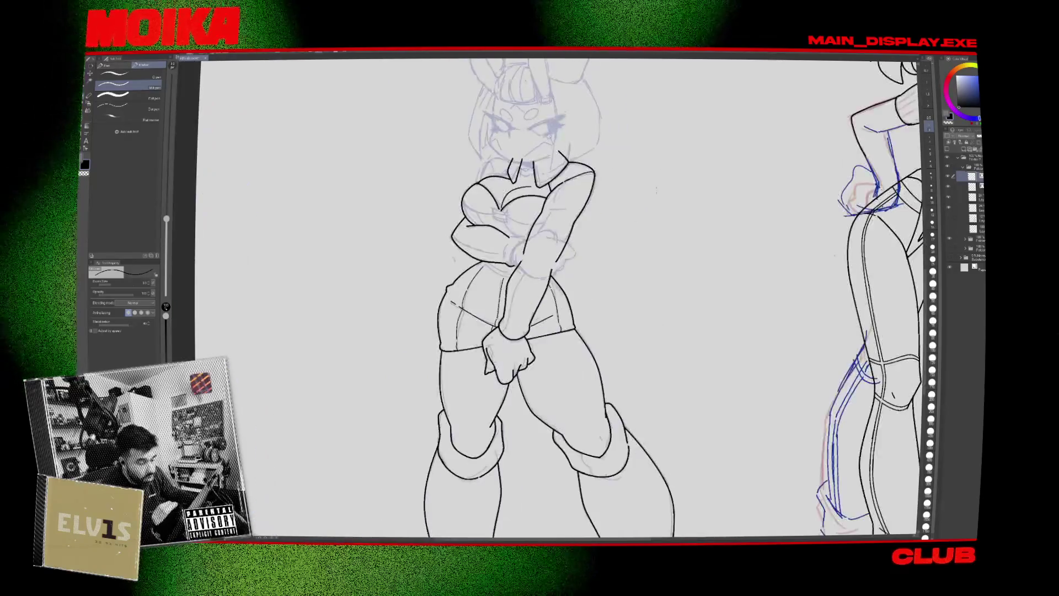
left_click(960, 189)
left_click(960, 188)
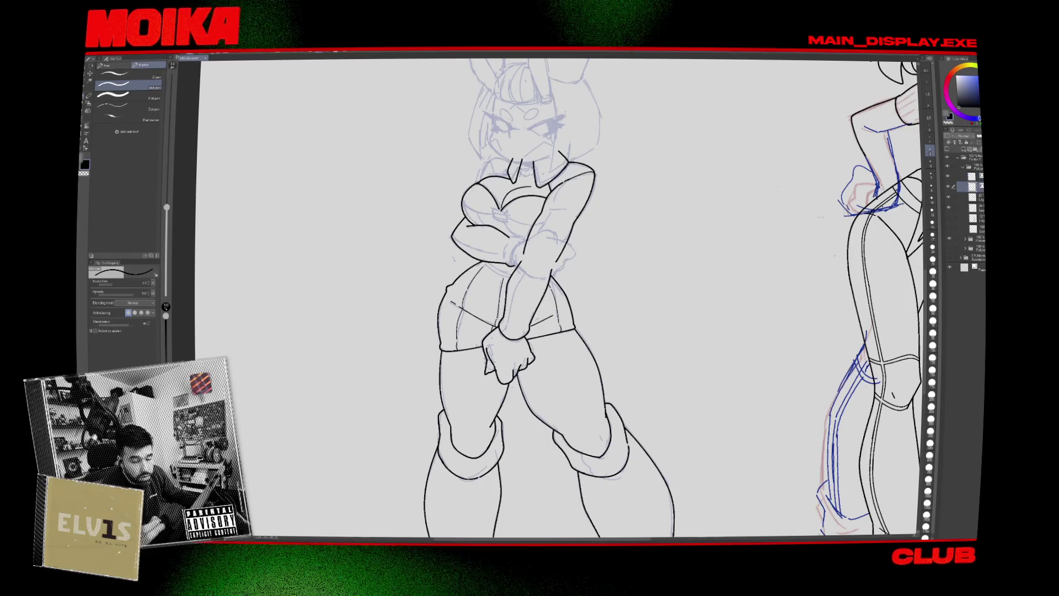
key("h")
scroll(550, 282, "up", 4)
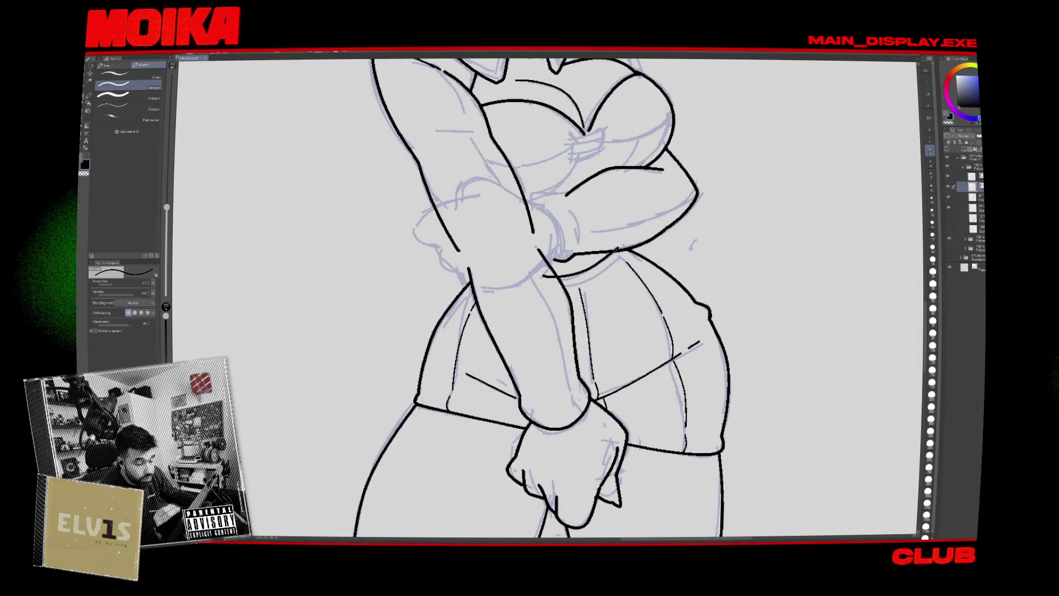
key("h")
scroll(529, 298, "up", 5)
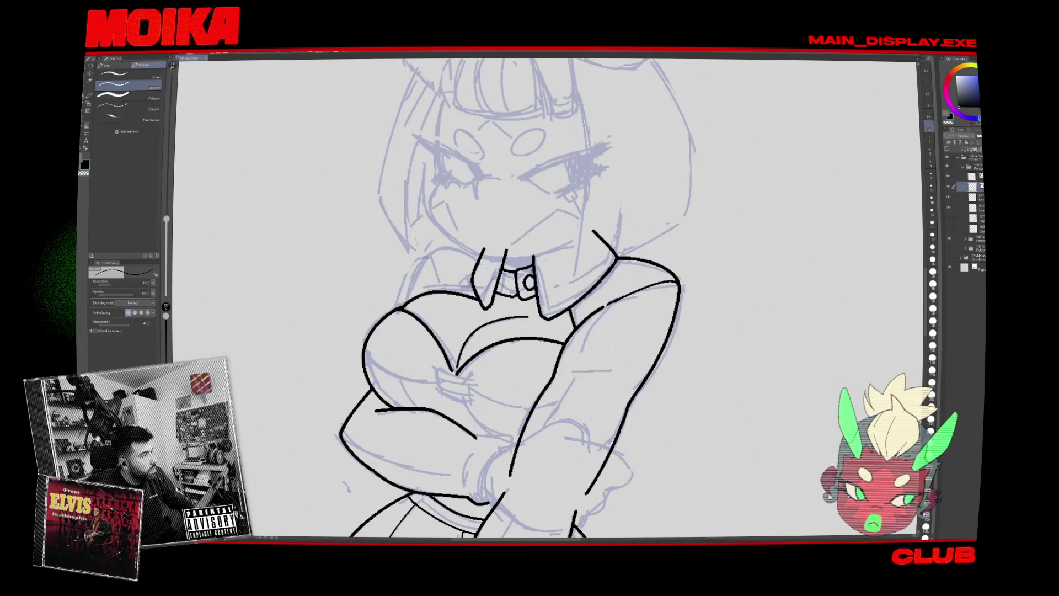
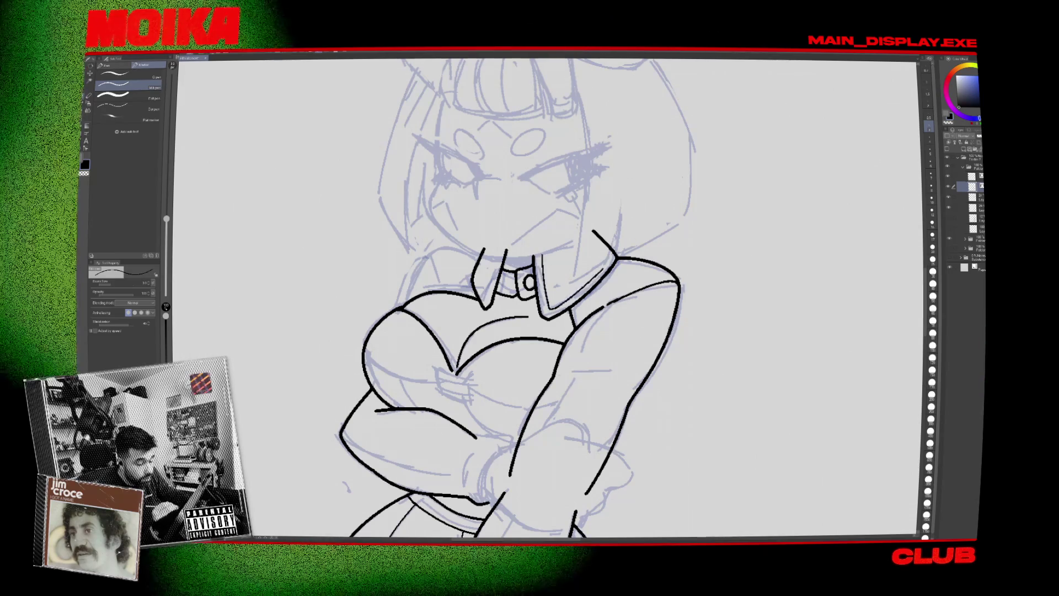
Ink the collar's right edge with the G-pen, then recentre the view on the crossed arms.
left_click_drag(612, 256, 551, 306)
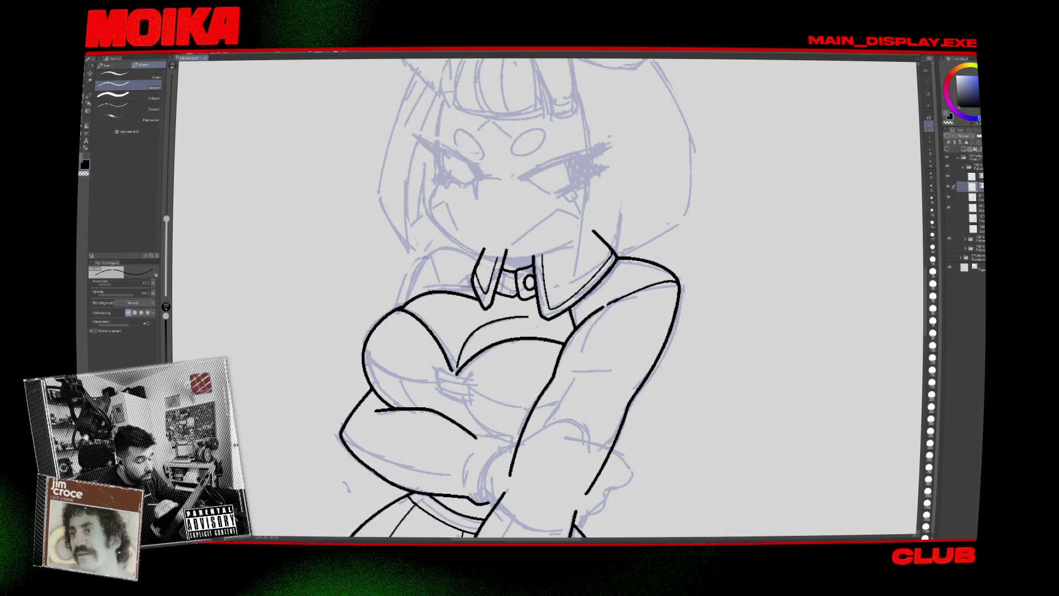
left_click_drag(612, 331, 607, 272)
mouse_move(603, 310)
left_mouse_down()
mouse_move(631, 323)
mouse_move(638, 283)
mouse_move(627, 270)
left_mouse_up()
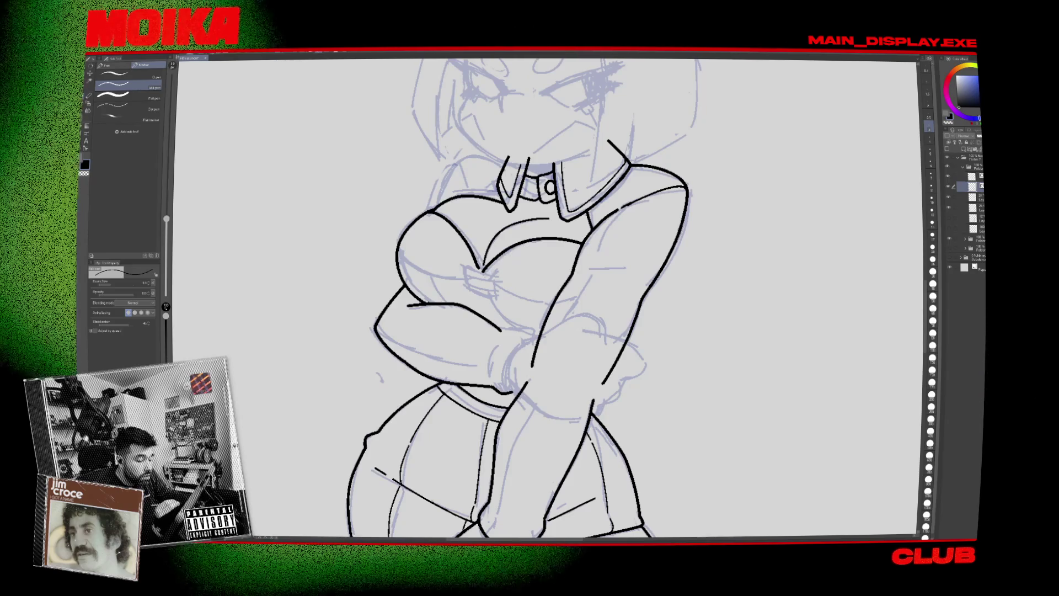
Mirror the canvas and zoom in and out to check the collar line's proportions.
key("h")
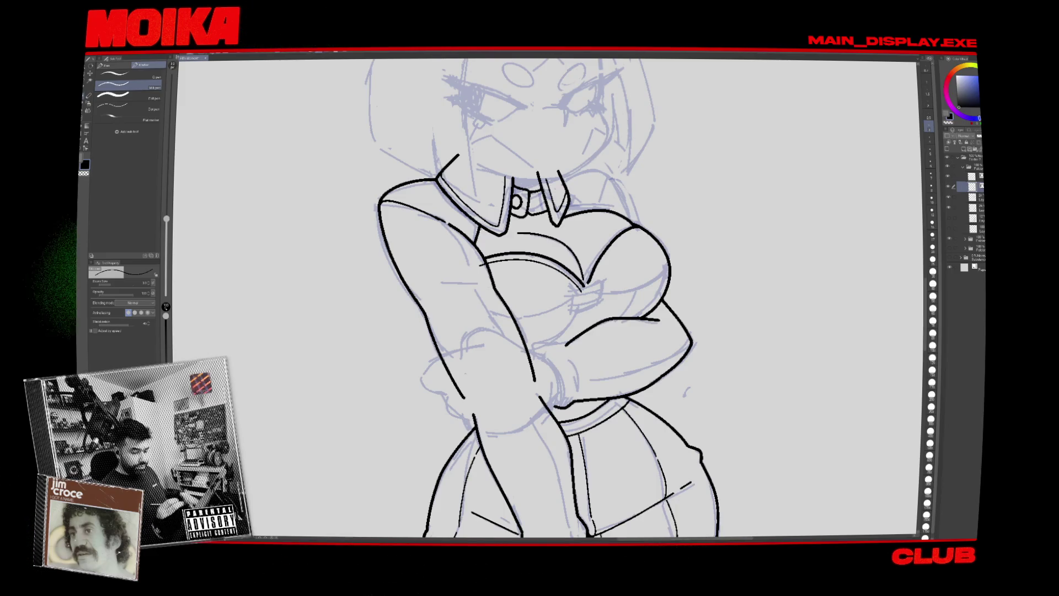
scroll(551, 298, "down", 10)
scroll(622, 350, "up", 5)
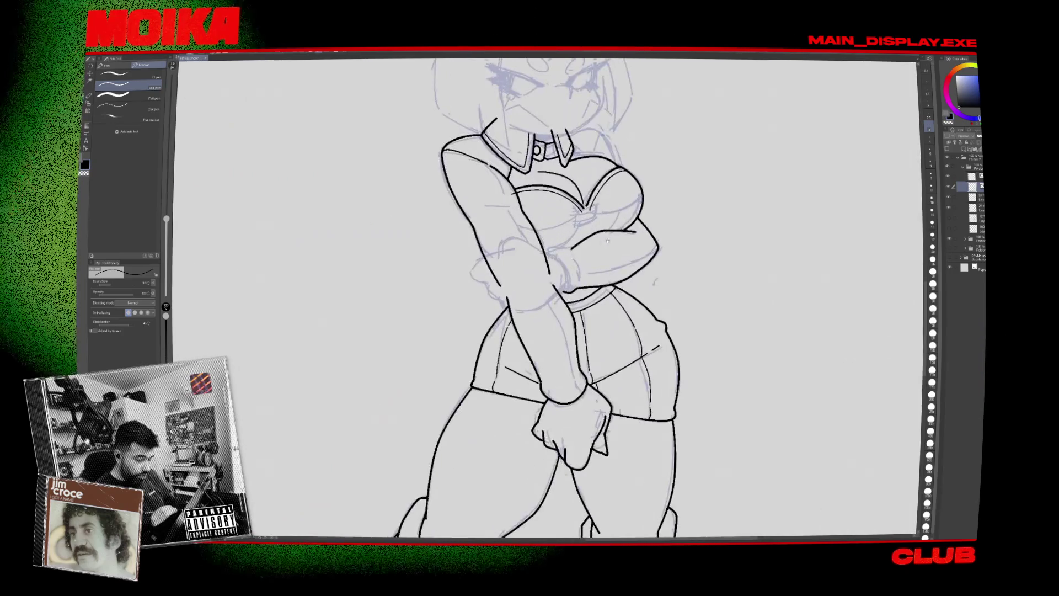
scroll(596, 298, "up", 2)
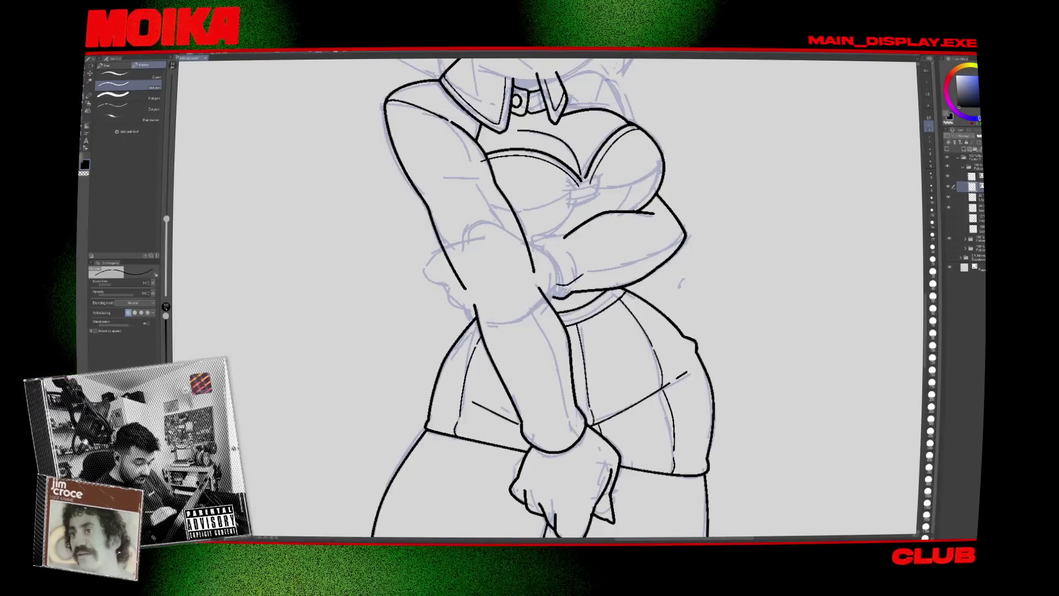
scroll(546, 298, "down", 1)
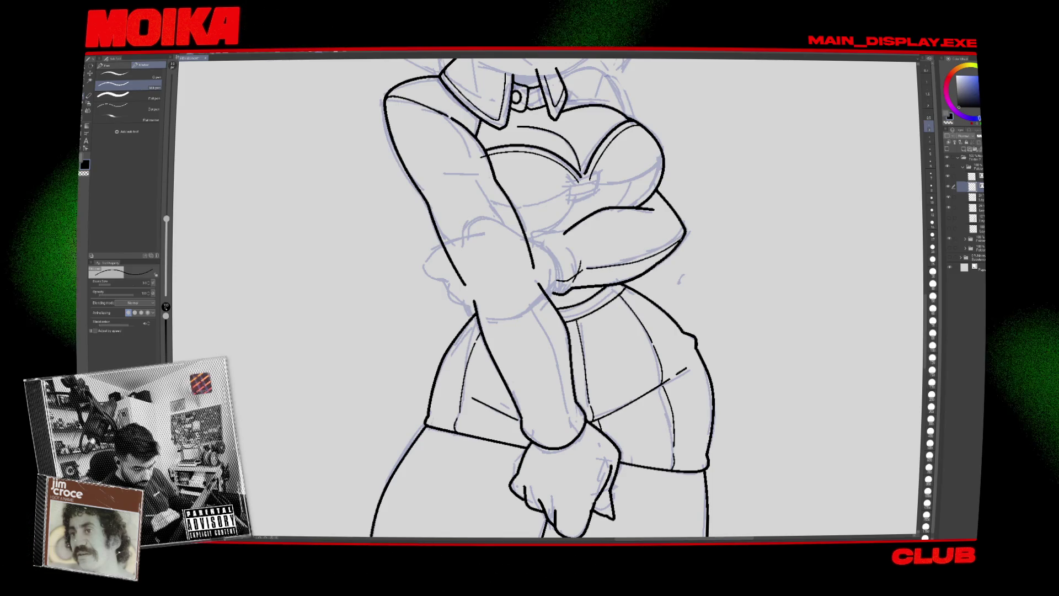
scroll(546, 298, "down", 4)
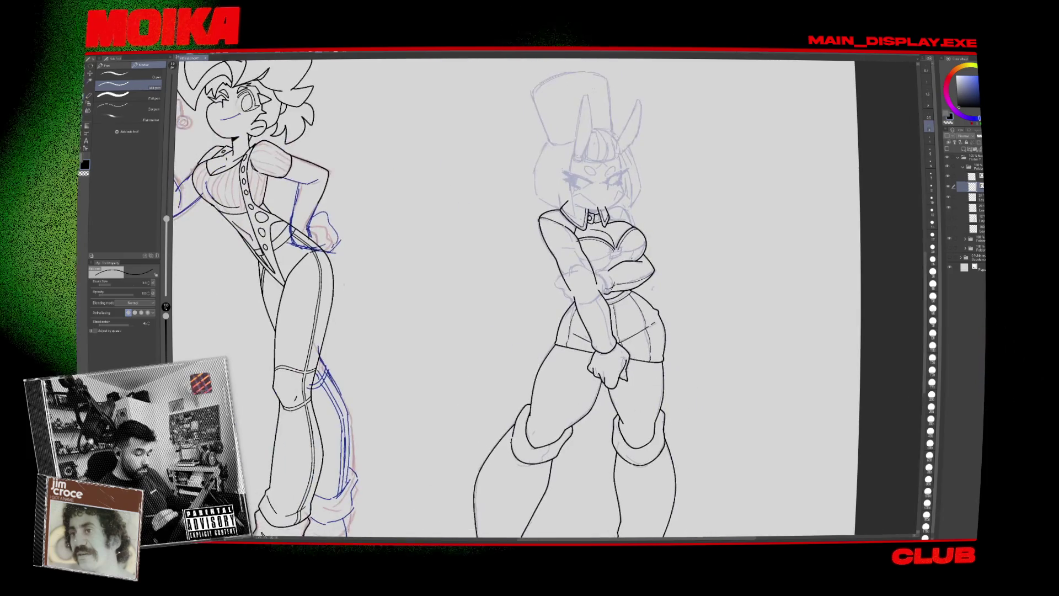
Shrink the pen brush and ink a line along the bust and crossed arm.
scroll(547, 298, "up", 3)
key("e")
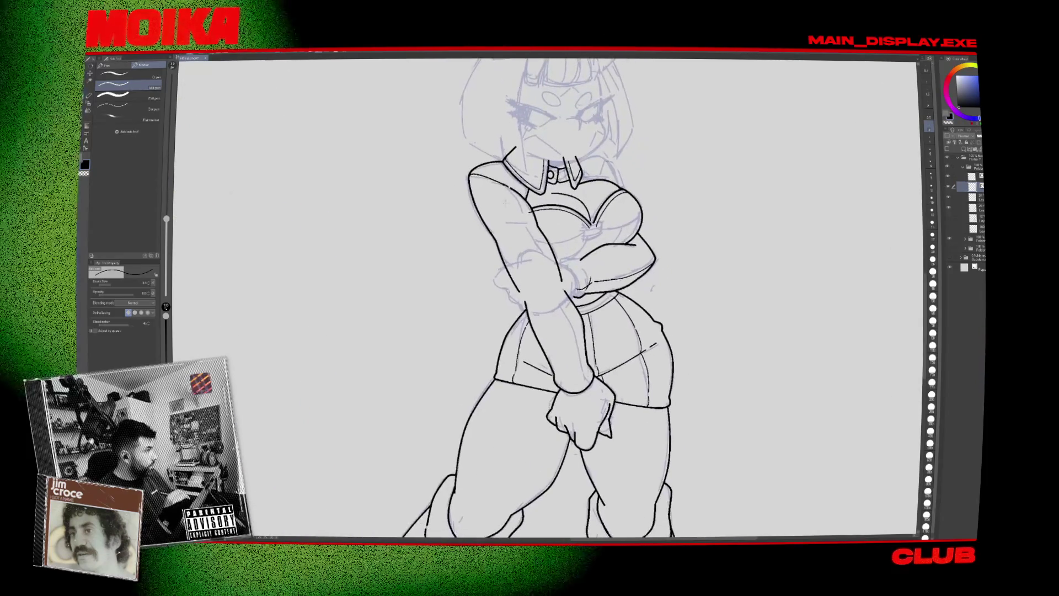
scroll(519, 221, "up", 3)
key("p")
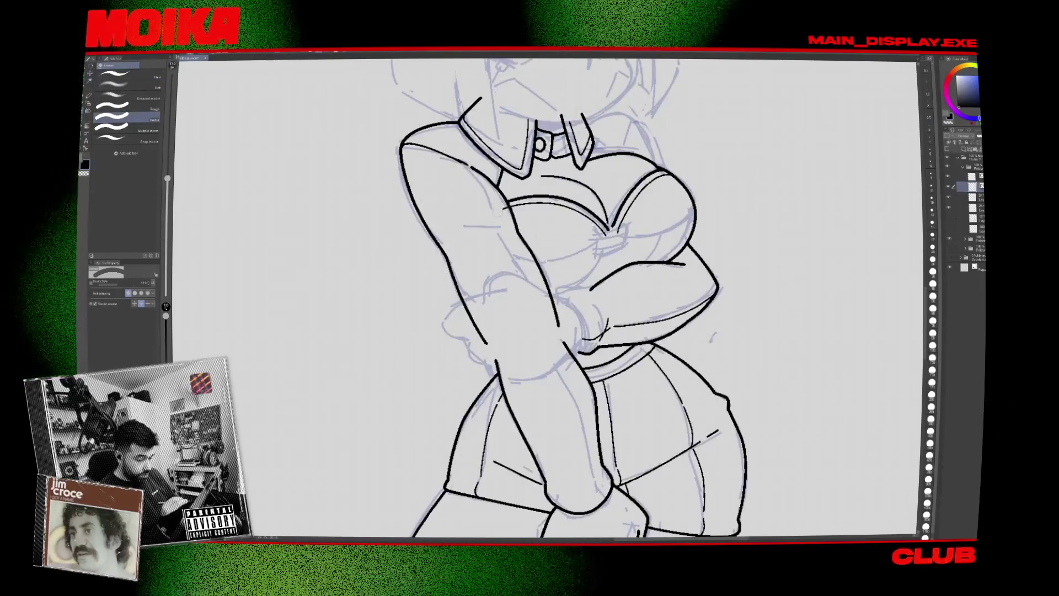
scroll(546, 298, "down", 3)
scroll(546, 298, "up", 1)
key("bracketleft")
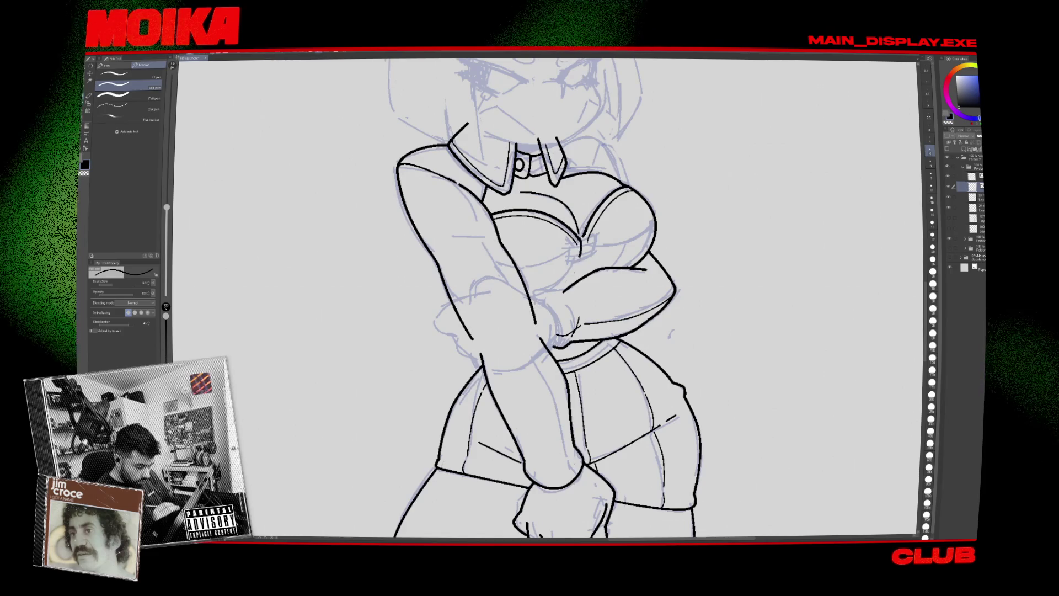
left_click_drag(582, 242, 530, 298)
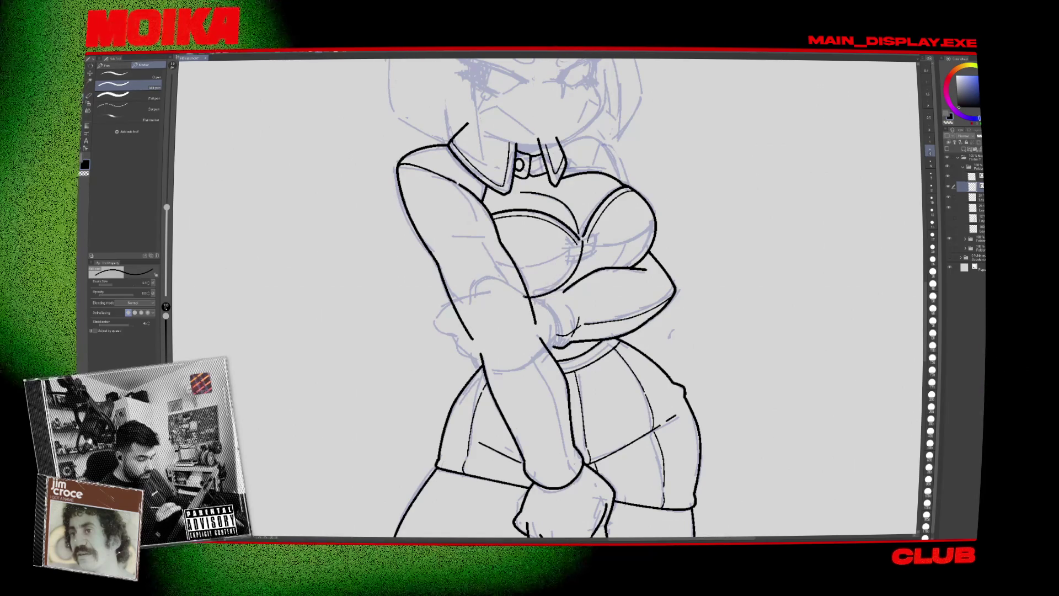
Tilt the canvas view for a better angle and ink the small bow at the top's centre.
key("h")
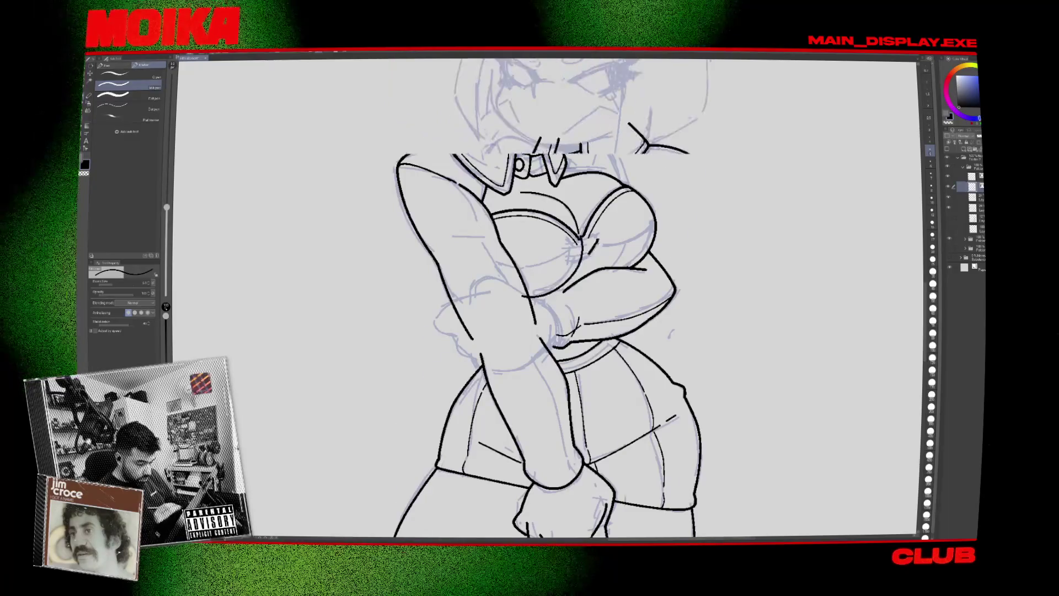
key("h")
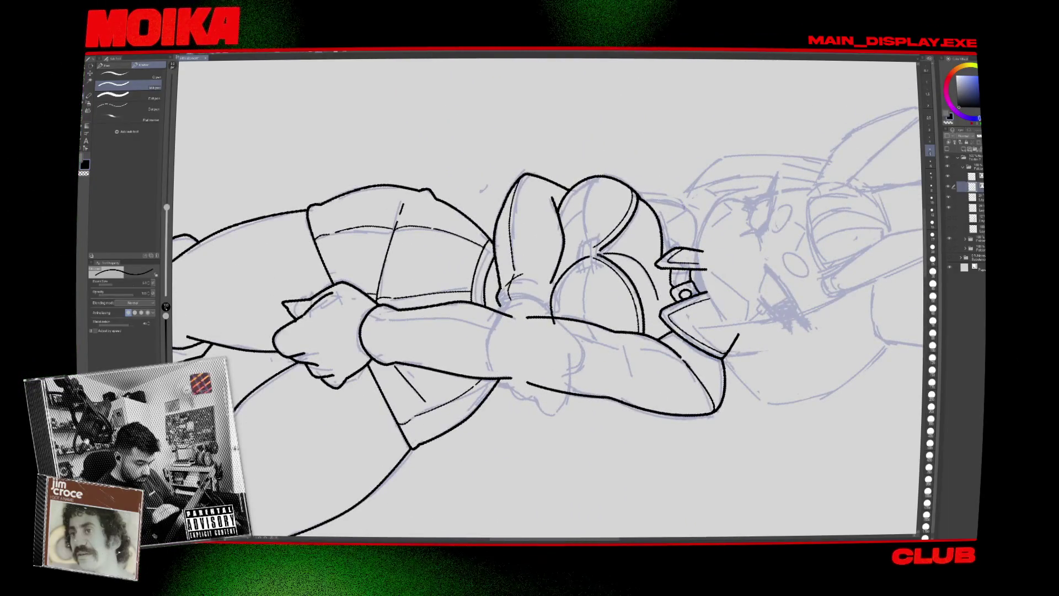
key("h")
key("h")
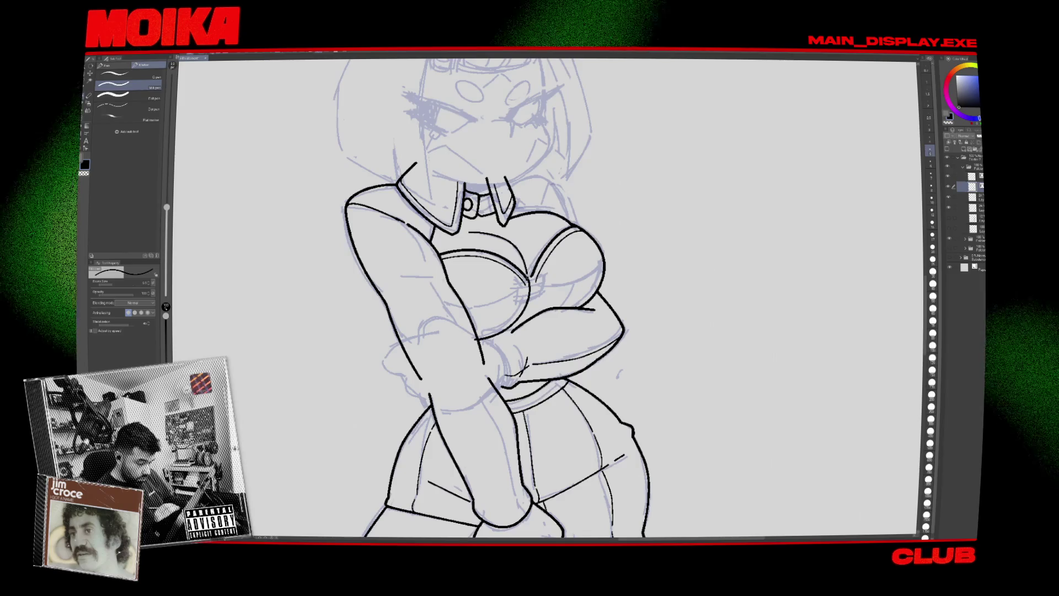
left_click_drag(530, 279, 538, 296)
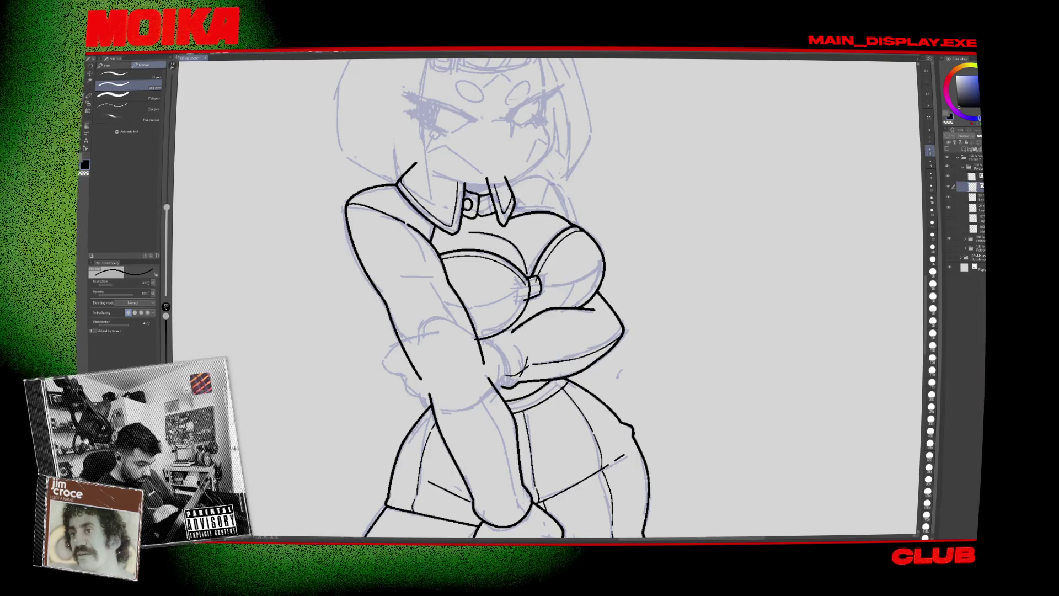
Check the bow and arm lines in a mirrored view, then turn the canvas sideways with the head on the right.
key("p")
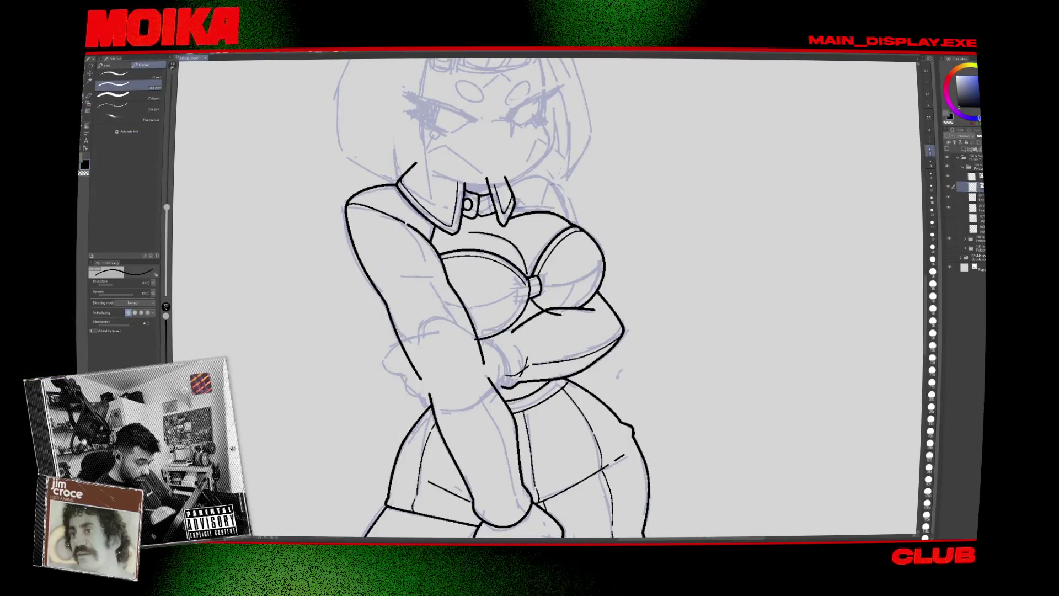
key("e")
key("h")
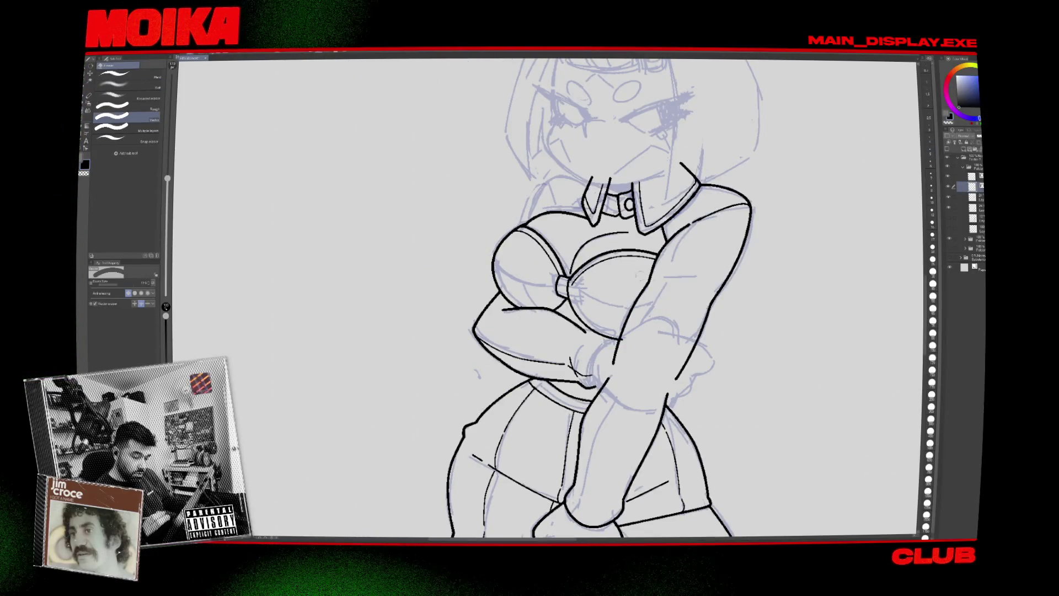
key("p")
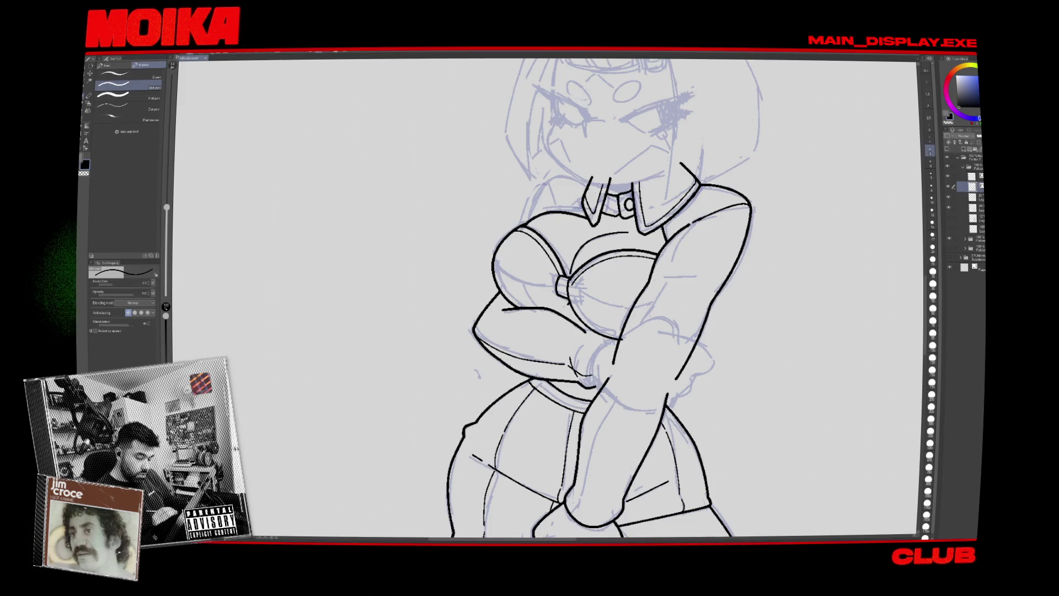
key("e")
key("h")
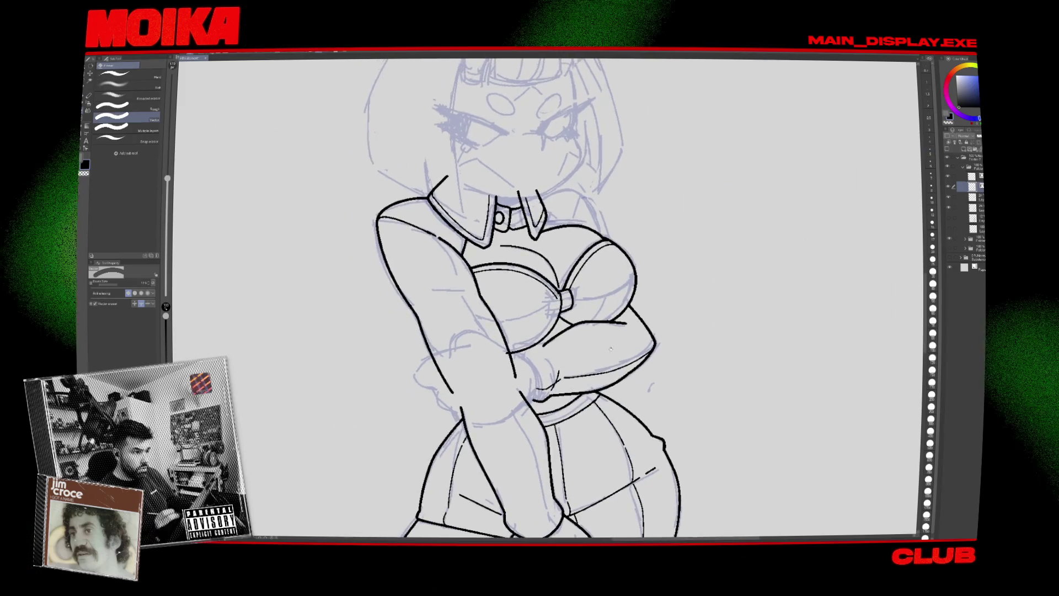
key("p")
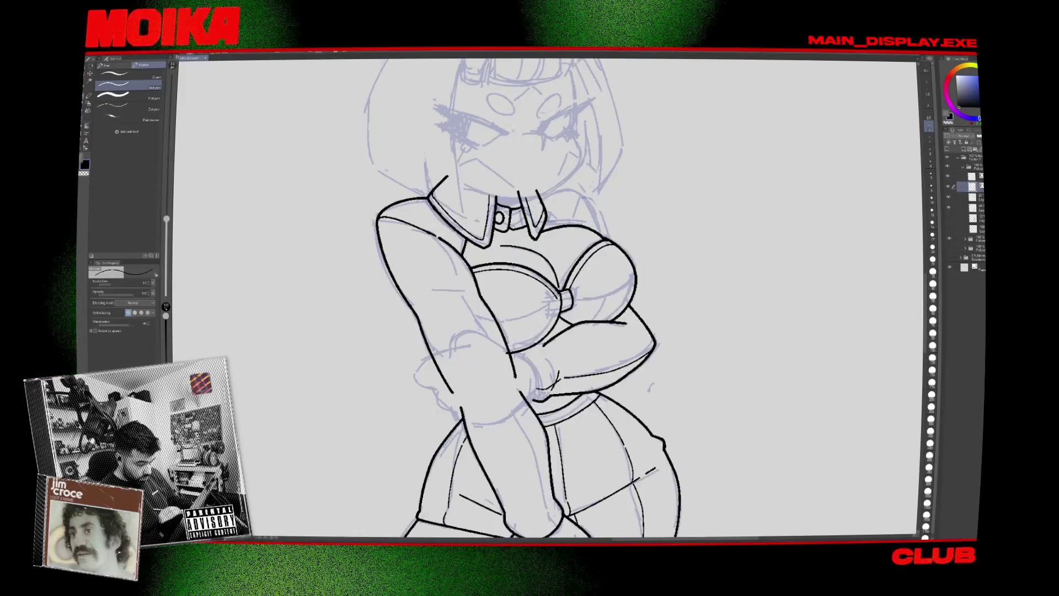
mouse_move(546, 298)
left_mouse_down()
mouse_move(574, 309)
mouse_move(635, 387)
left_mouse_up()
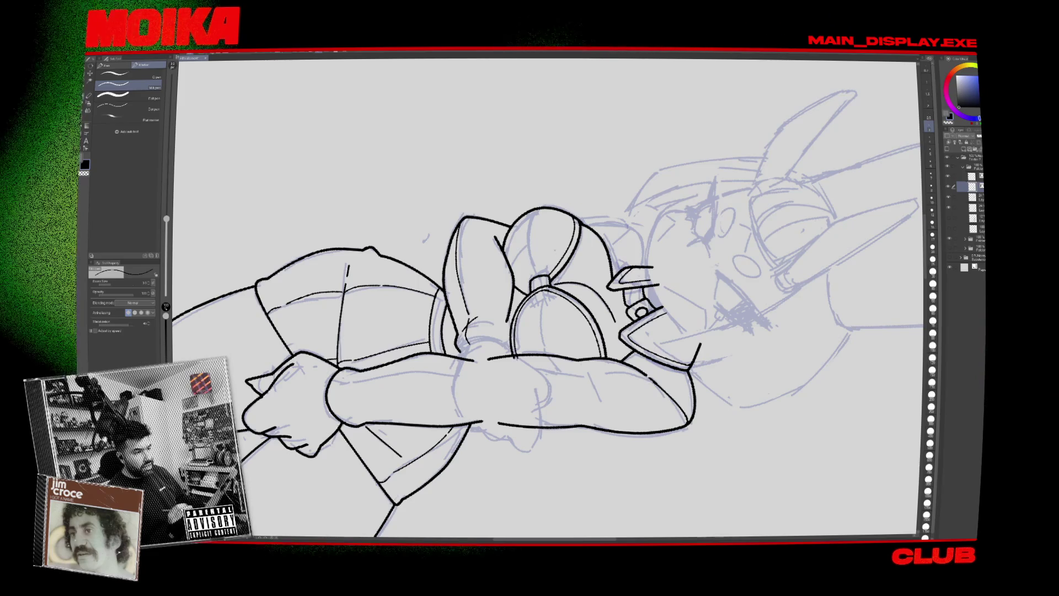
scroll(518, 325, "up", 1)
Select the curved torso line in the close-up and turn the view back to the torso and top.
scroll(528, 305, "up", 3)
left_click(544, 287)
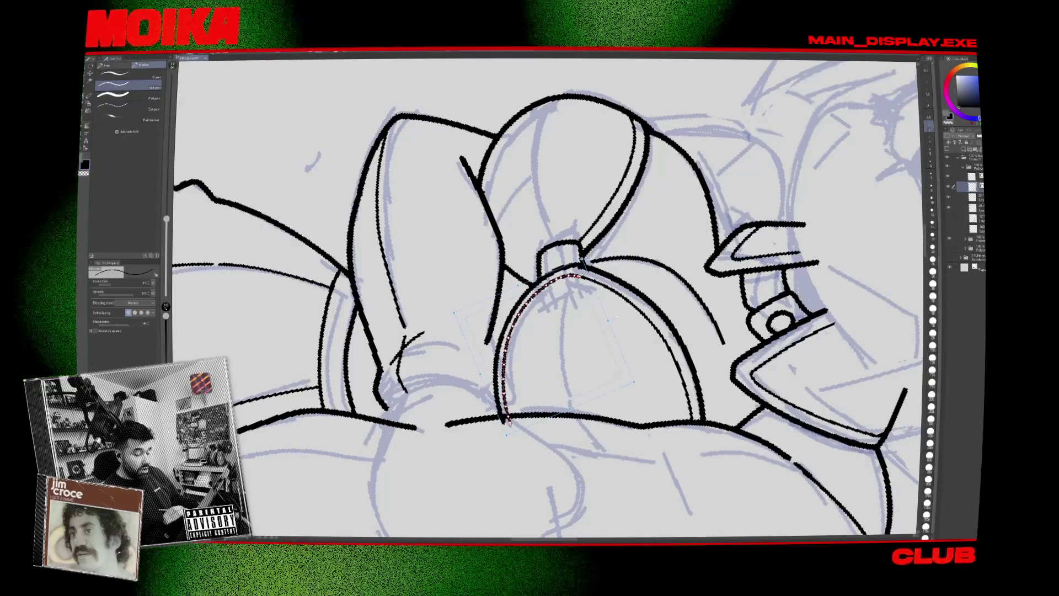
mouse_move(546, 298)
left_mouse_down()
mouse_move(580, 320)
mouse_move(541, 314)
left_mouse_up()
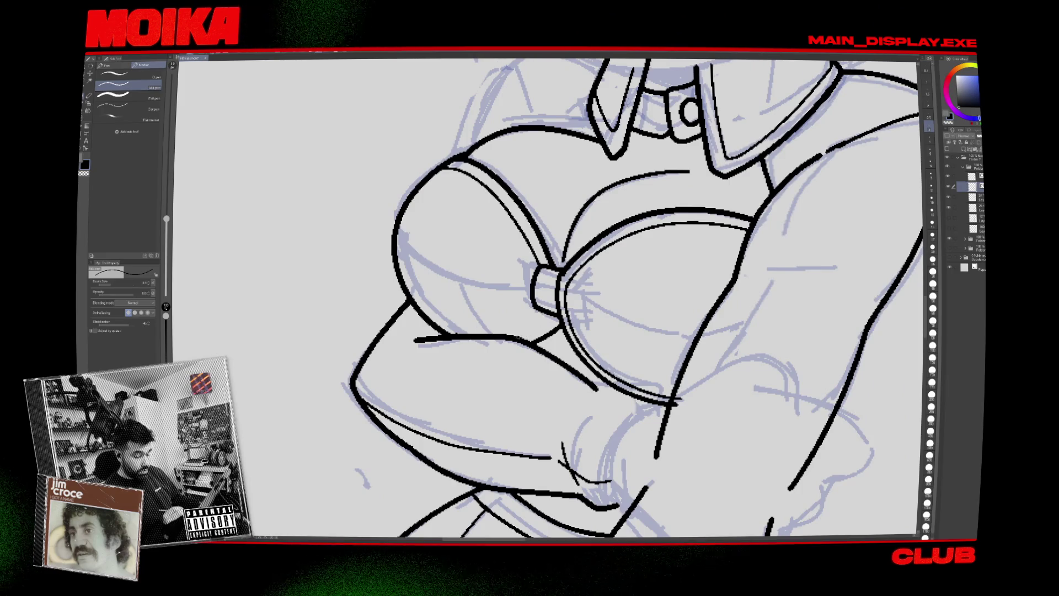
scroll(551, 298, "down", 4)
scroll(551, 298, "up", 3)
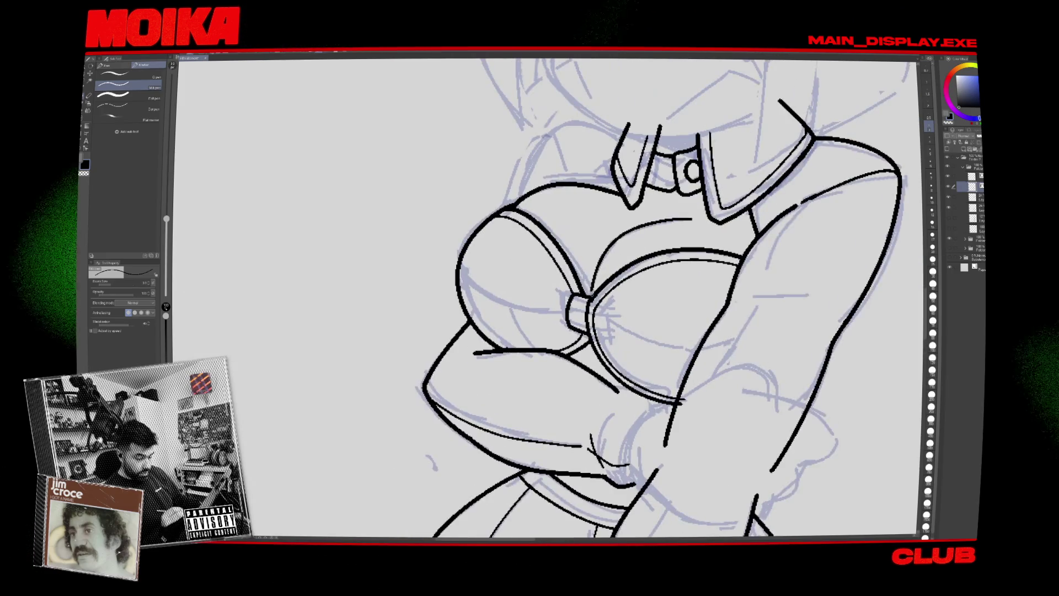
scroll(552, 298, "down", 4)
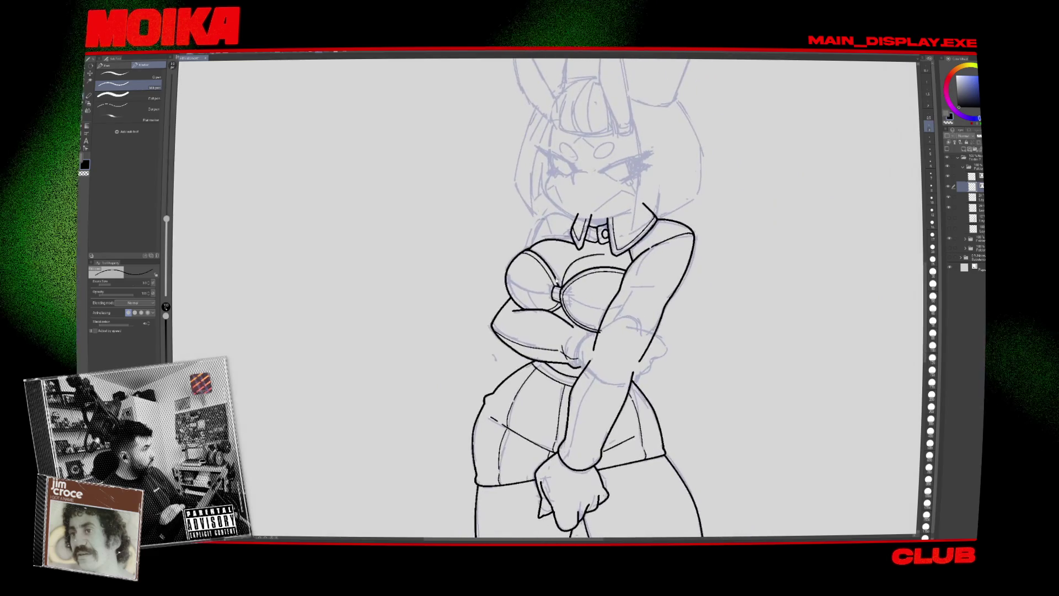
scroll(599, 299, "up", 1)
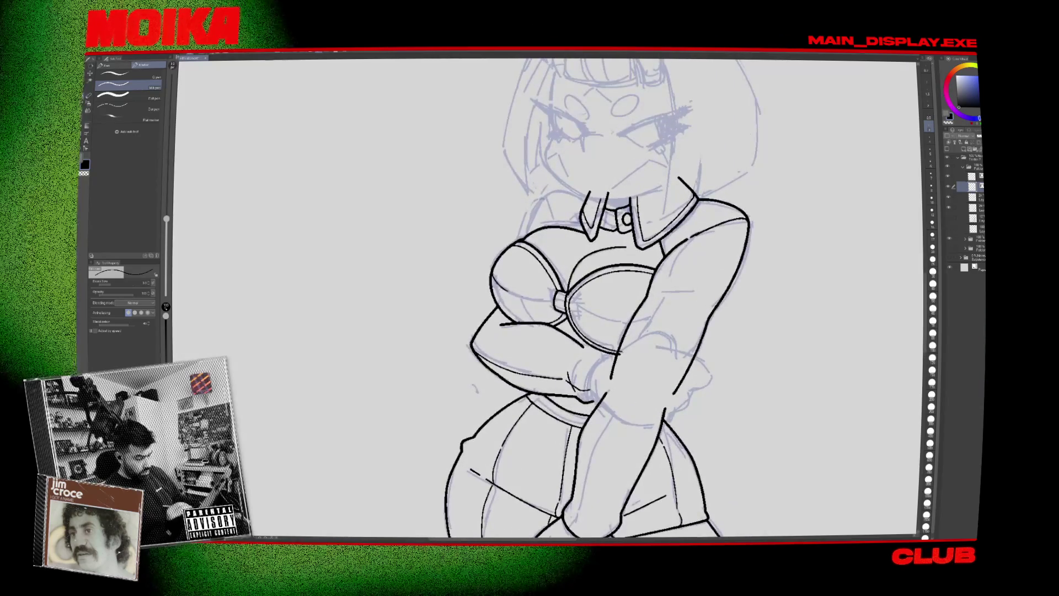
Mirror the canvas to check the torso's symmetry, then restore the normal view with the eraser active.
key("h")
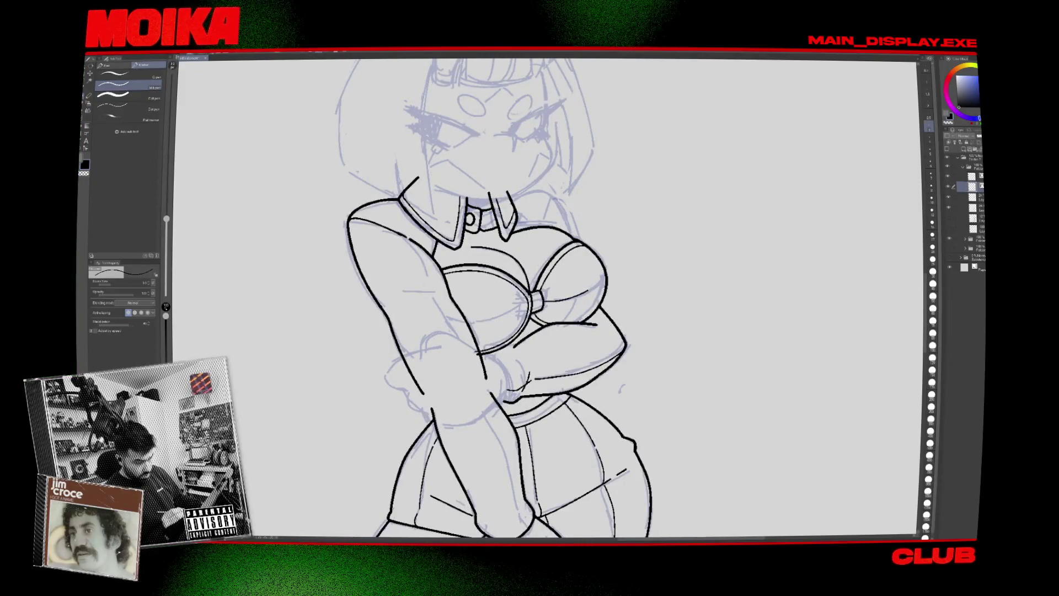
key("e")
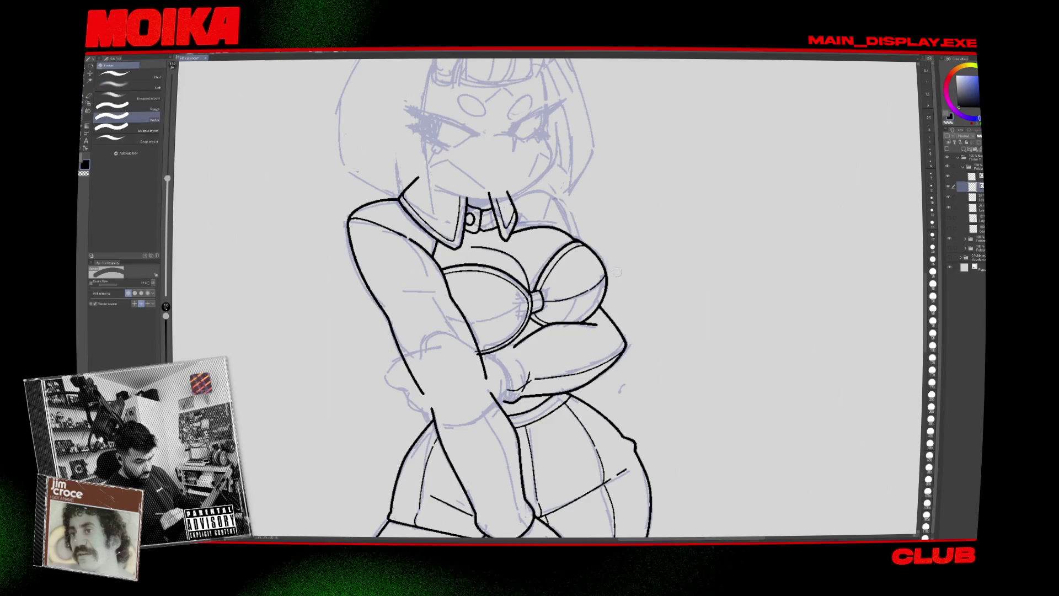
key("h")
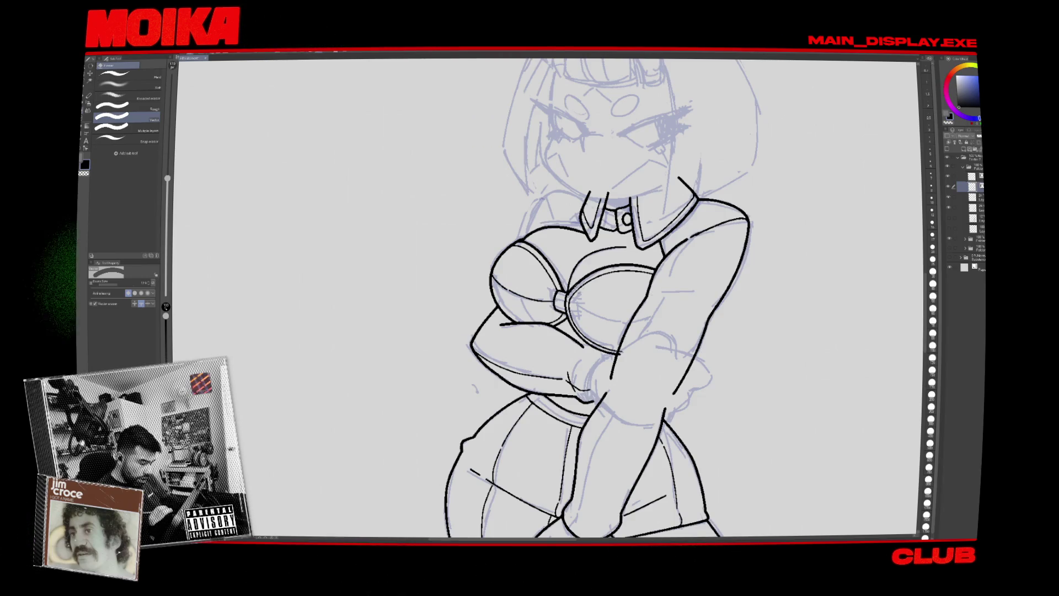
Review the thigh area by repeatedly mirroring and zooming the canvas, ending on the inking pen.
key("p")
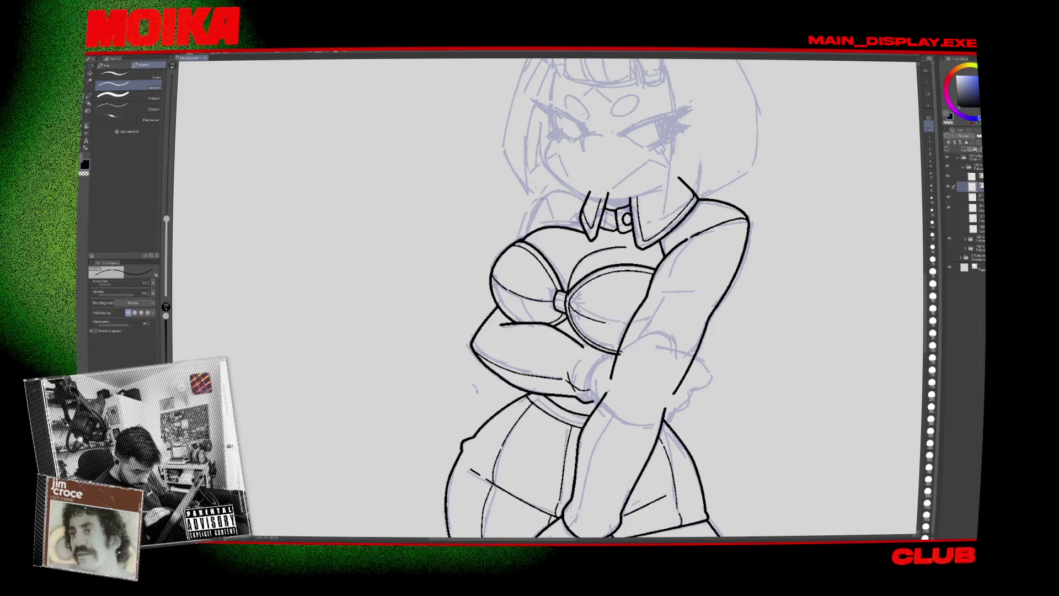
key("h")
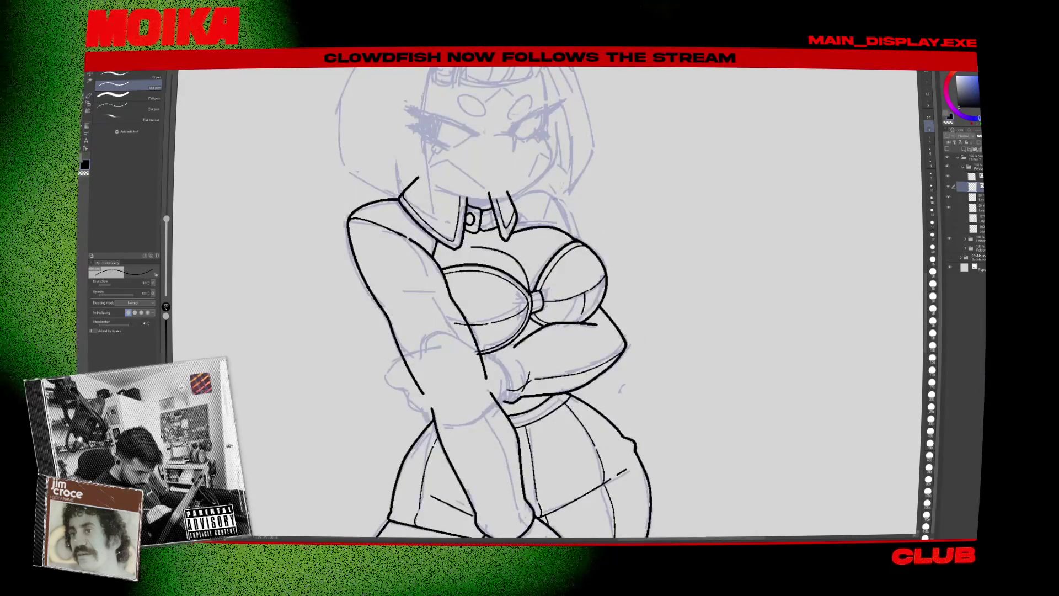
key("h")
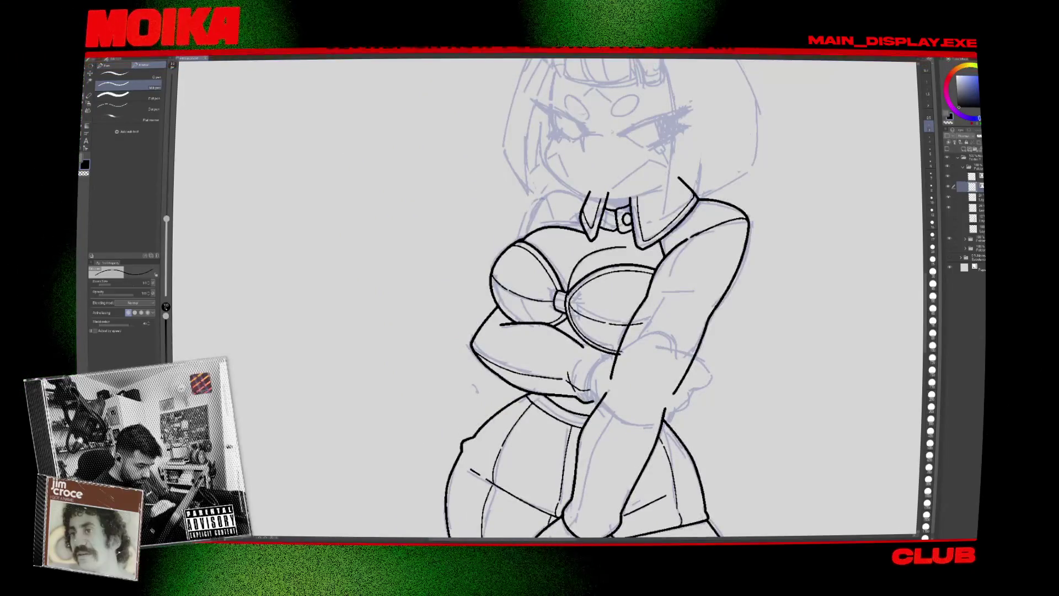
key("h")
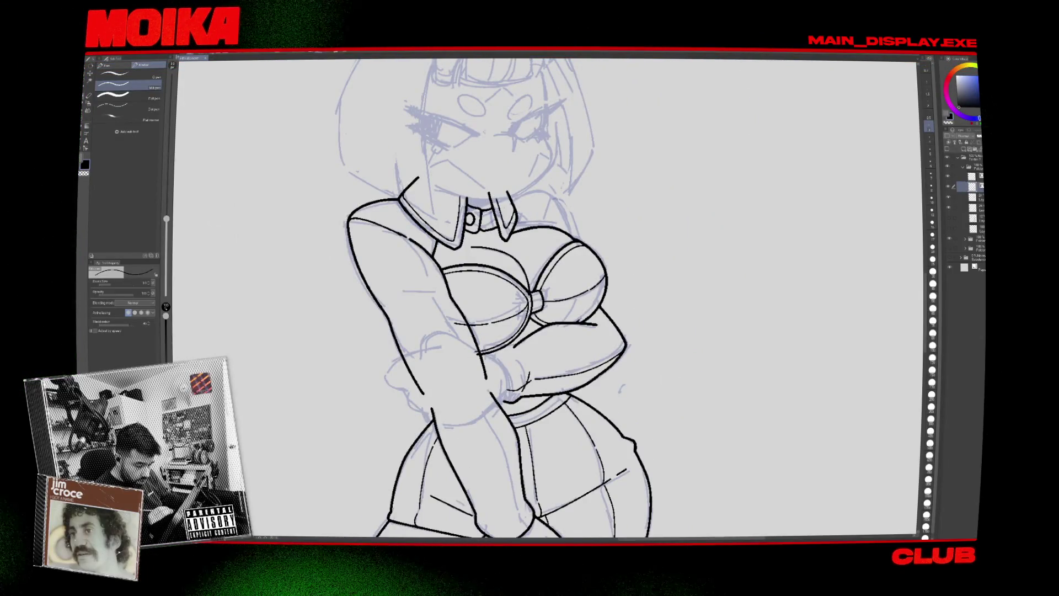
key("h")
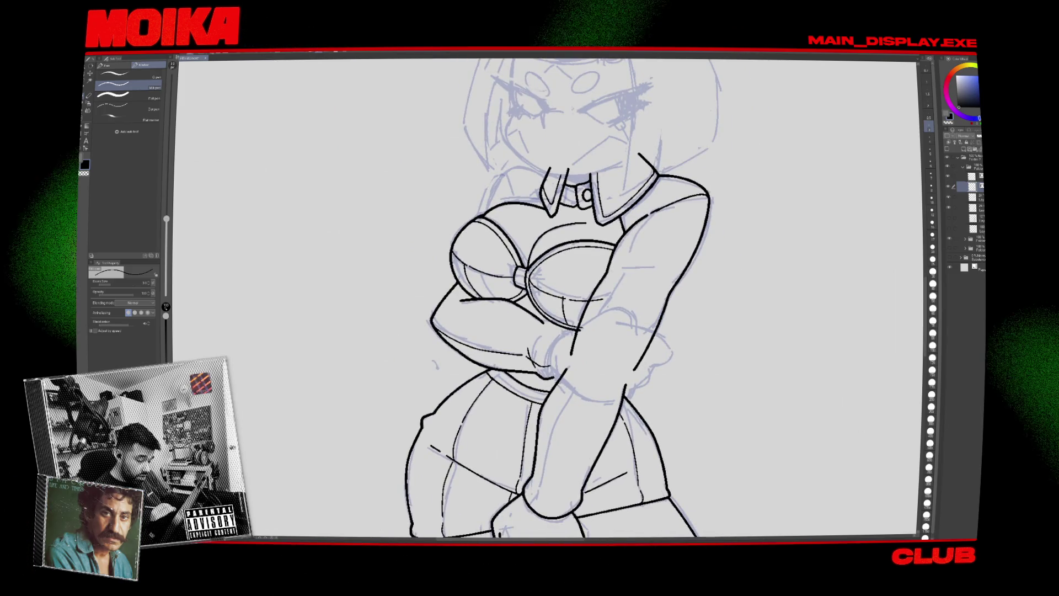
key("e")
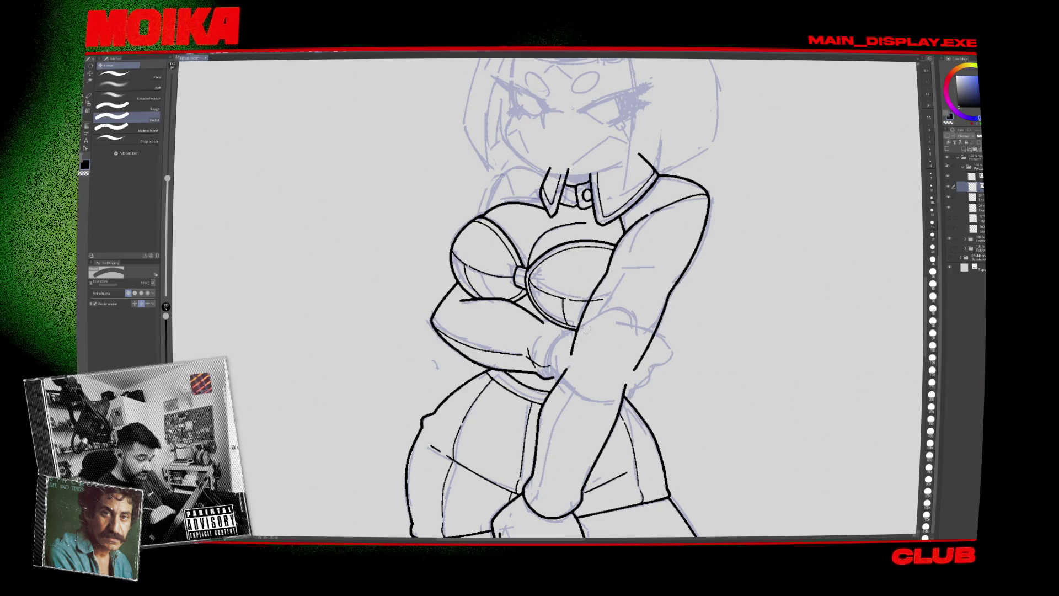
key("h")
key("p")
scroll(546, 298, "down", 5)
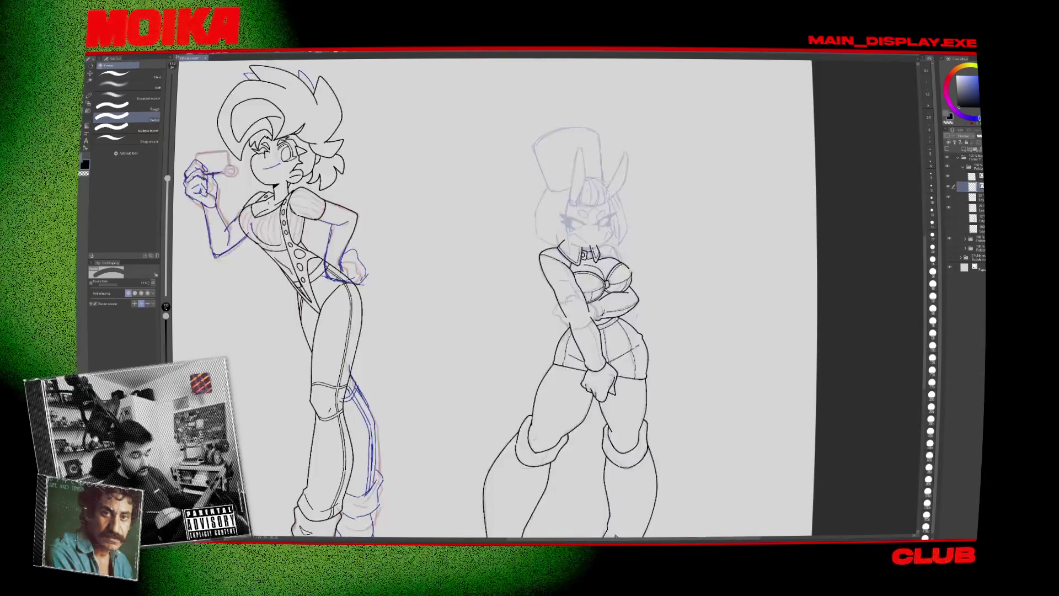
scroll(546, 298, "up", 6)
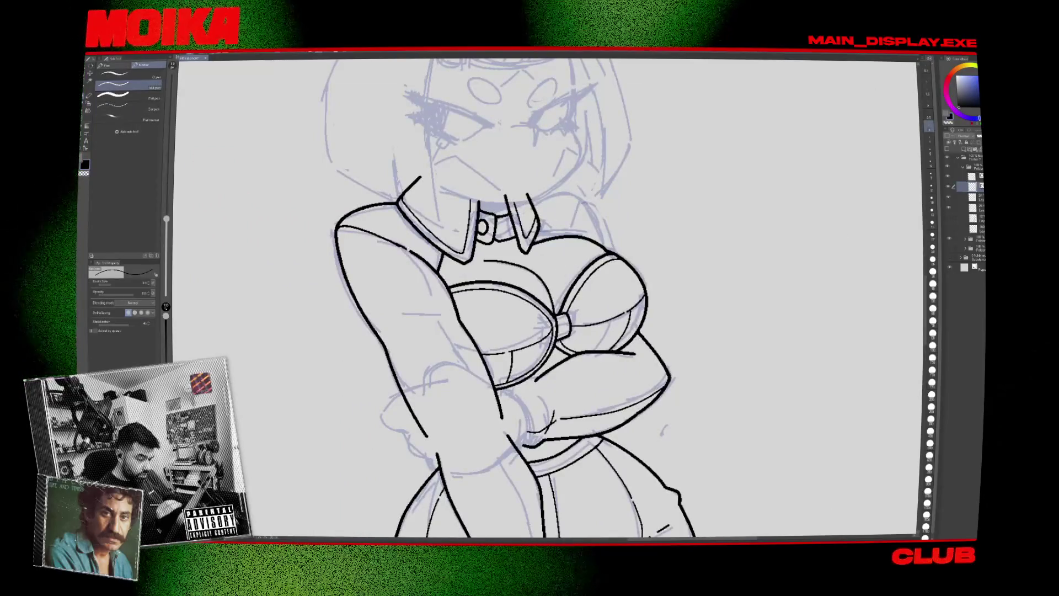
scroll(547, 298, "down", 3)
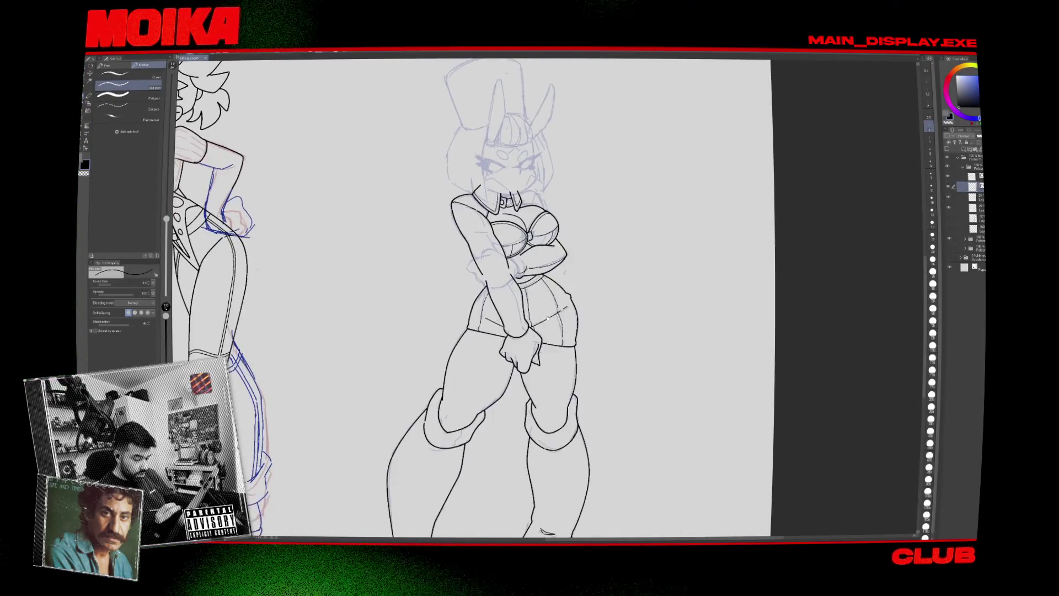
scroll(524, 298, "up", 3)
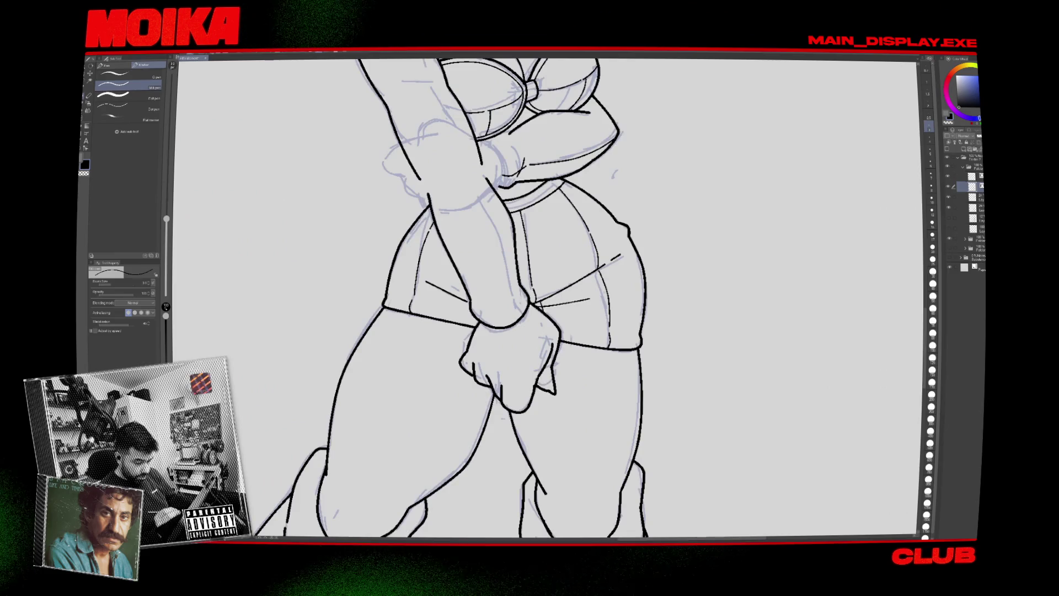
scroll(546, 298, "down", 3)
scroll(583, 361, "up", 3)
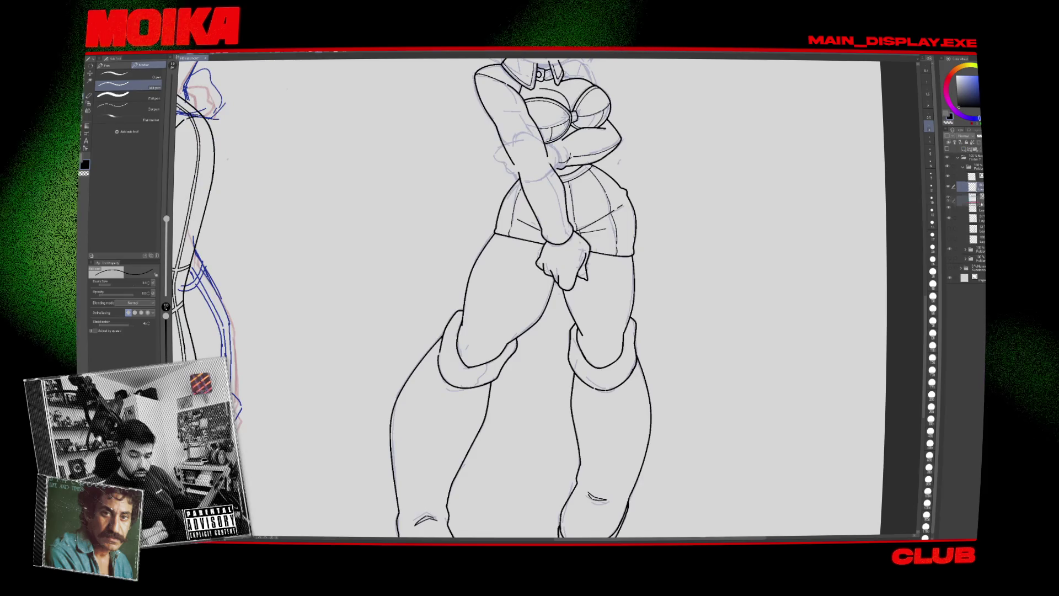
On the layer below, pick a saturated pink-red colour and test a thigh stroke, undoing it.
left_click(974, 197)
left_click(947, 86)
left_click(977, 84)
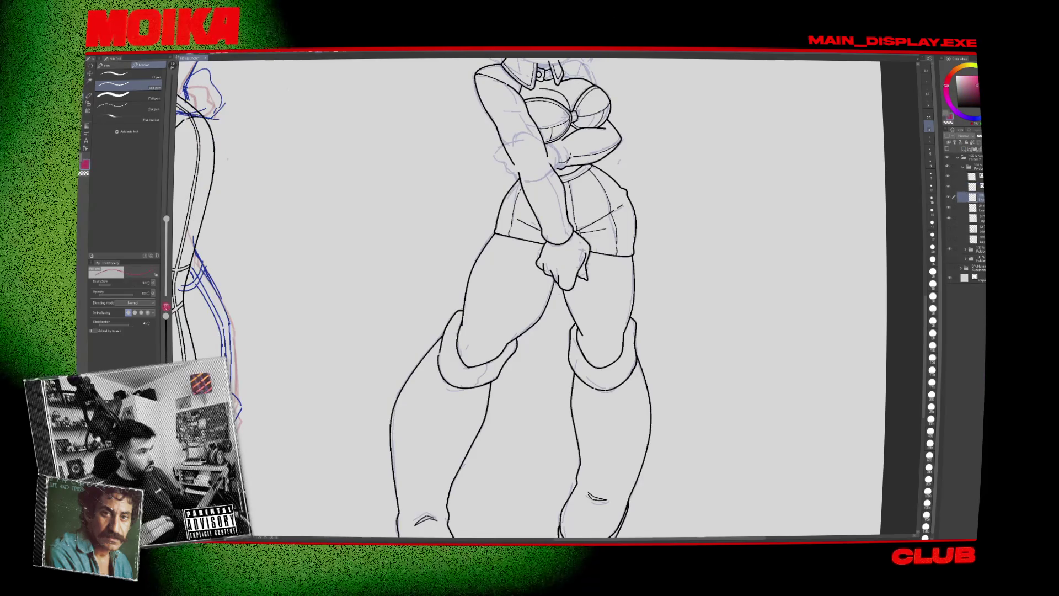
key("h")
left_click_drag(467, 305, 491, 324)
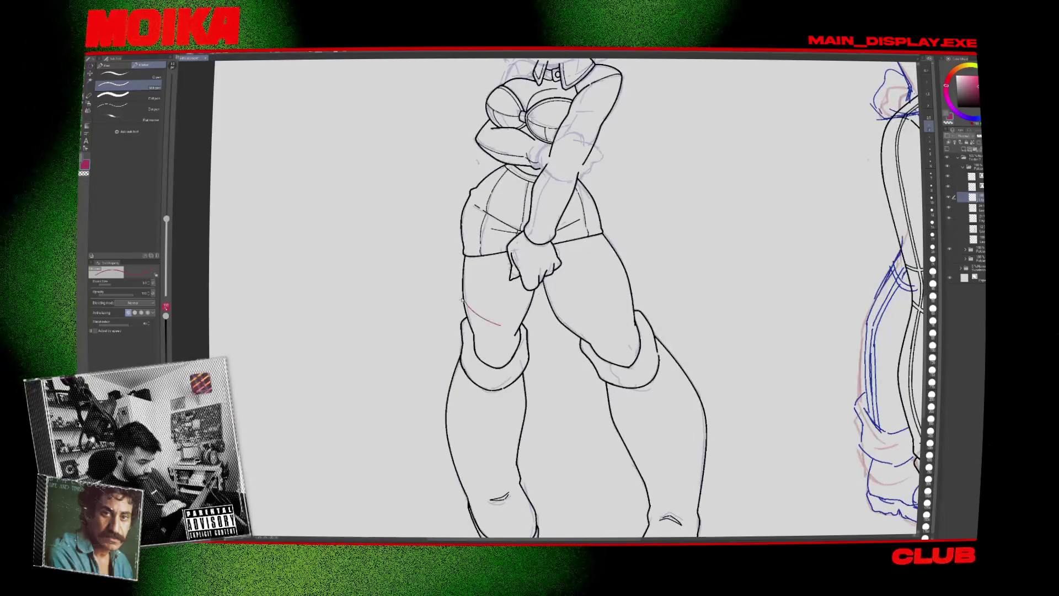
key("ctrl+z")
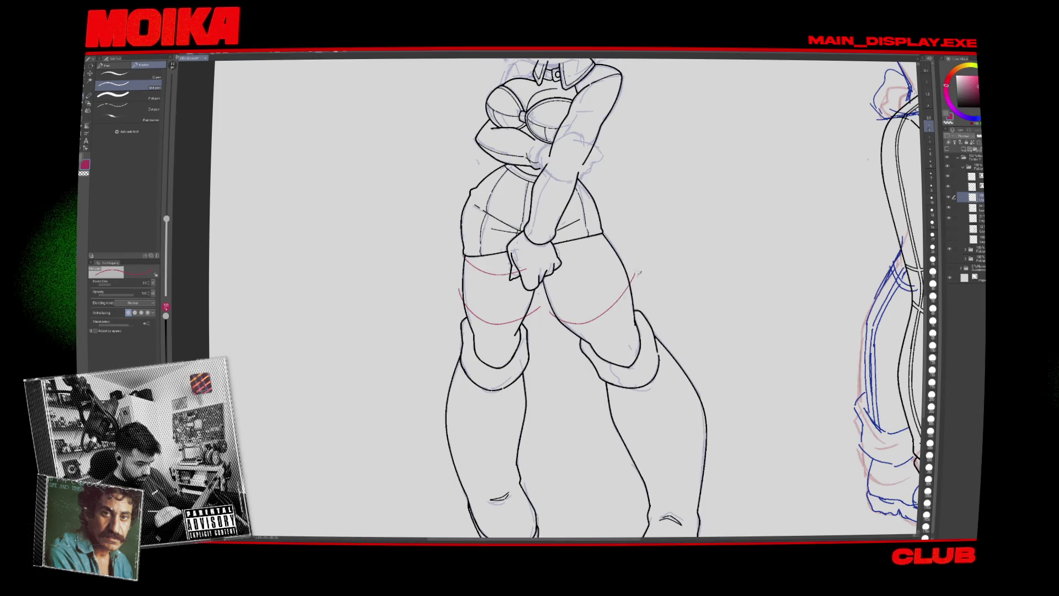
key("h")
Draw red guide curves along the thigh and across the hip, checking them mirrored.
mouse_move(466, 276)
left_mouse_down()
mouse_move(476, 314)
mouse_move(516, 321)
left_mouse_up()
key("h")
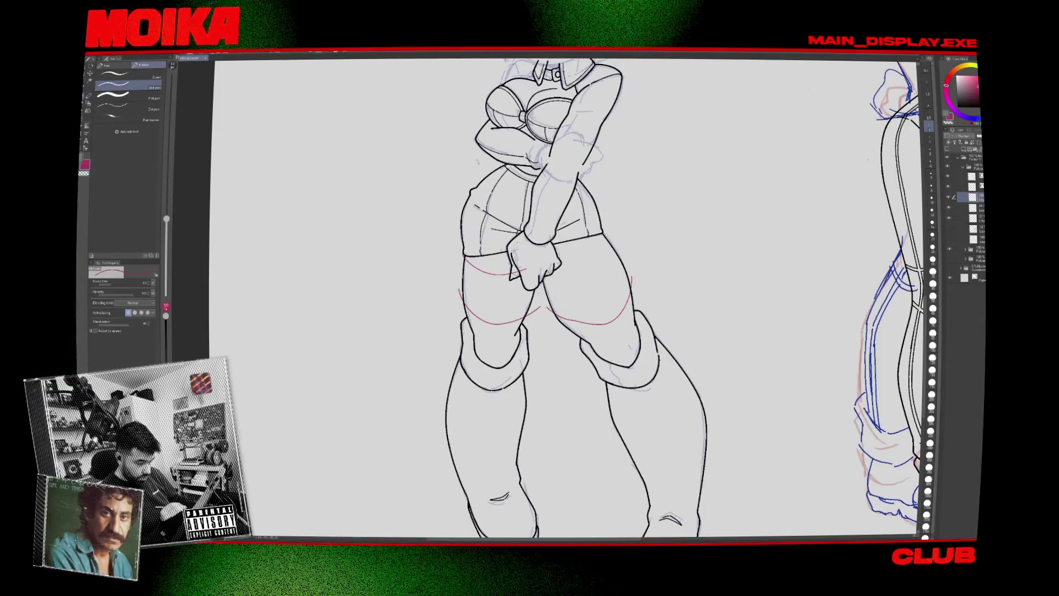
key("h")
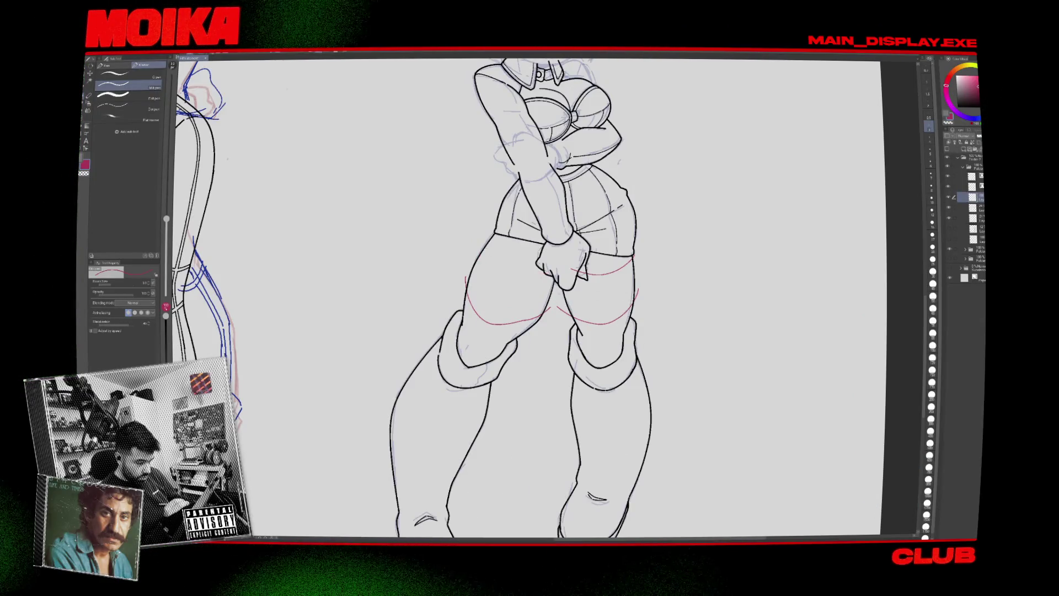
key("h")
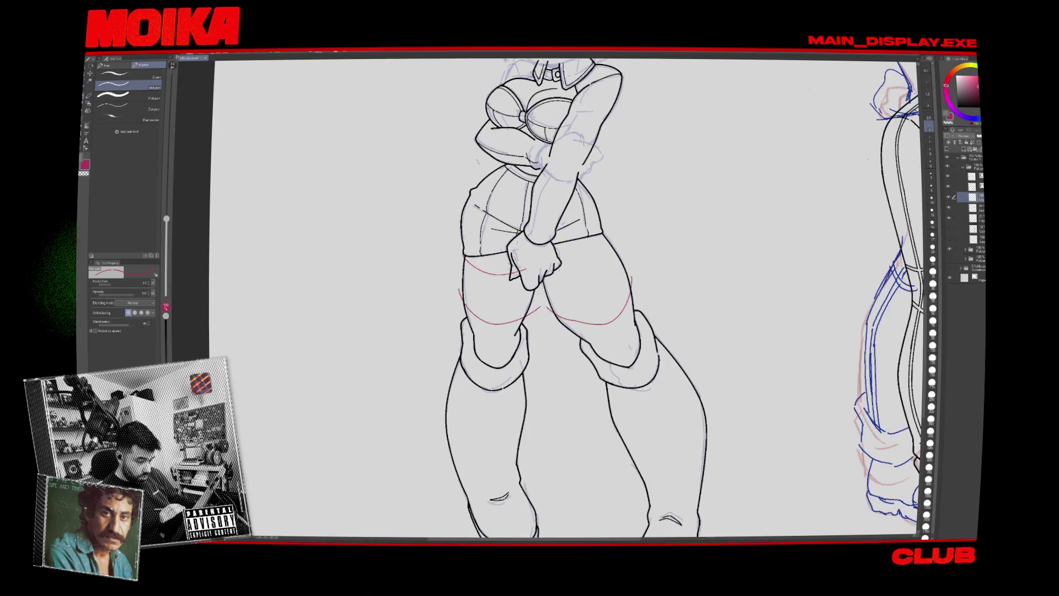
left_click_drag(549, 269, 613, 241)
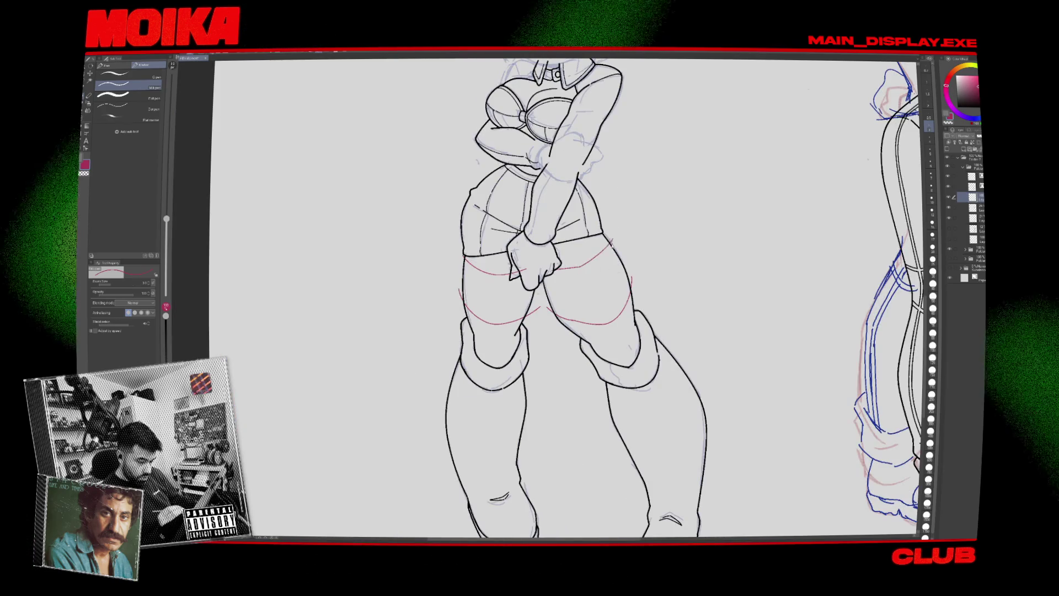
key("h")
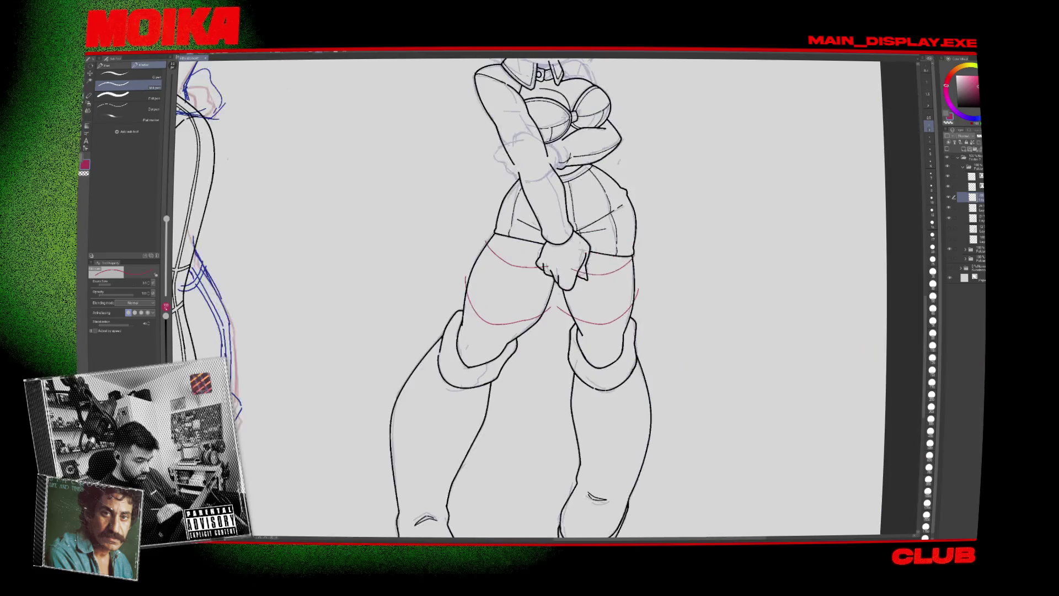
Switch to the eraser and fit the whole page in the window with Ctrl+0.
key("e")
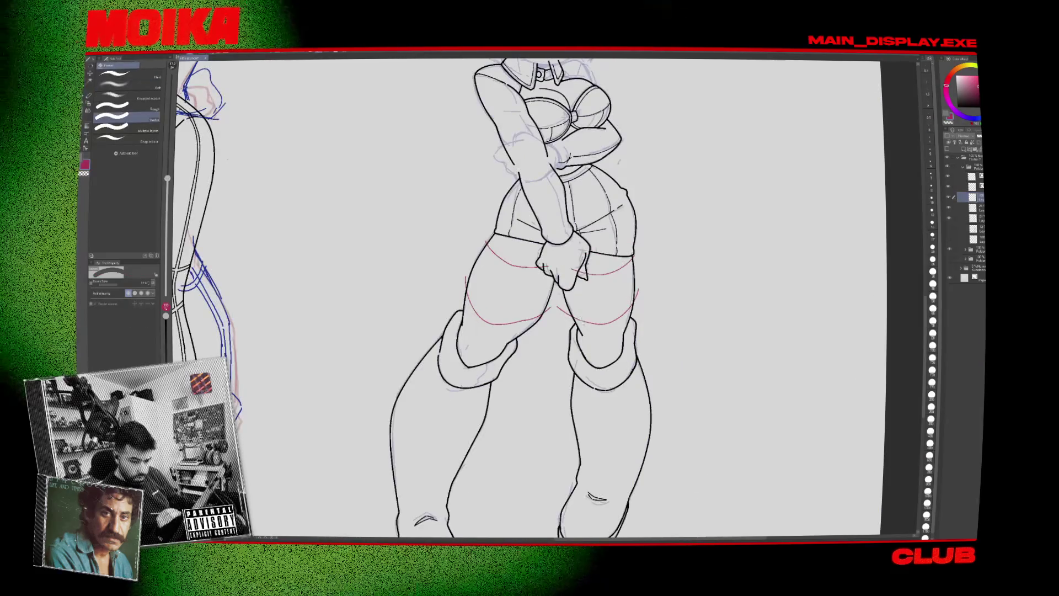
scroll(514, 298, "up", 1)
scroll(528, 310, "up", 1)
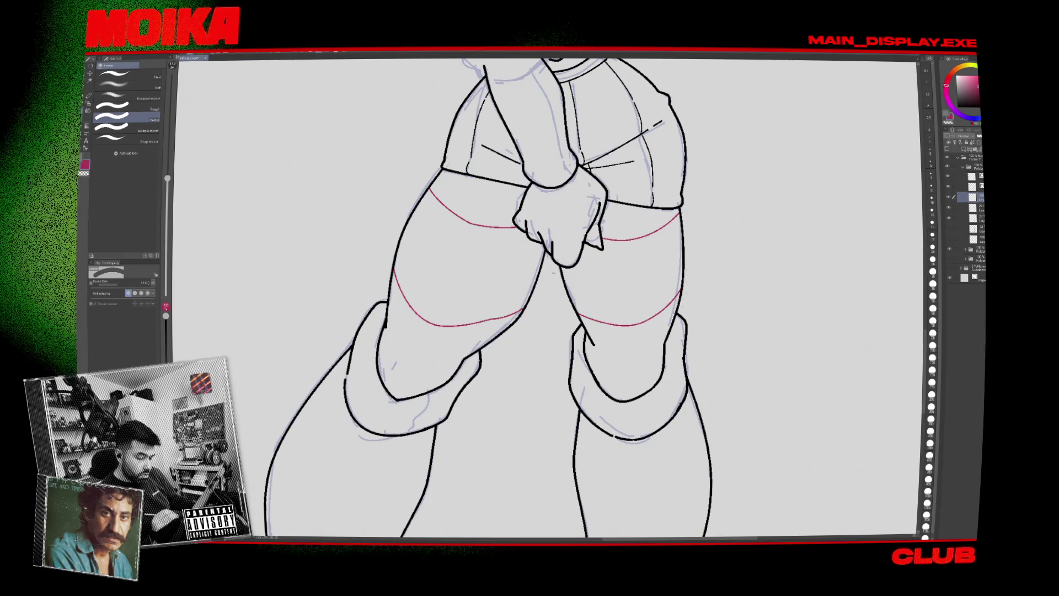
key("ctrl+0")
left_click_drag(529, 243, 490, 206)
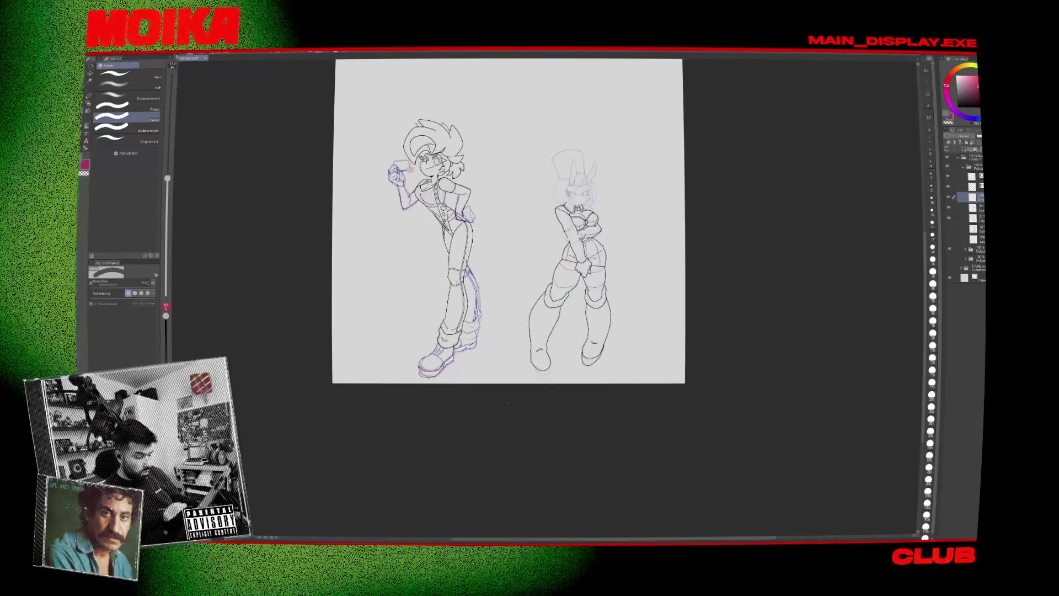
Toggle a layer's visibility to compare lines and select the layer one row above for inking.
scroll(591, 135, "up", 2)
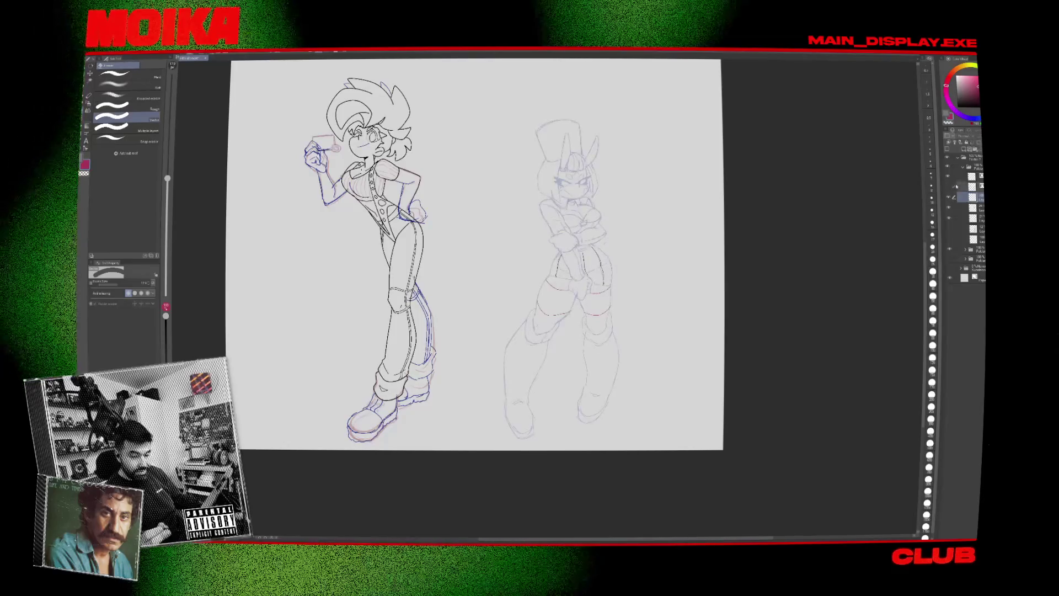
left_click(949, 178)
left_click(966, 187)
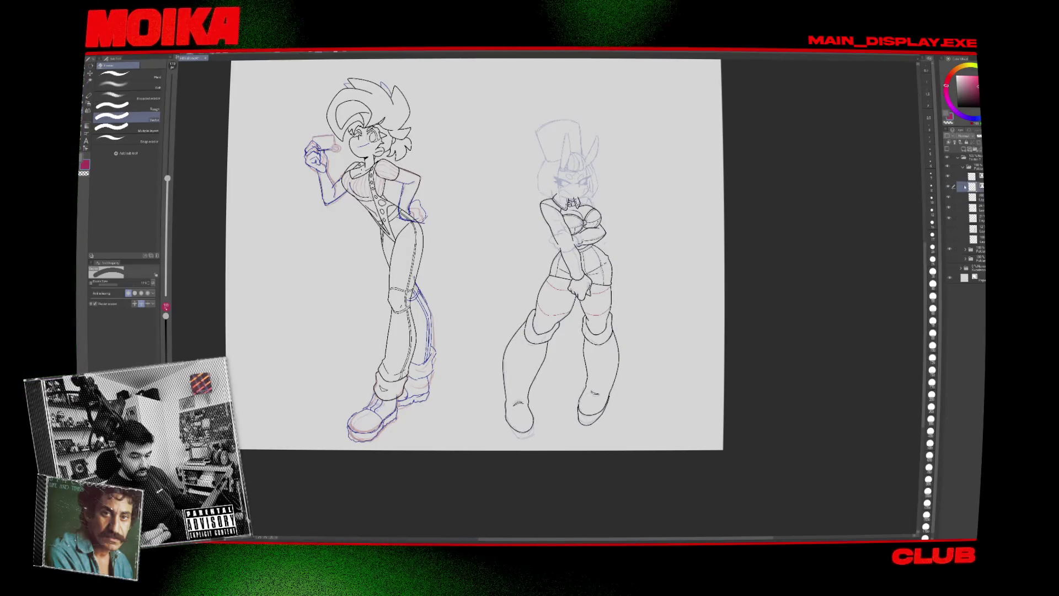
key("h")
scroll(574, 248, "up", 5)
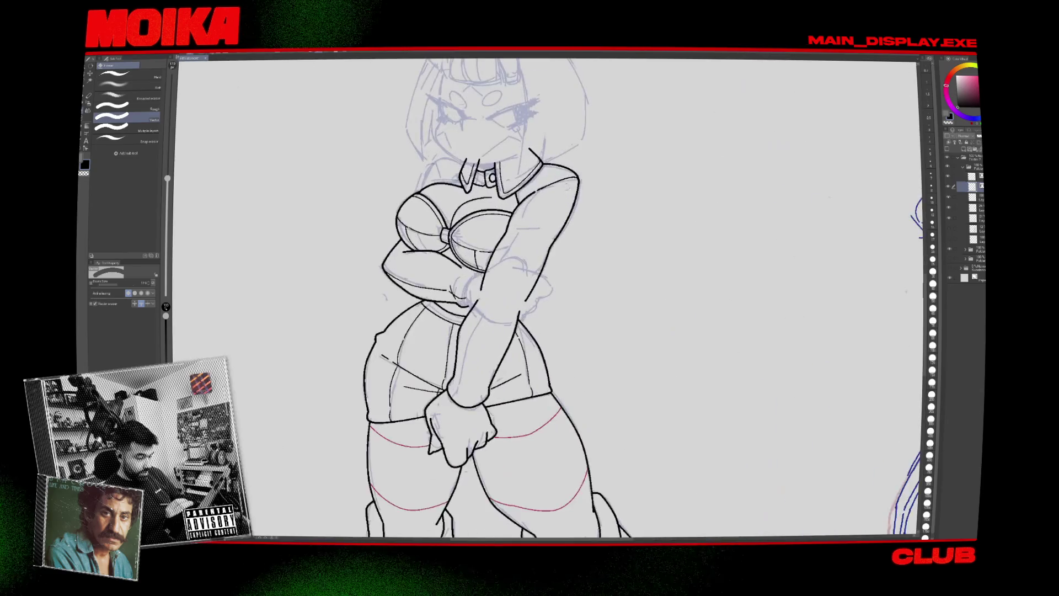
key("p")
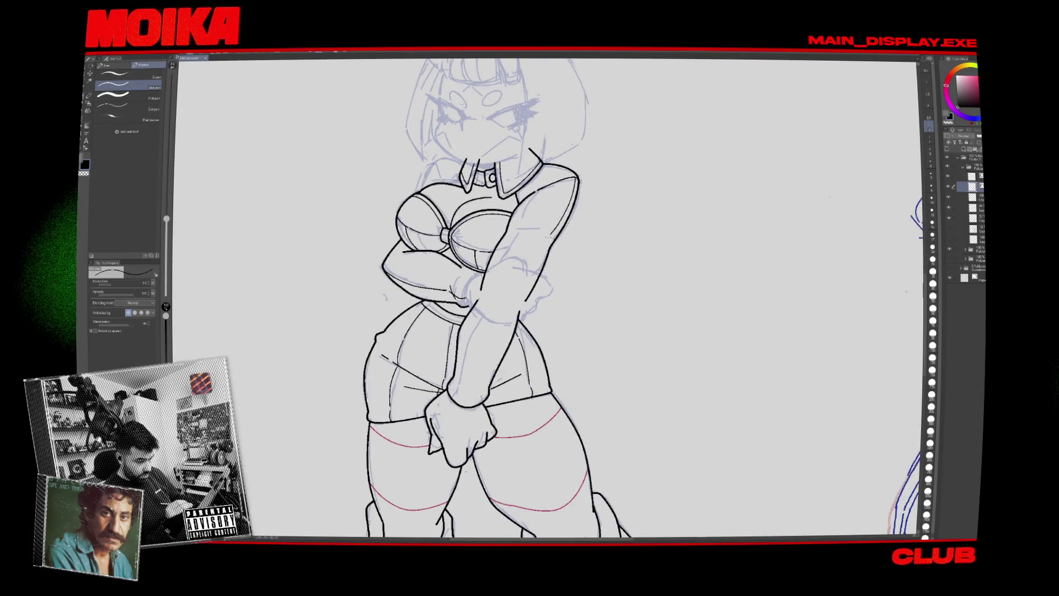
key("h")
key("h")
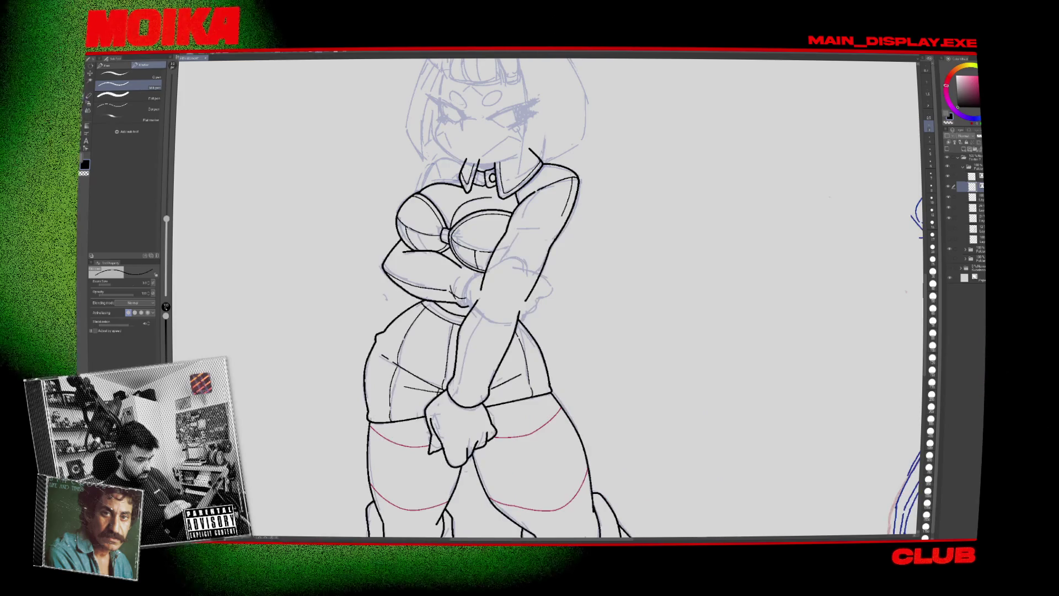
Check the arm lineart in a mirrored view and undo to restore the removed stroke near the arm.
key("h")
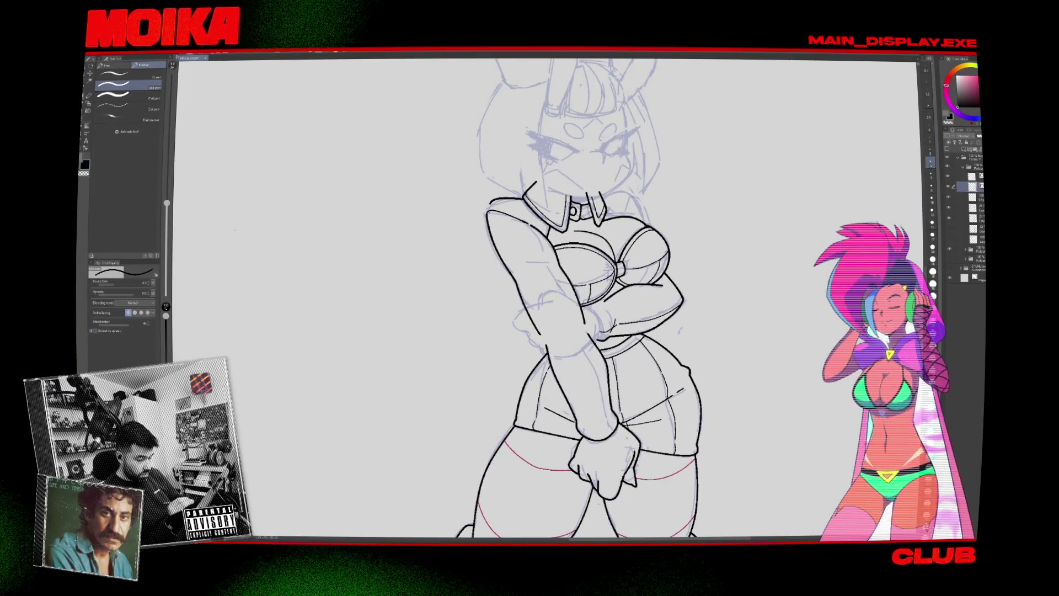
key("h")
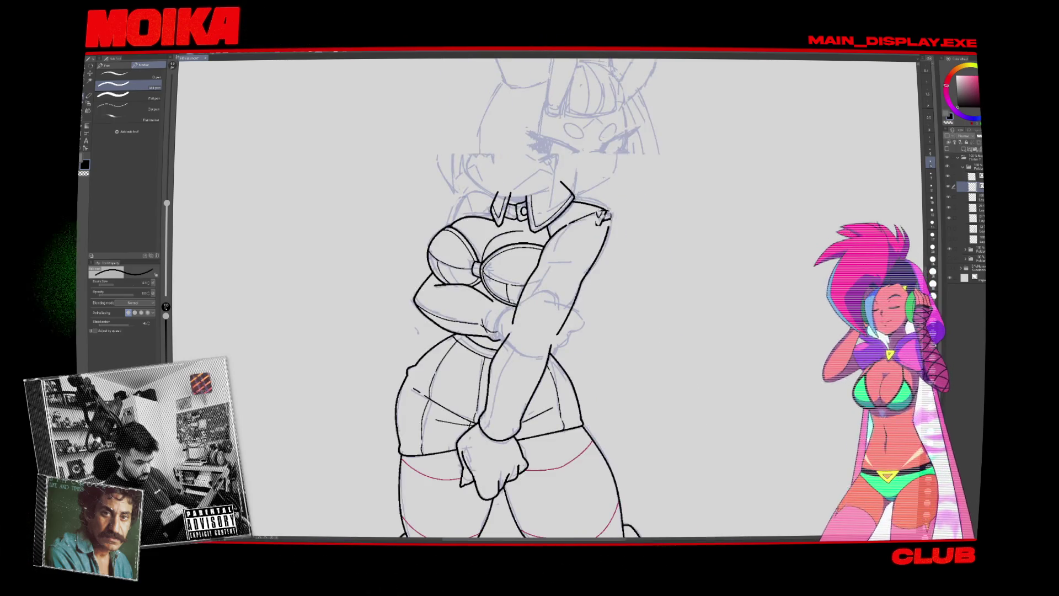
key("h")
key("h")
key("e")
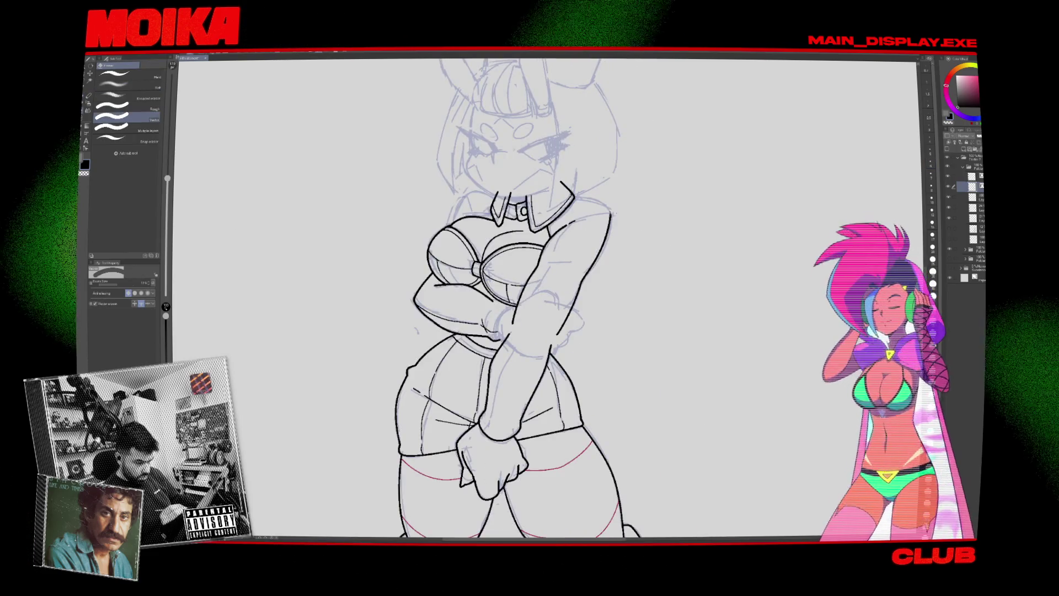
key("p")
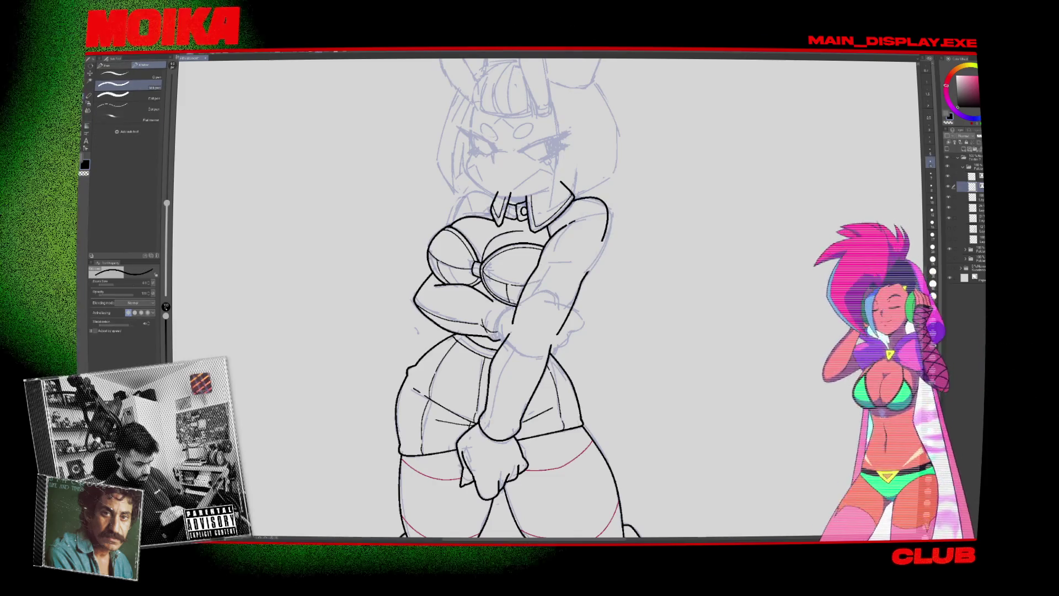
key("h")
key("ctrl+z")
key("p")
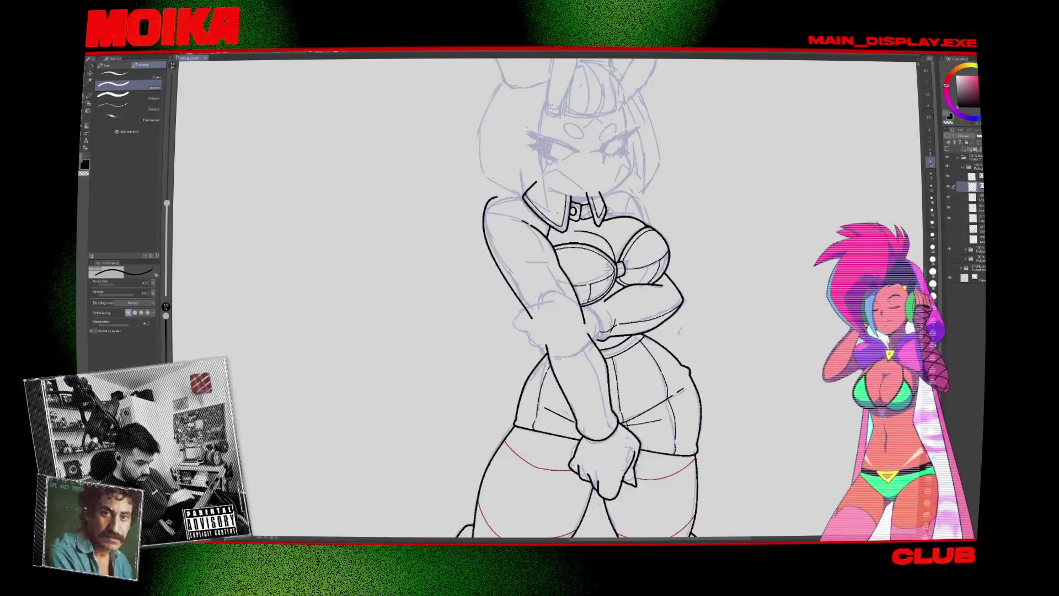
Mirror and zoom the view again to inspect the right arm before inking.
key("h")
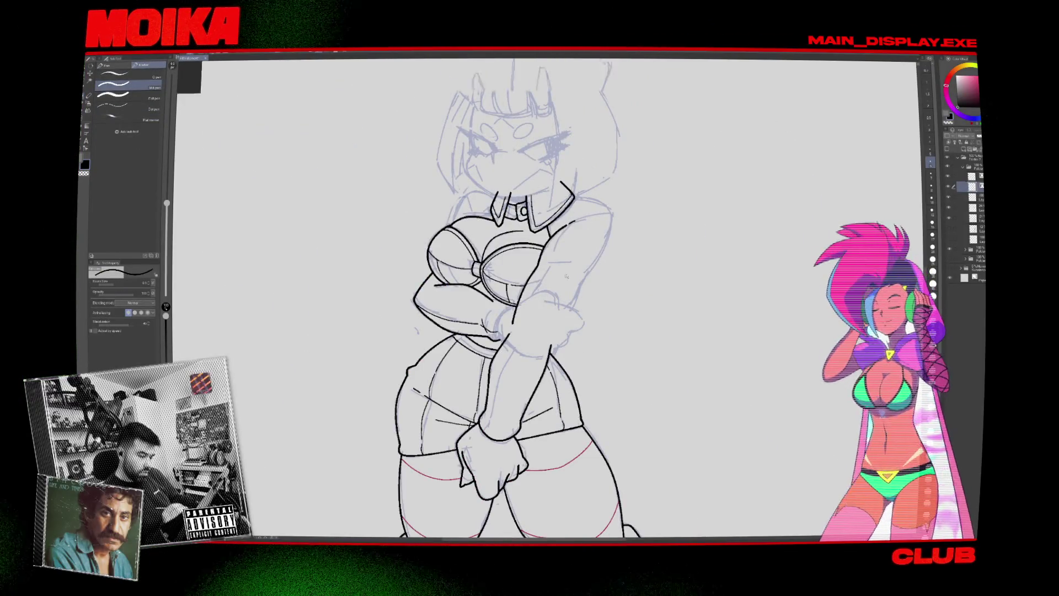
key("h")
scroll(546, 298, "down", 5)
scroll(547, 298, "up", 5)
key("e")
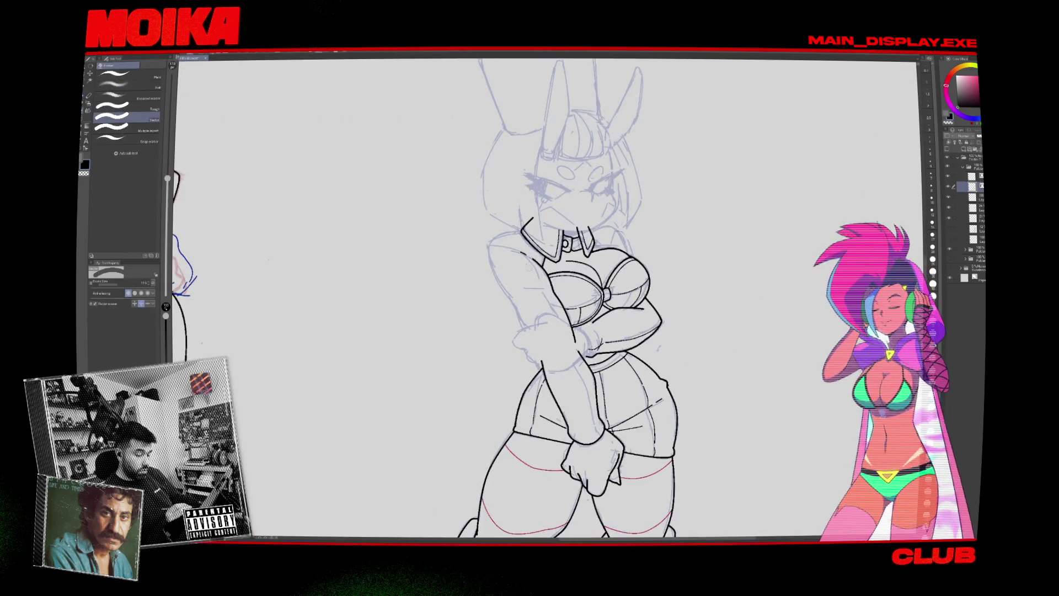
key("h")
key("p")
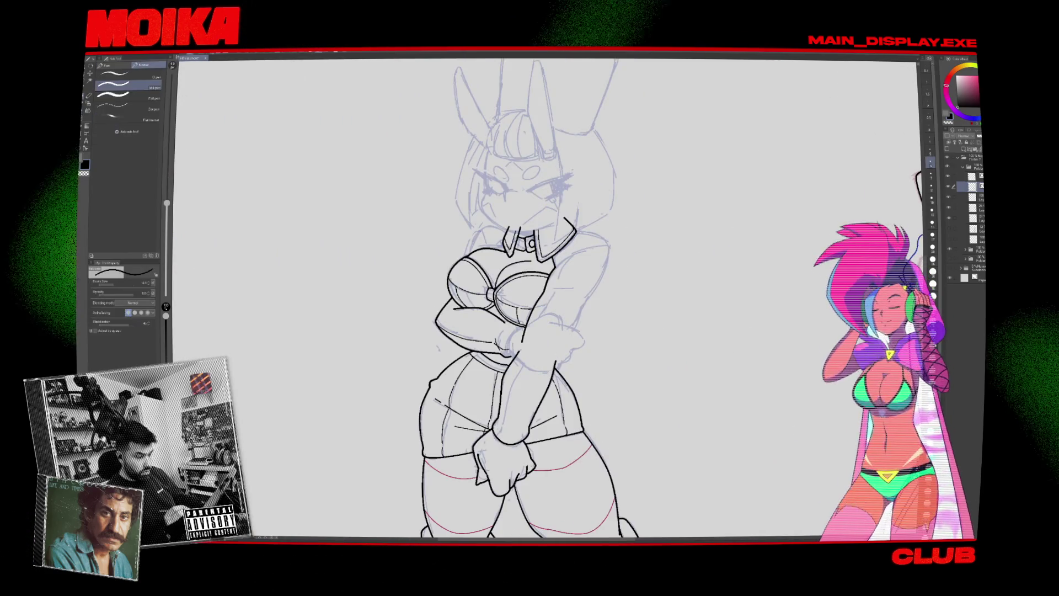
Ink a line from the shoulder down the right arm, check it mirrored, and zoom out with Ctrl+0.
mouse_move(579, 233)
left_mouse_down()
mouse_move(610, 254)
mouse_move(586, 301)
left_mouse_up()
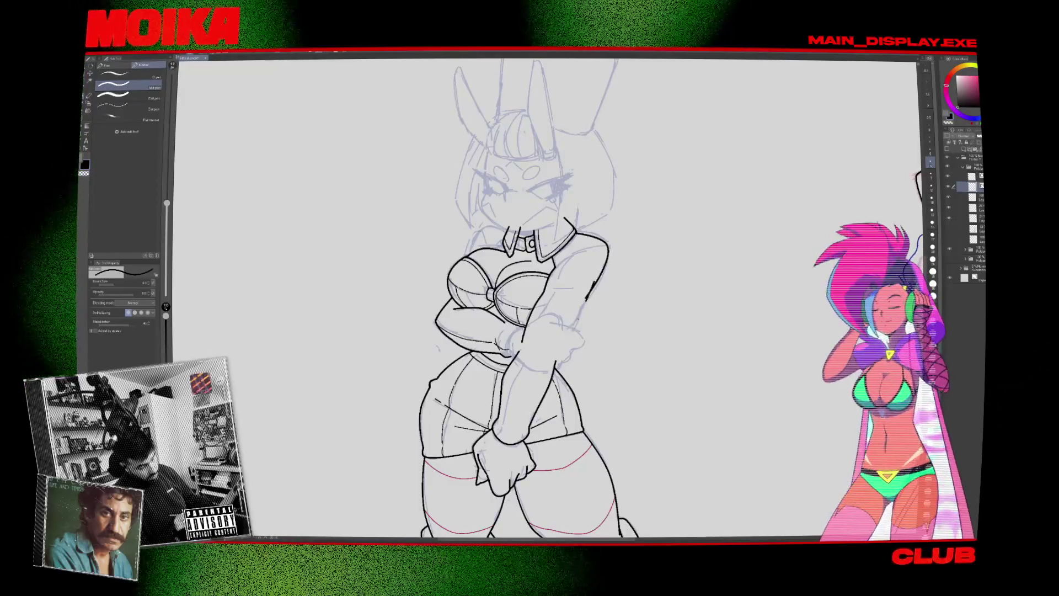
key("e")
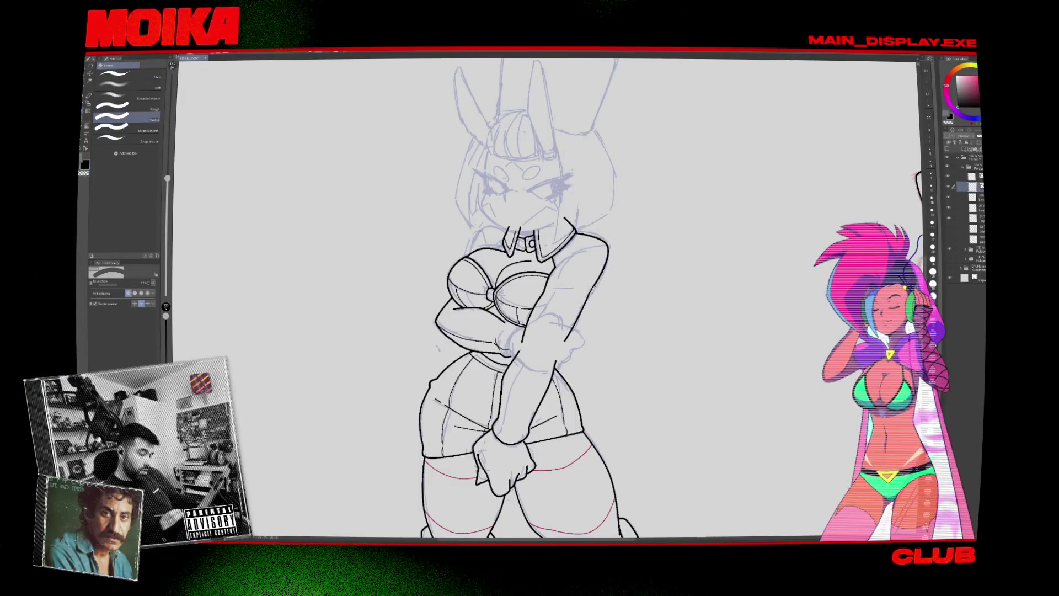
key("h")
key("h")
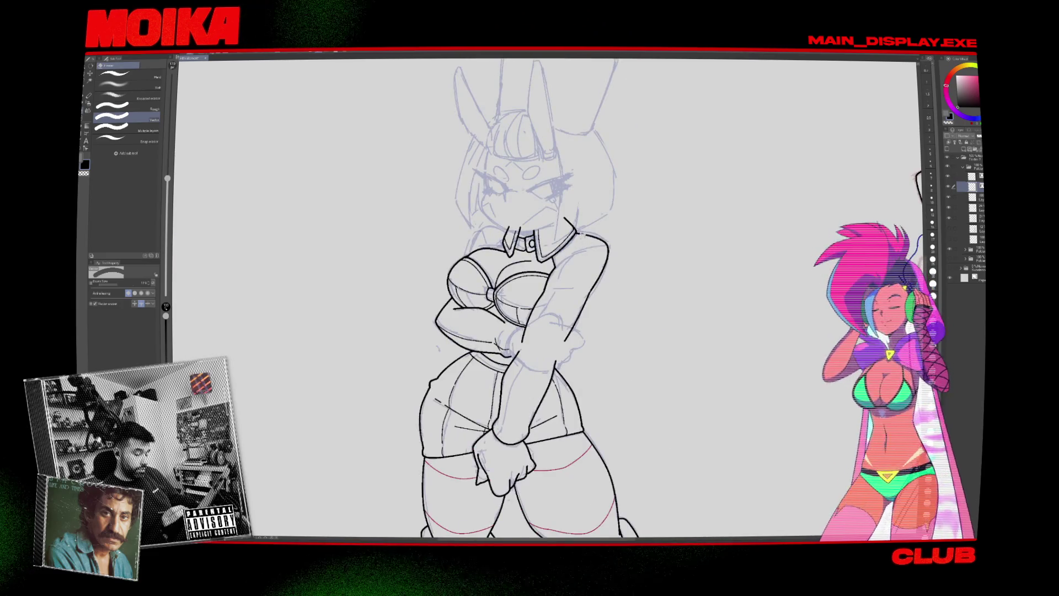
key("p")
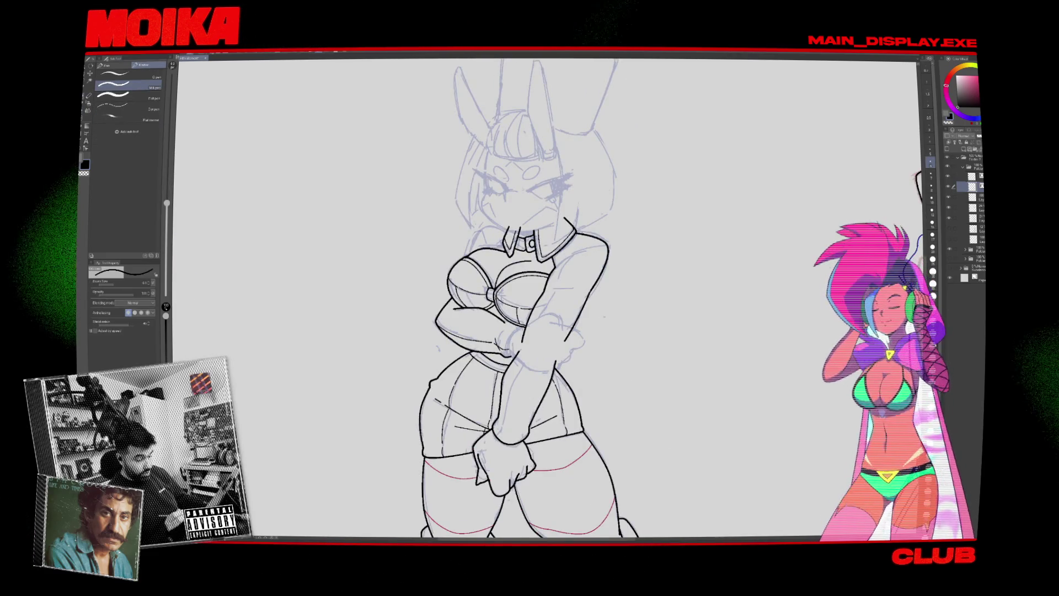
key("ctrl+0")
Zoom in on the gloved hand and redraw the line along the top of the fist.
key("e")
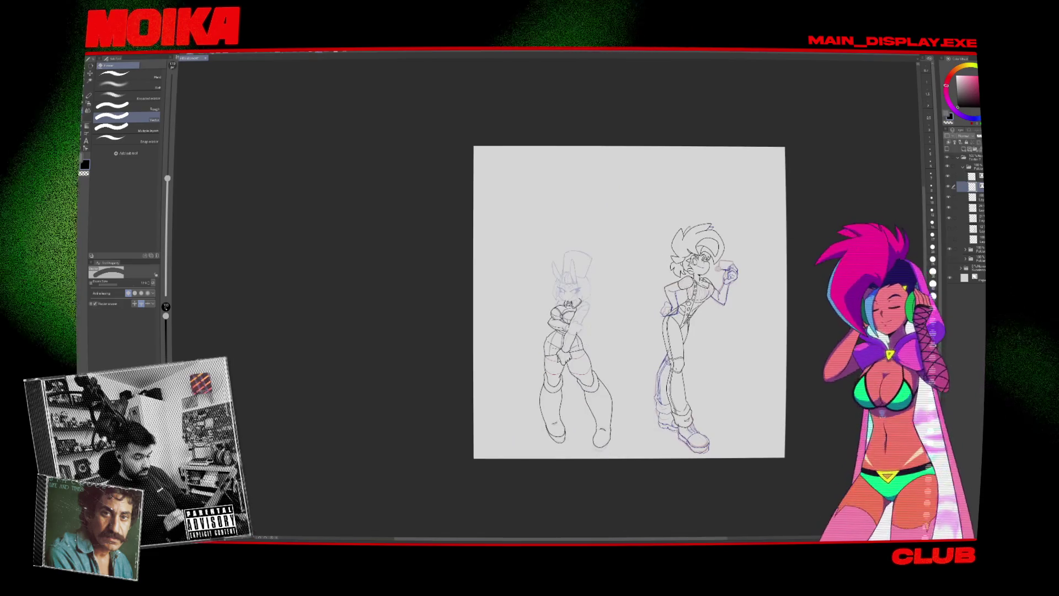
scroll(574, 343, "up", 5)
key("p")
scroll(552, 298, "up", 5)
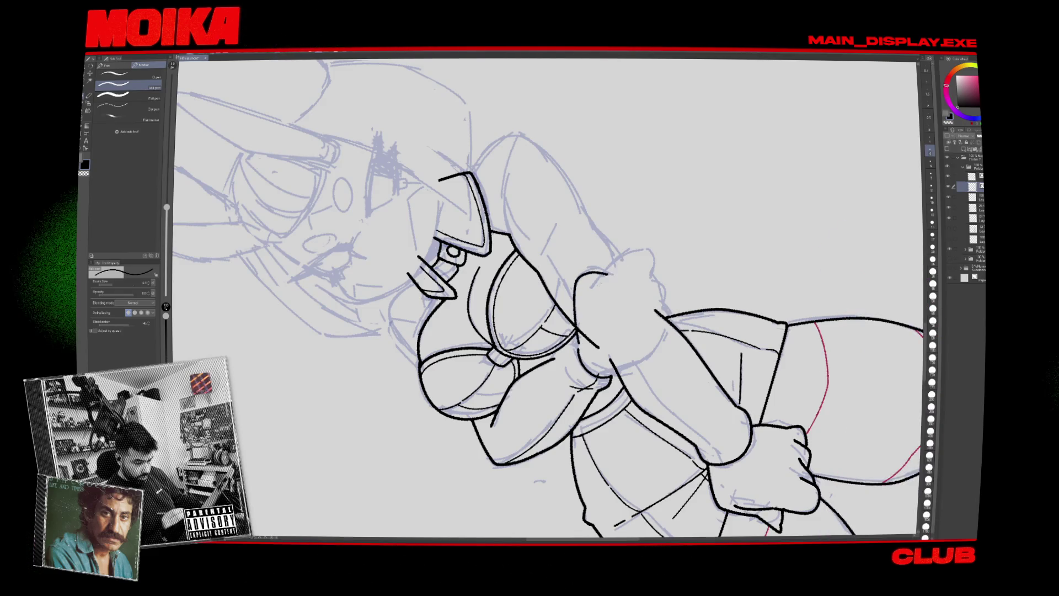
mouse_move(599, 278)
left_mouse_down()
mouse_move(629, 258)
mouse_move(663, 289)
left_mouse_up()
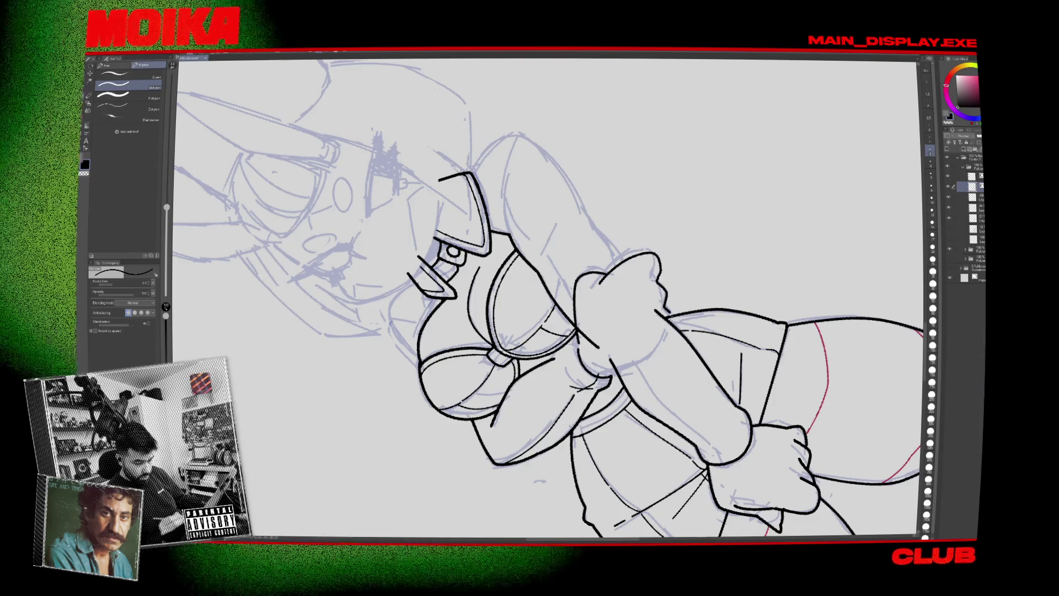
Rotate the view nearly upside down and back, then pan so both figures are fully visible.
key("asciicircum")
key("asciicircum")
key("asciicircum")
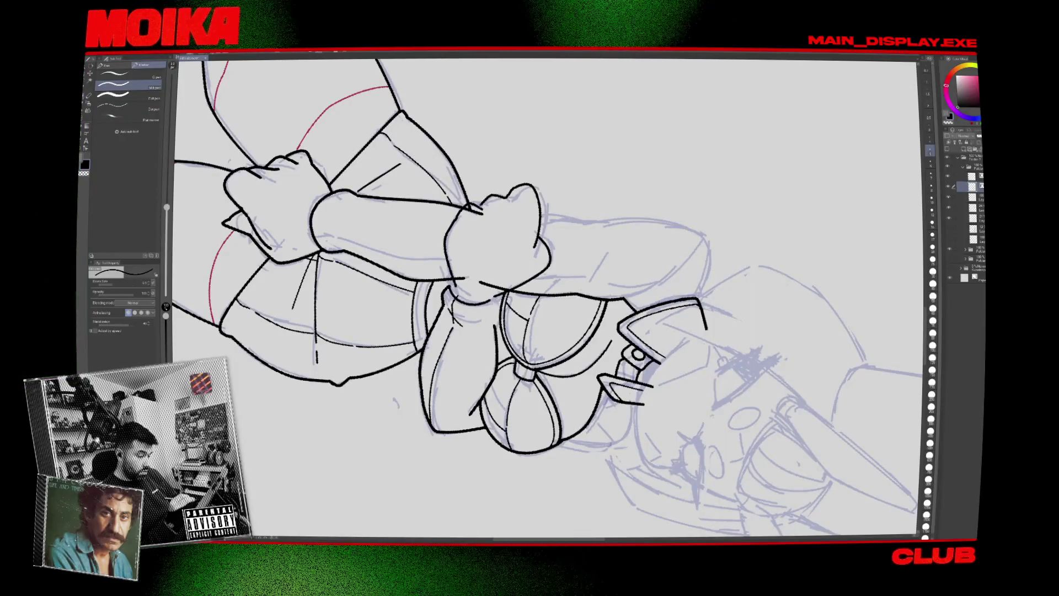
key("e")
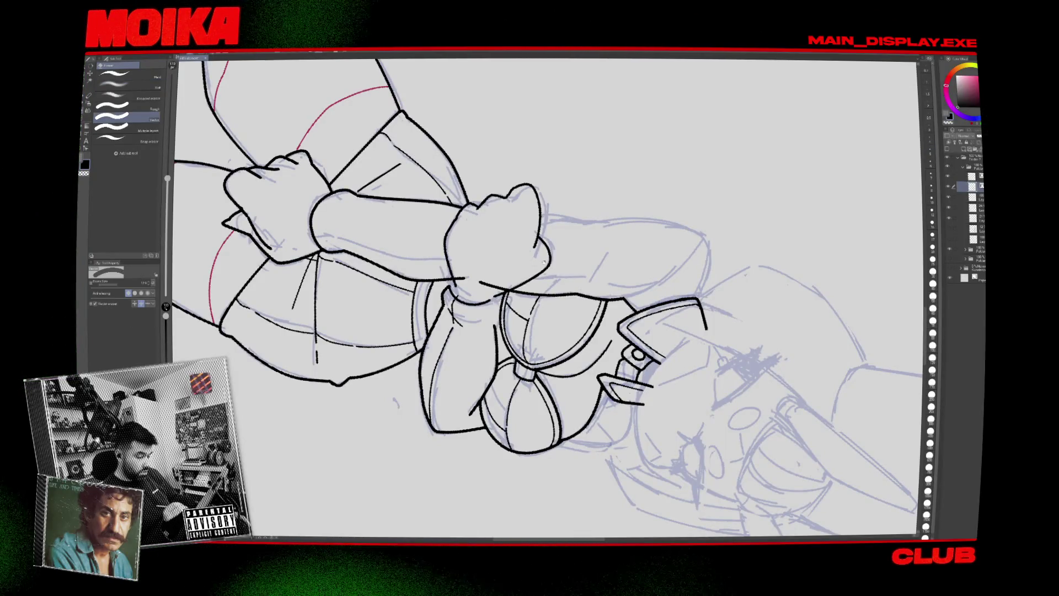
key("minus")
key("minus")
key("minus")
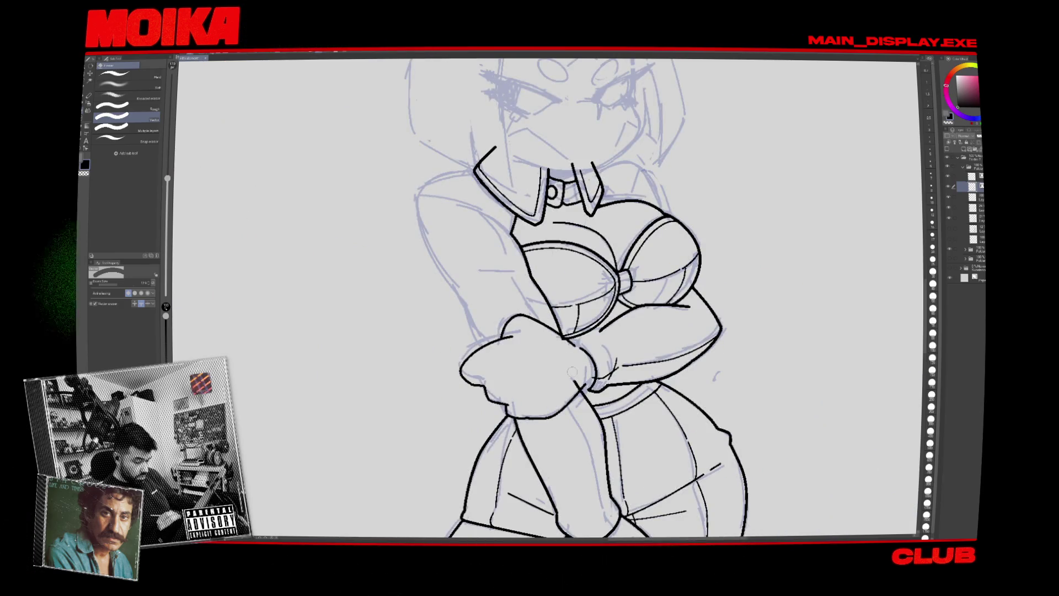
scroll(572, 372, "down", 5)
left_click_drag(662, 331, 629, 224)
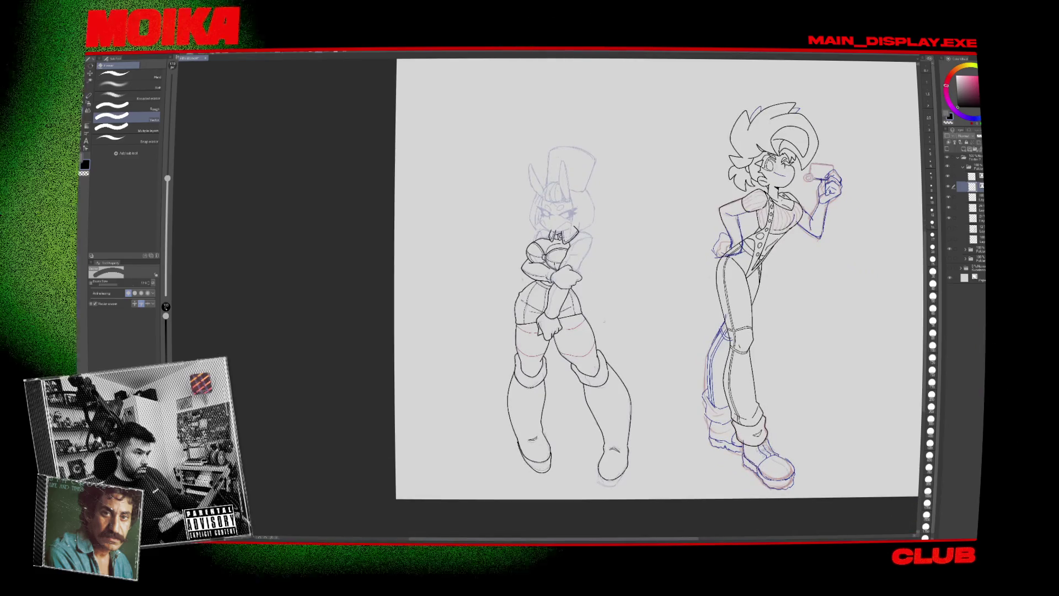
scroll(562, 271, "up", 5)
key("p")
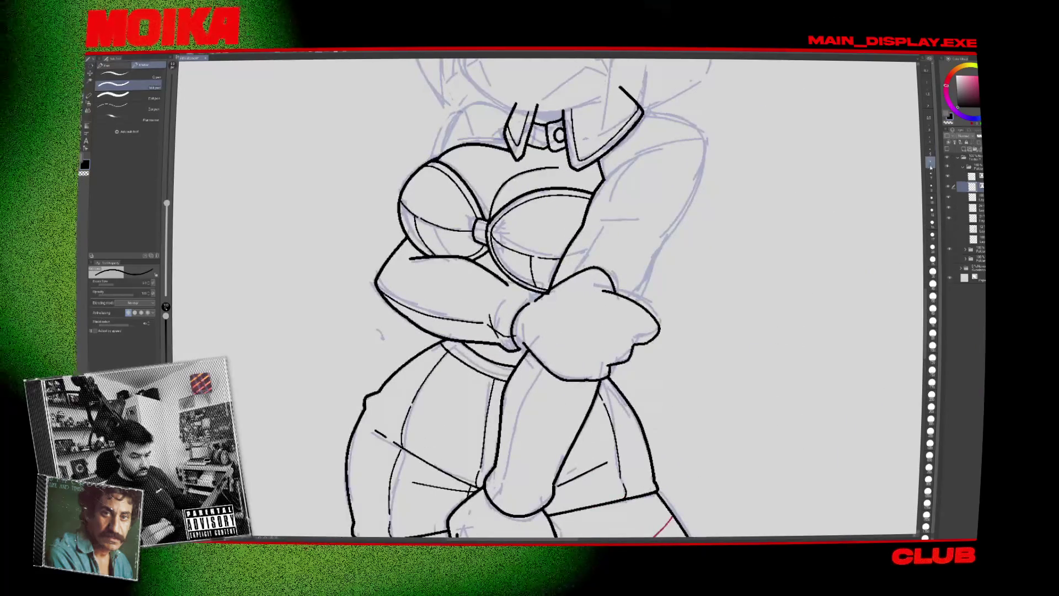
Ink a short line under the bra in the mirrored view and make the eraser smaller.
key("h")
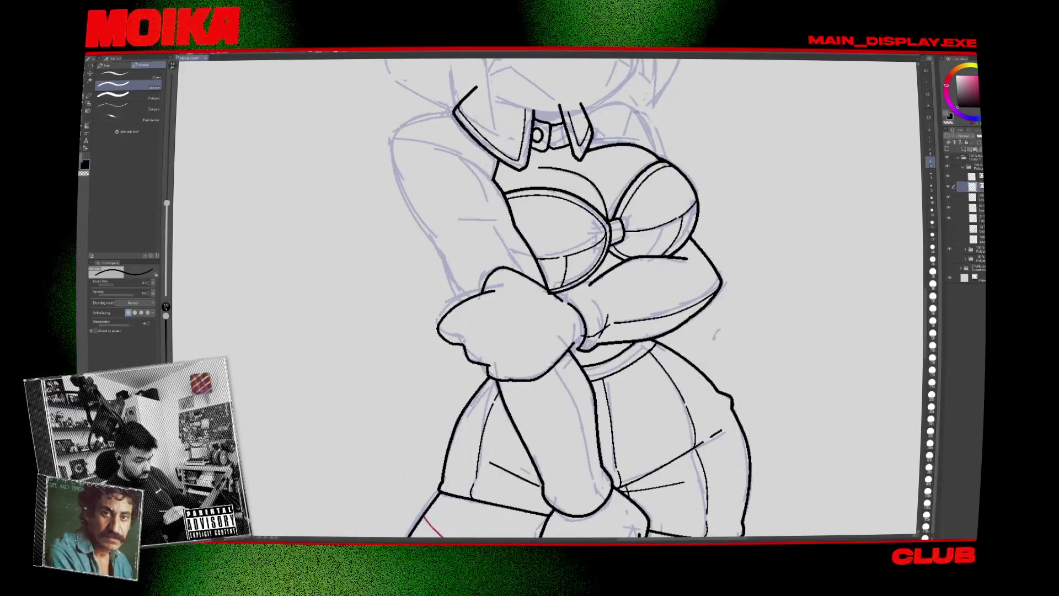
left_click_drag(551, 290, 579, 285)
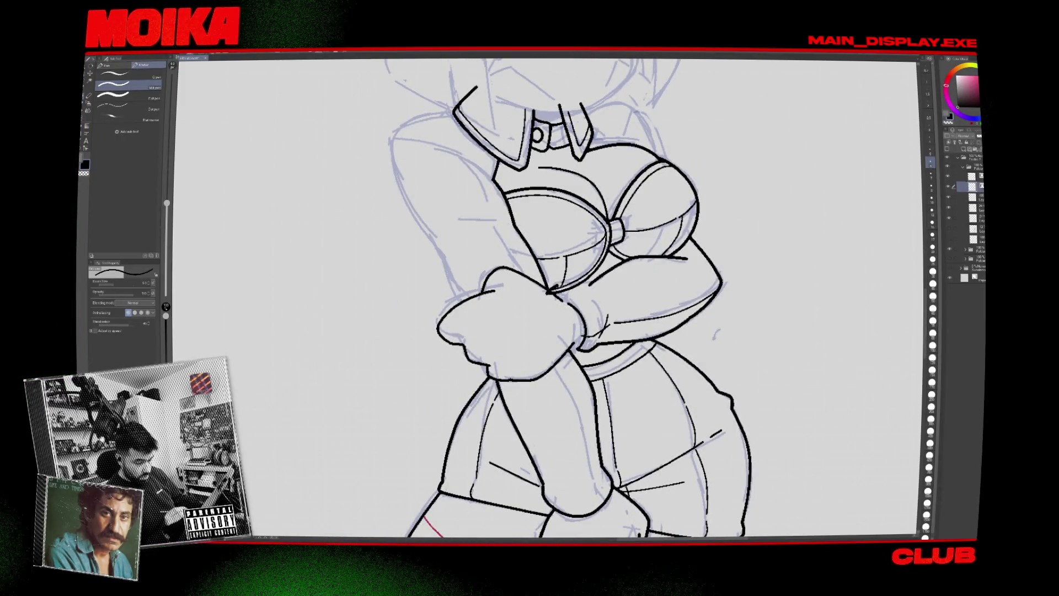
key("e")
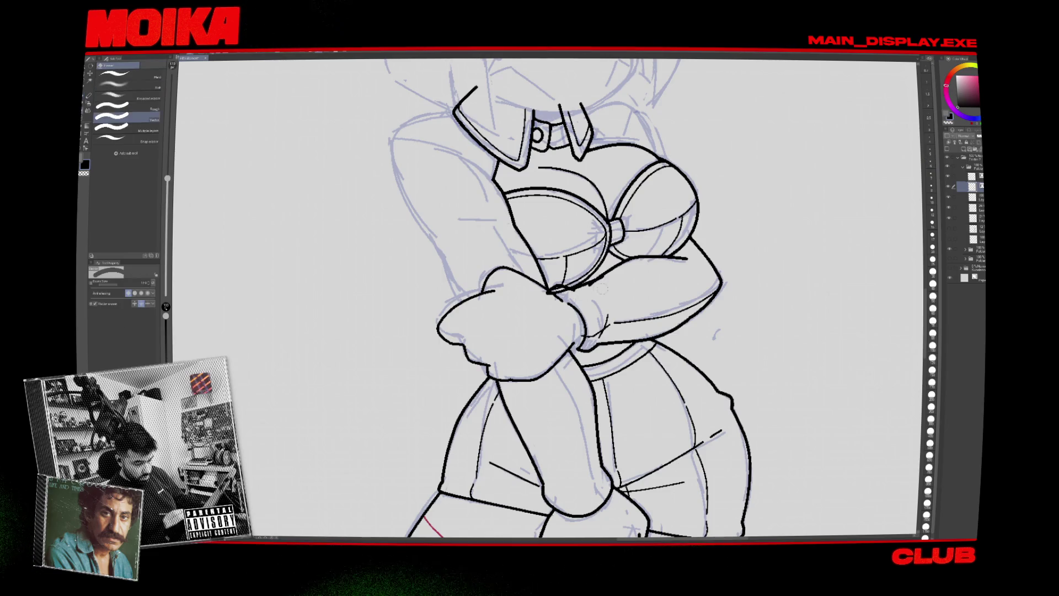
key("bracketleft")
key("bracketleft")
key("bracketleft")
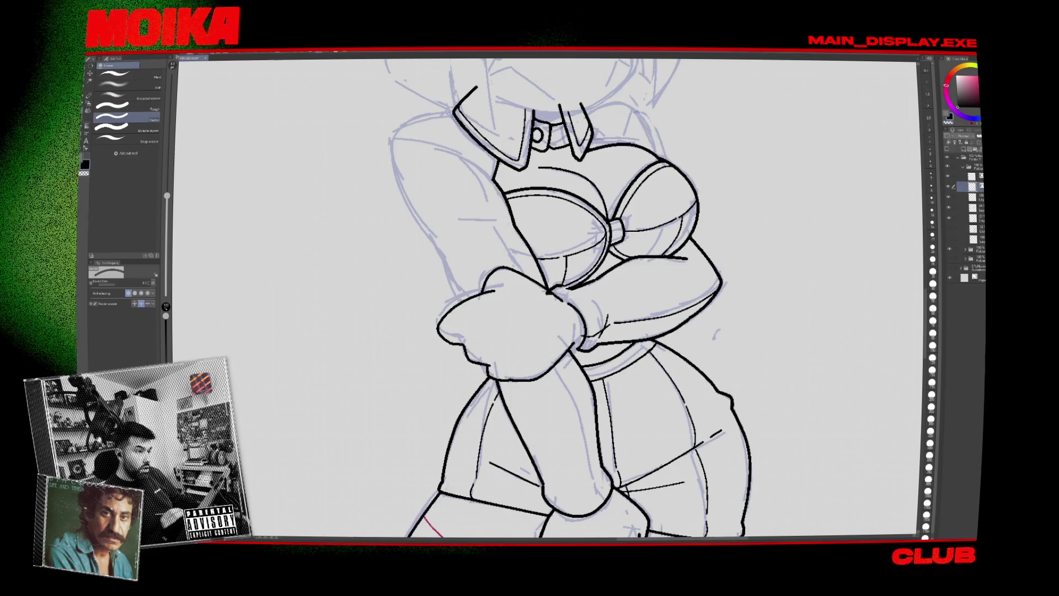
Mirror the canvas back and forth to compare the torso's proportions.
key("h")
scroll(611, 301, "down", 1)
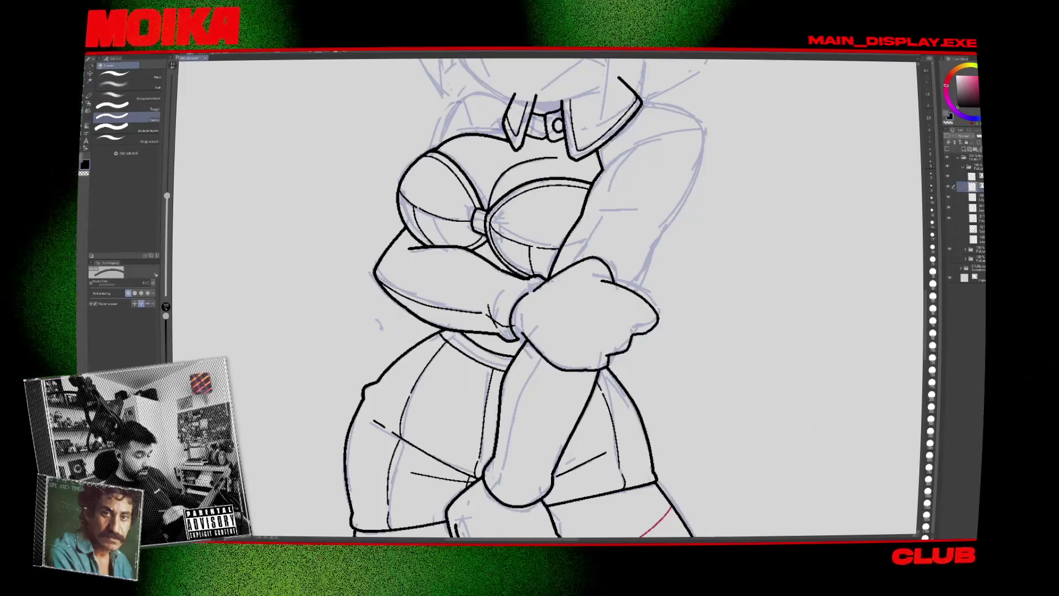
key("h")
key("p")
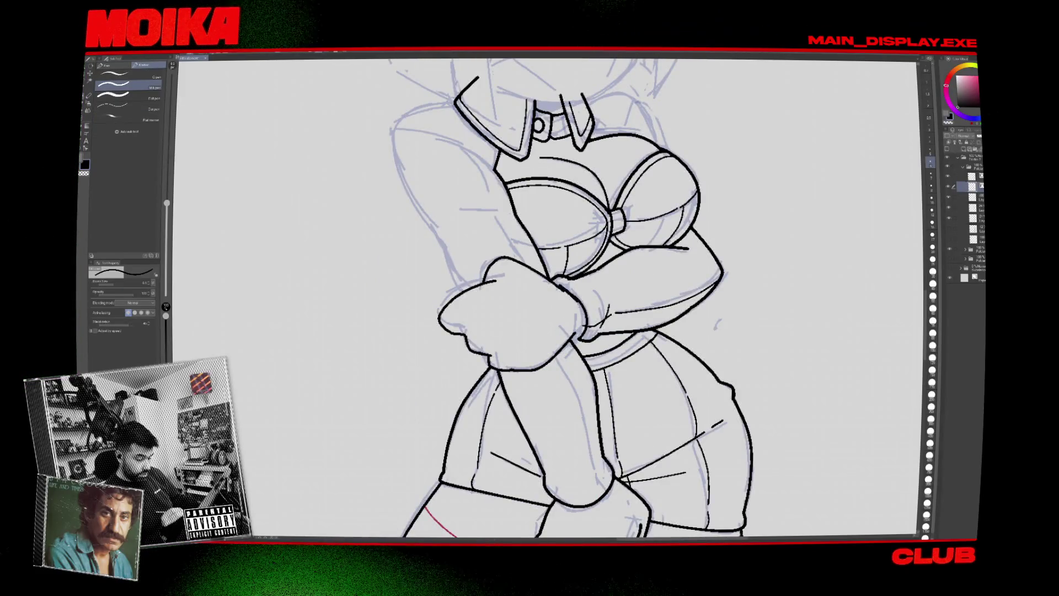
key("h")
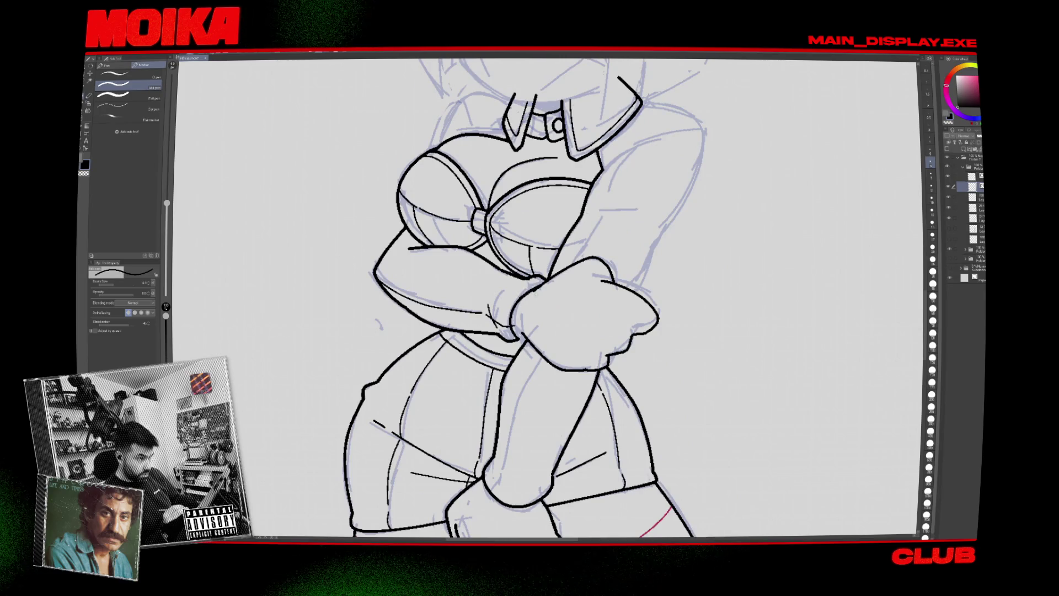
key("h")
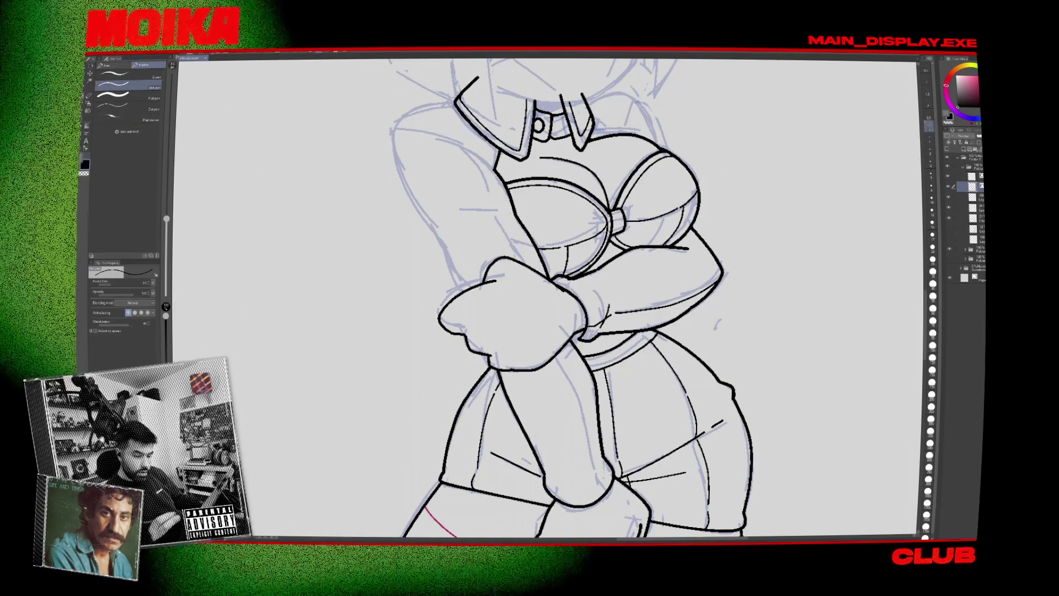
key("h")
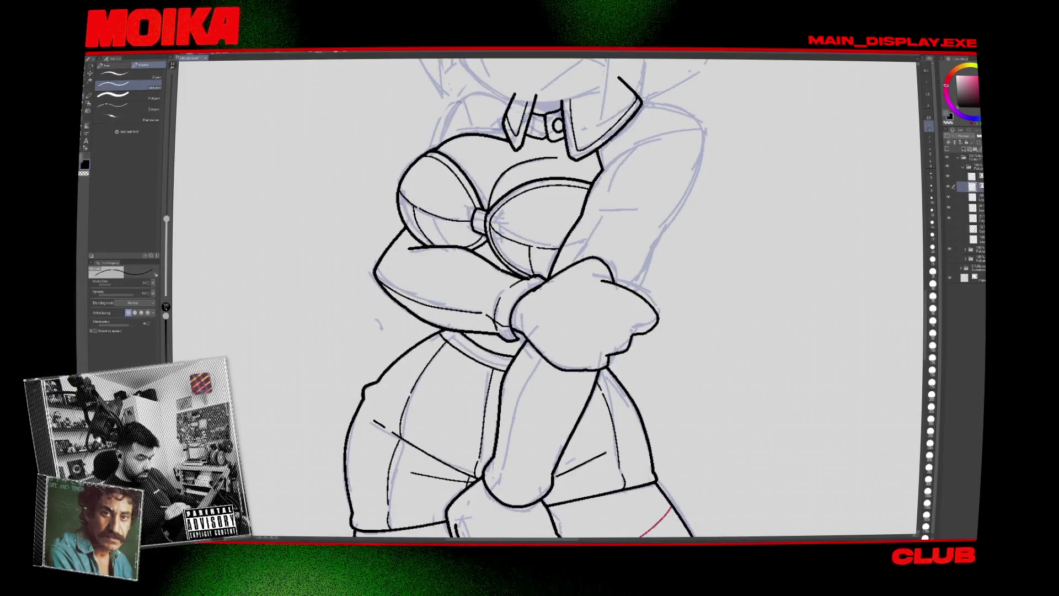
With the eraser, remove the stray line below the gloved hand.
key("e")
key("p")
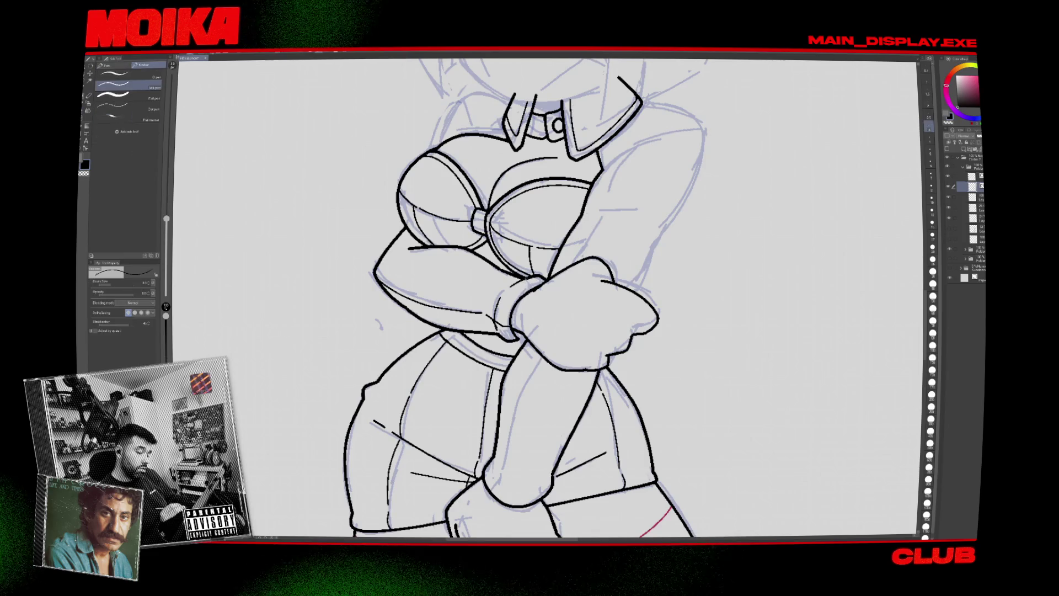
scroll(584, 324, "down", 3)
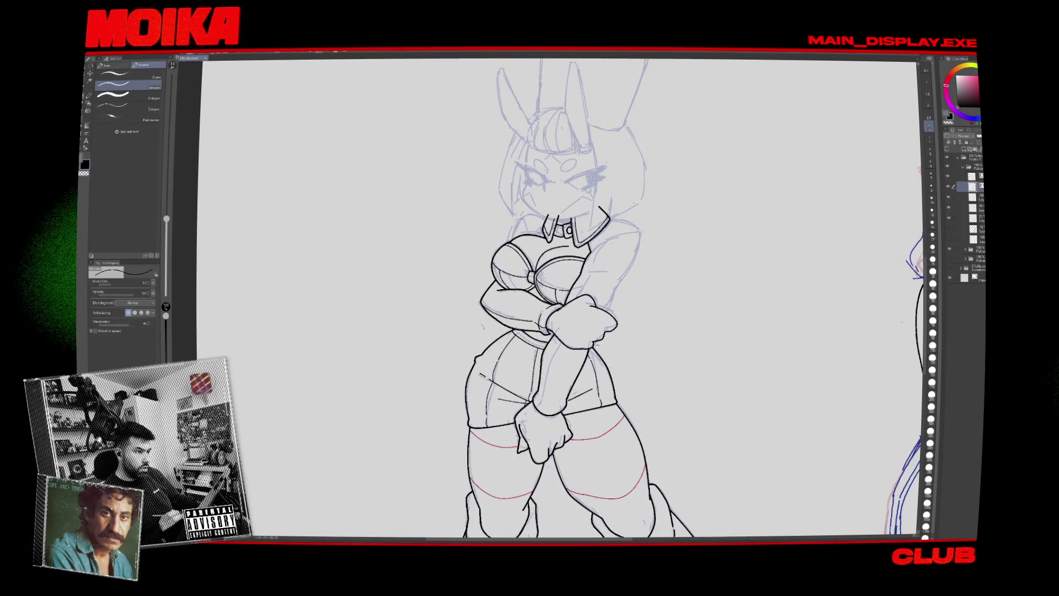
scroll(552, 298, "down", 1)
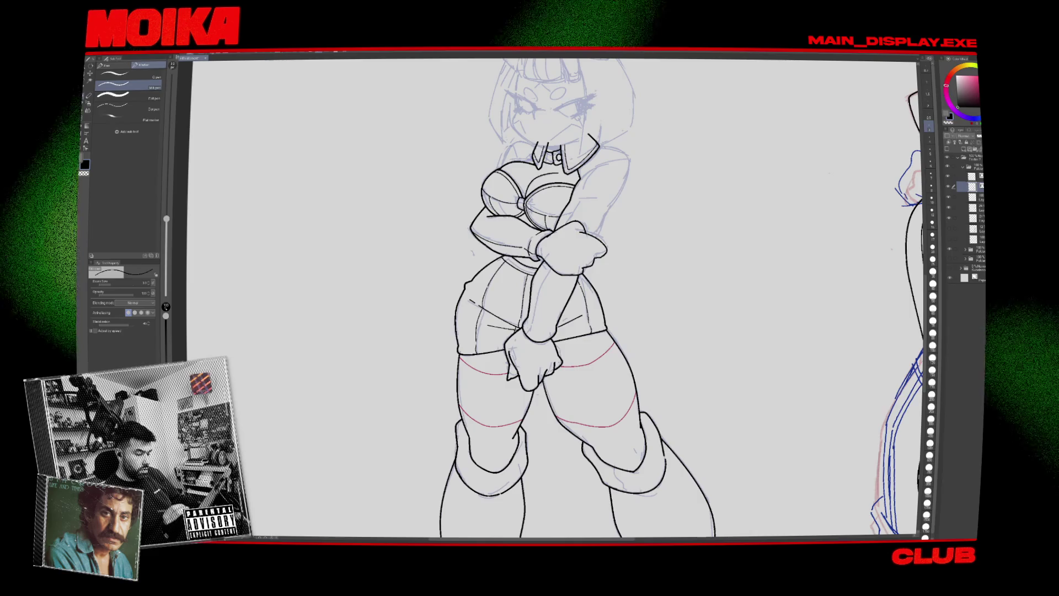
scroll(540, 298, "up", 2)
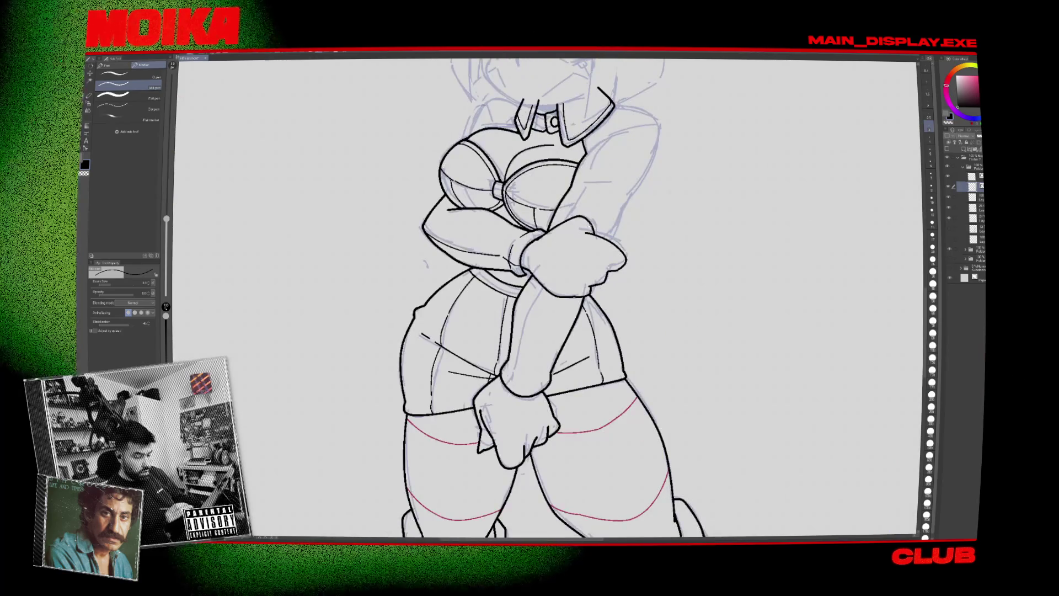
key("e")
scroll(546, 298, "up", 1)
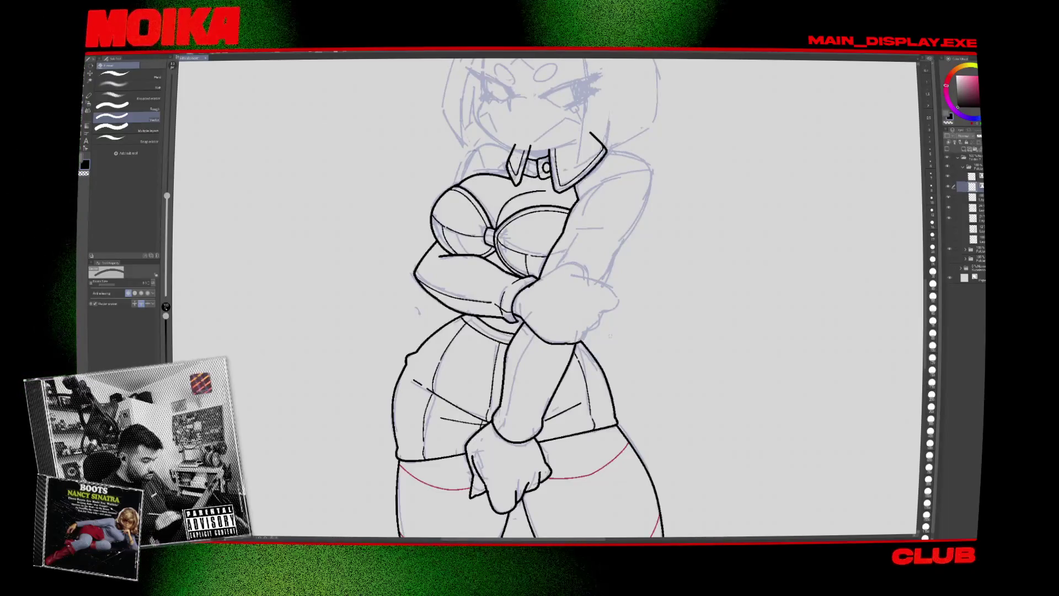
left_click_drag(527, 337, 574, 341)
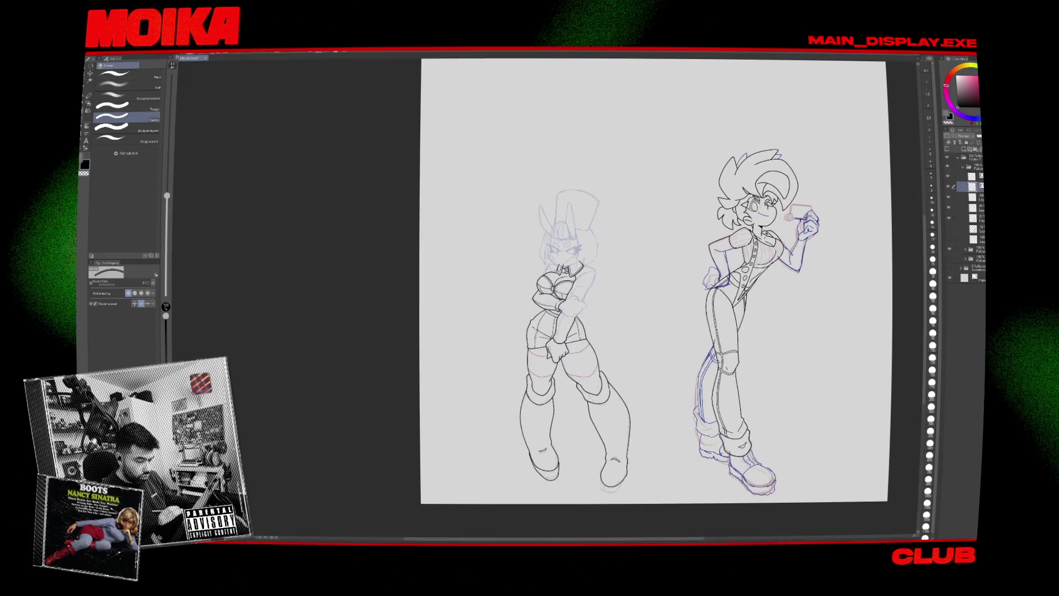
Enlarge the brush and flip the canvas horizontally several times to check the drawing.
key("bracketright")
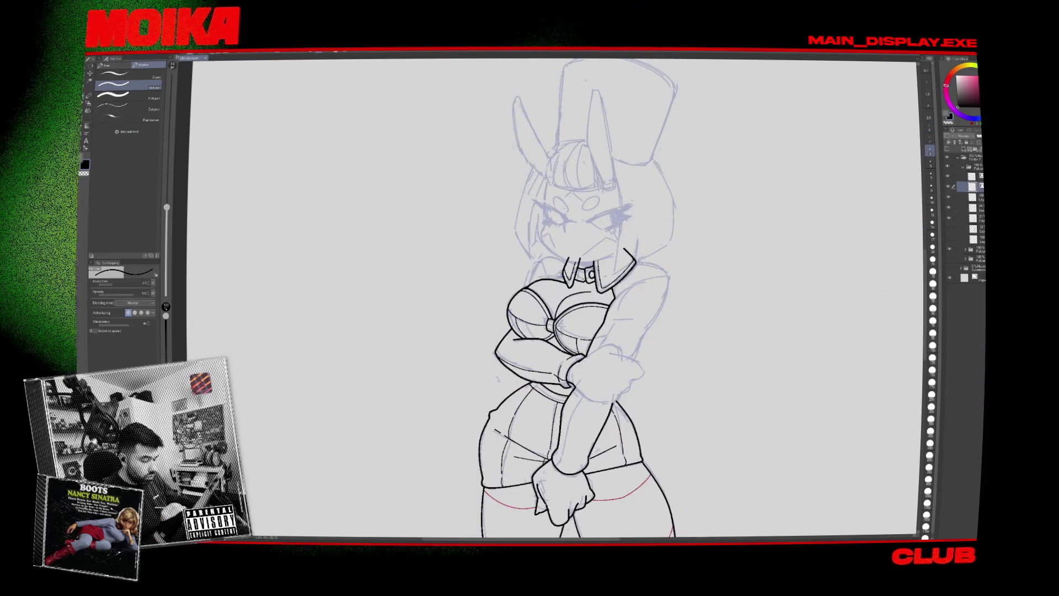
key("h")
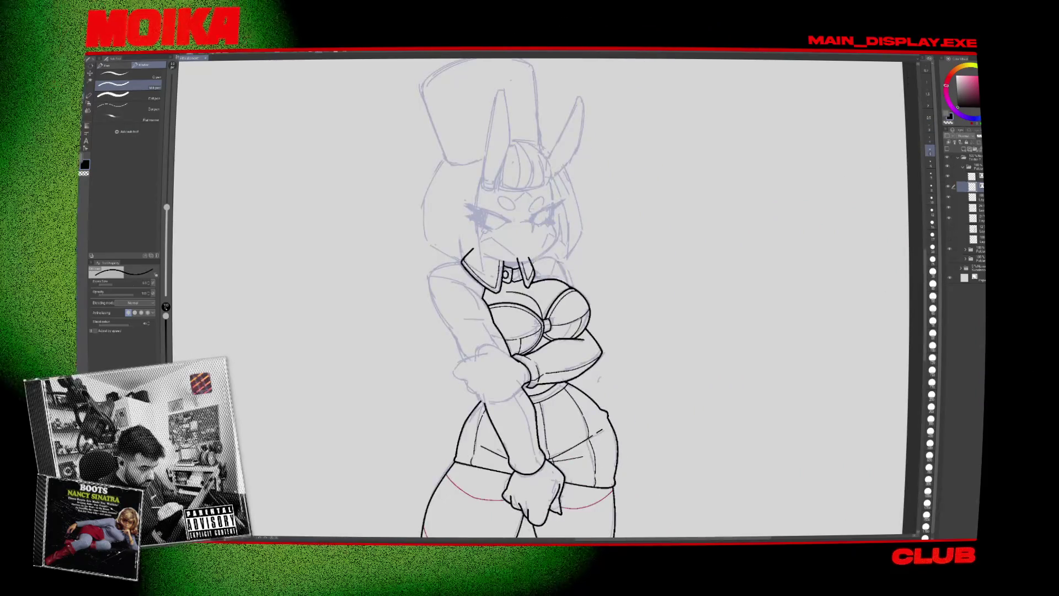
key("h")
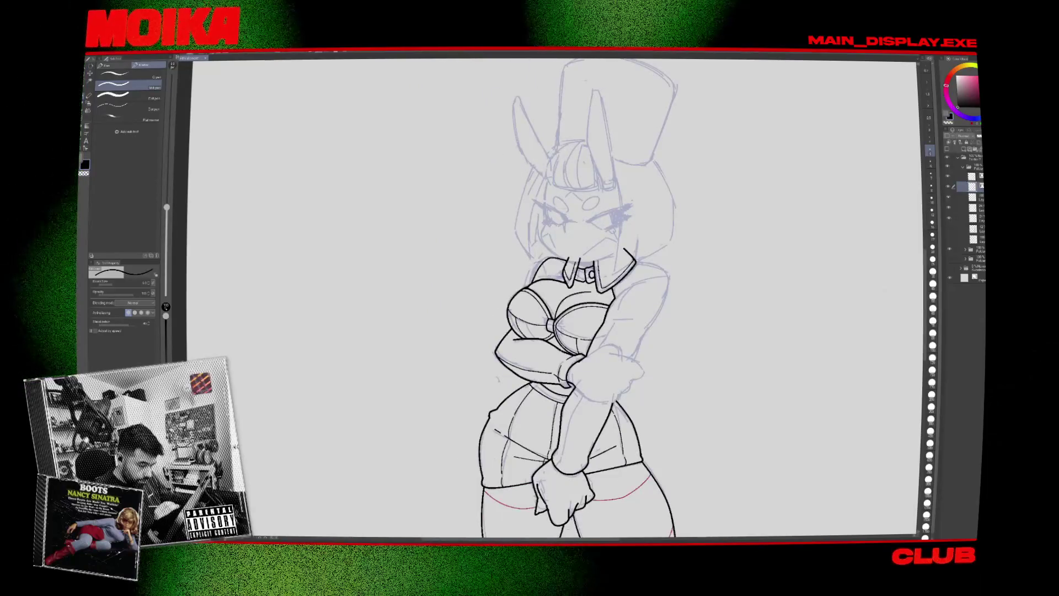
key("h")
key("e")
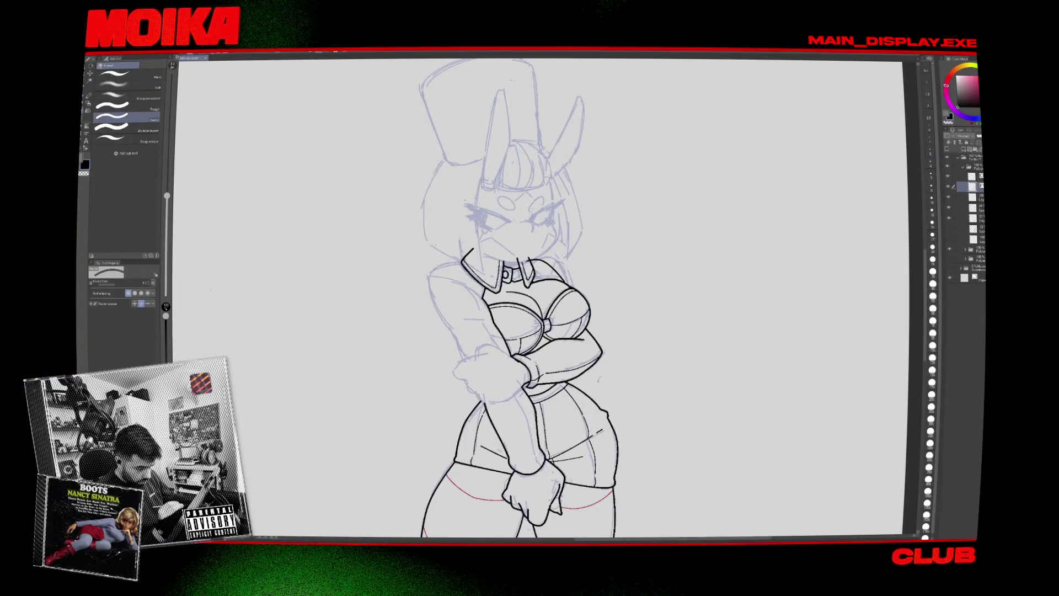
key("h")
key("ctrl+plus")
key("ctrl+plus")
key("ctrl+plus")
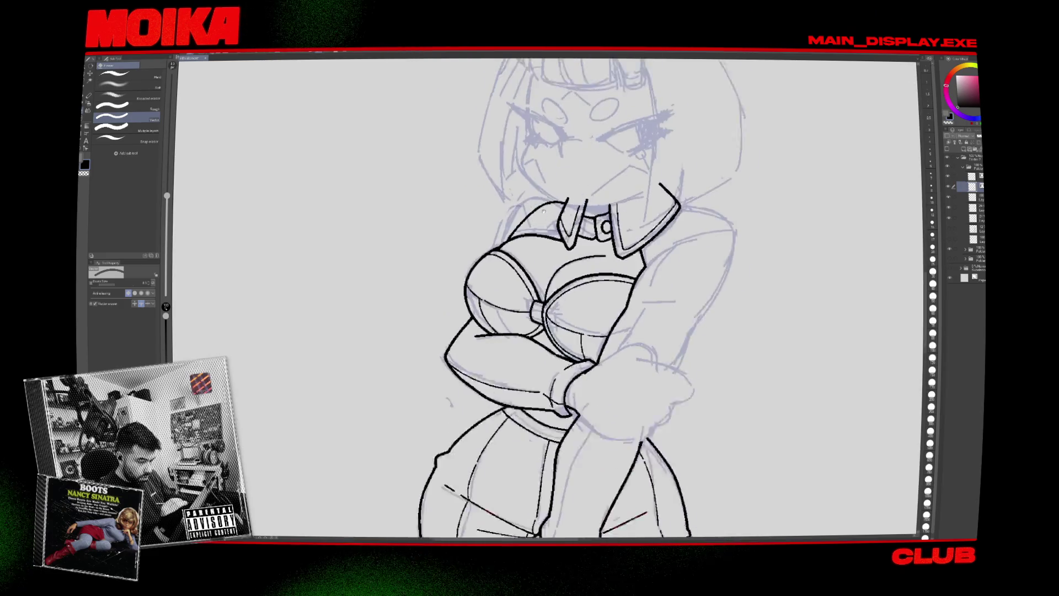
key("p")
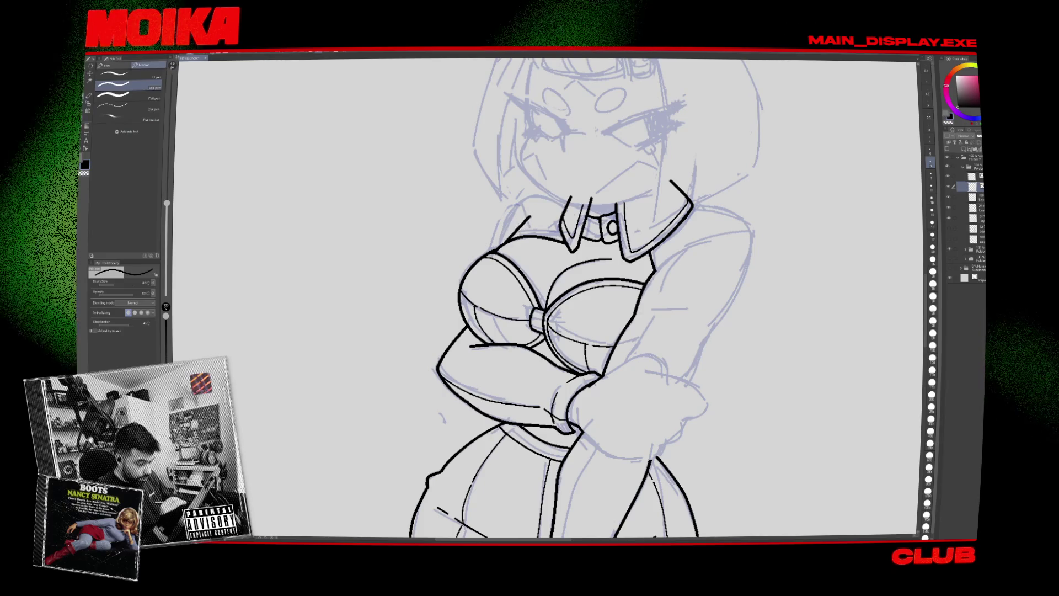
Check the torso in mirrored view and touch up its lines, alternating eraser and G pen.
key("h")
scroll(663, 276, "down", 3)
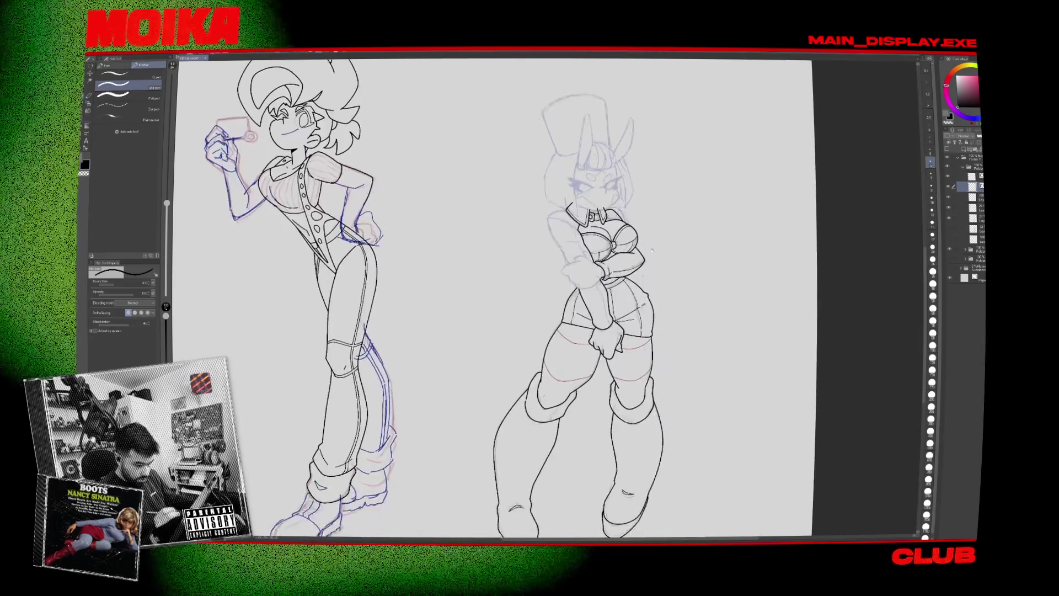
key("h")
key("h")
scroll(693, 246, "up", 4)
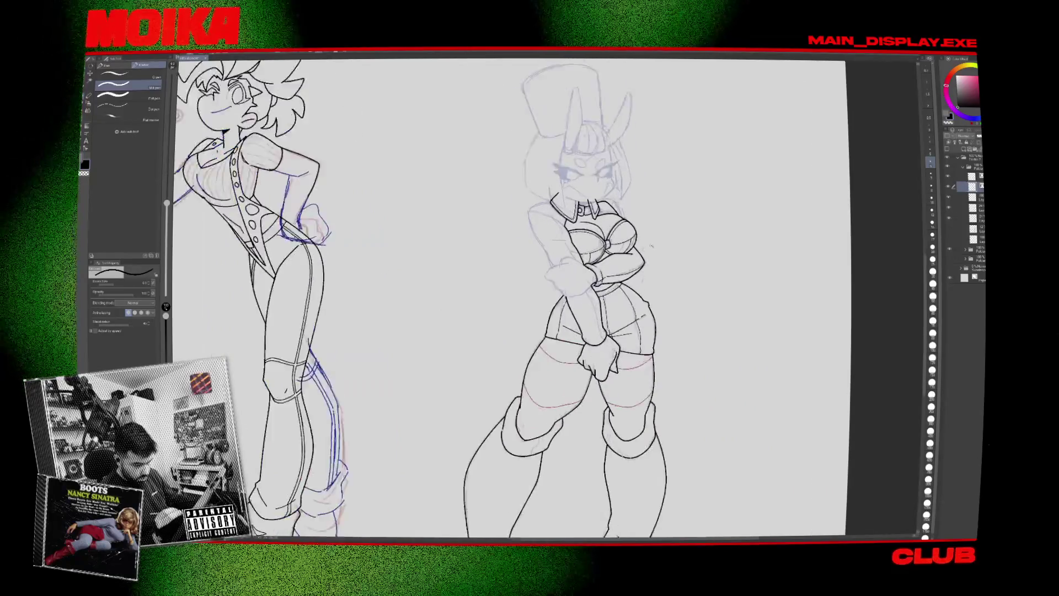
key("h")
scroll(462, 263, "up", 2)
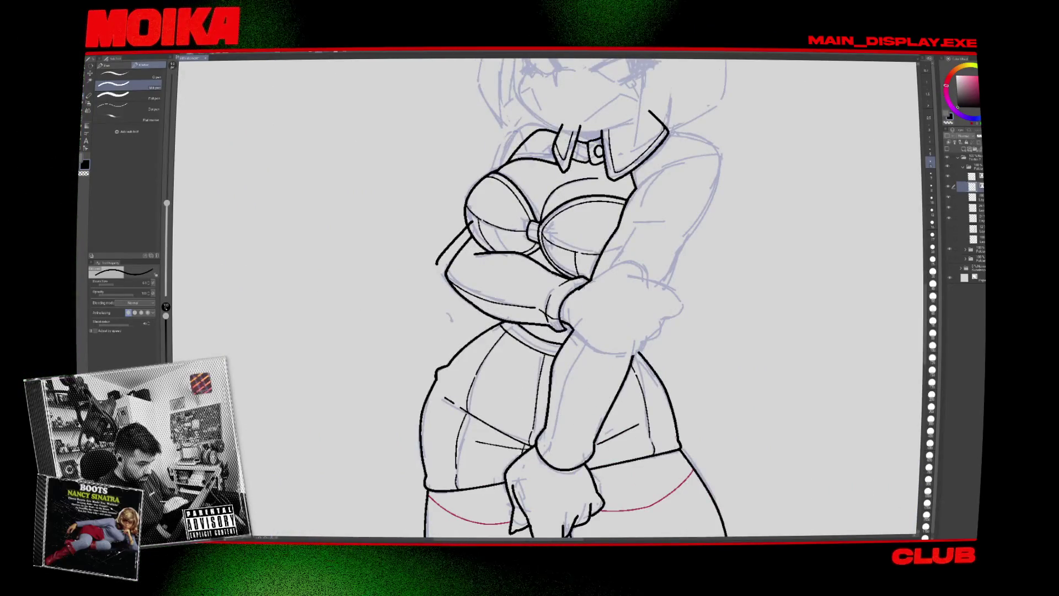
key("h")
key("e")
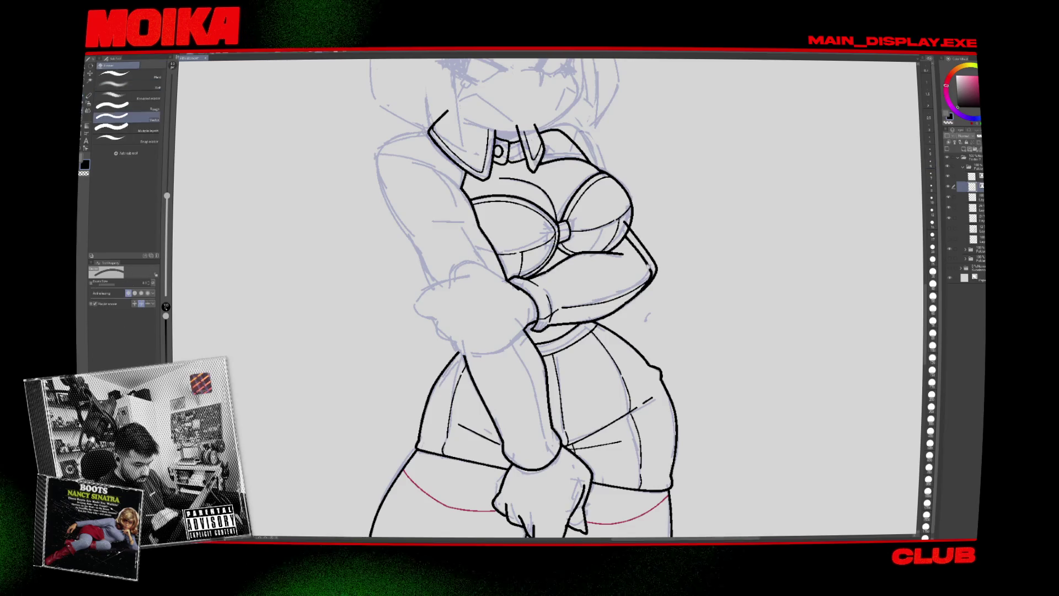
key("h")
key("h")
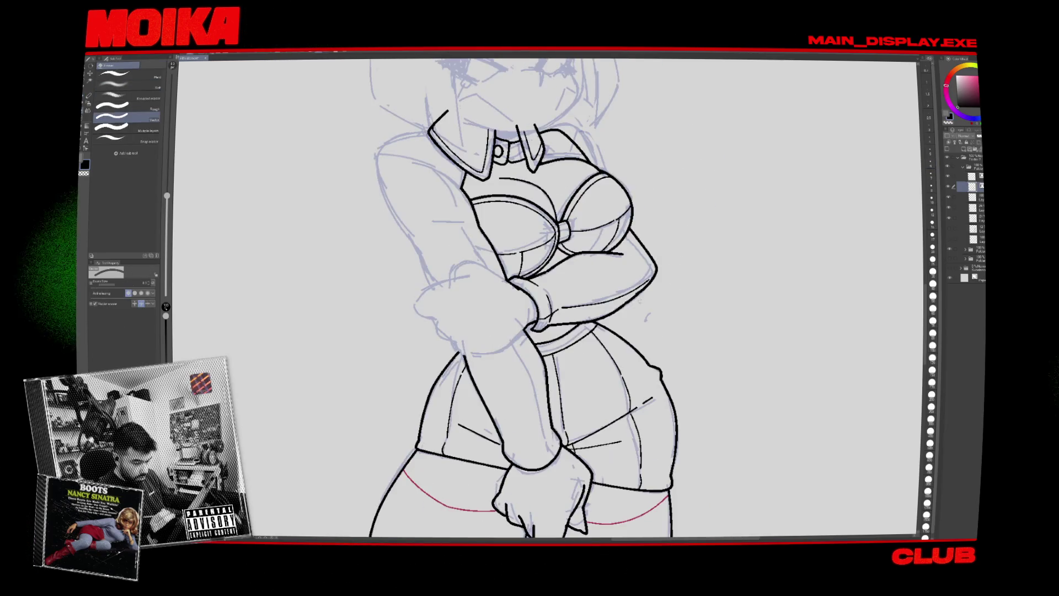
key("p")
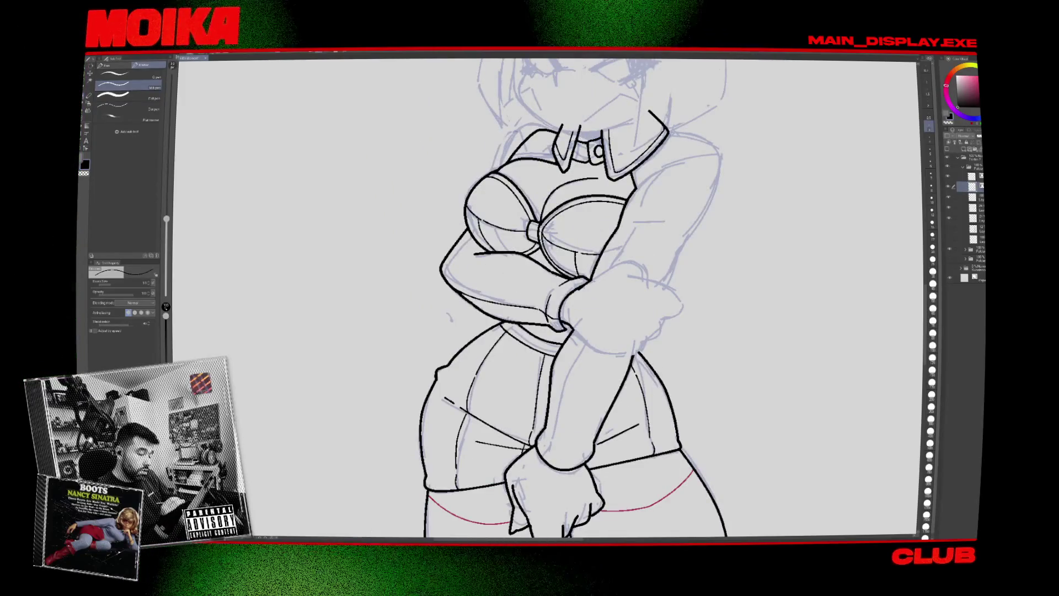
key("e")
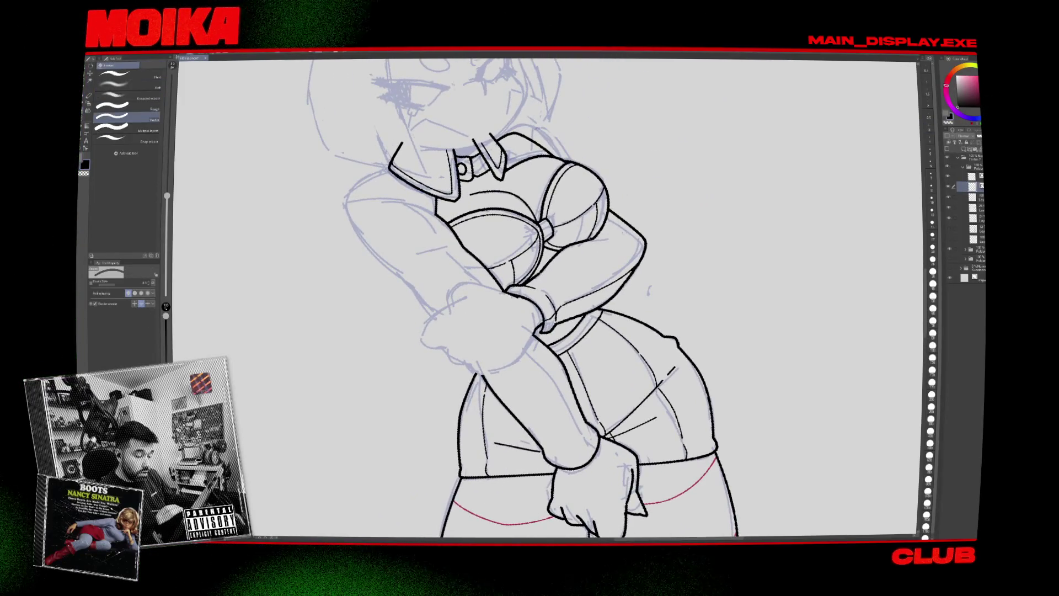
key("p")
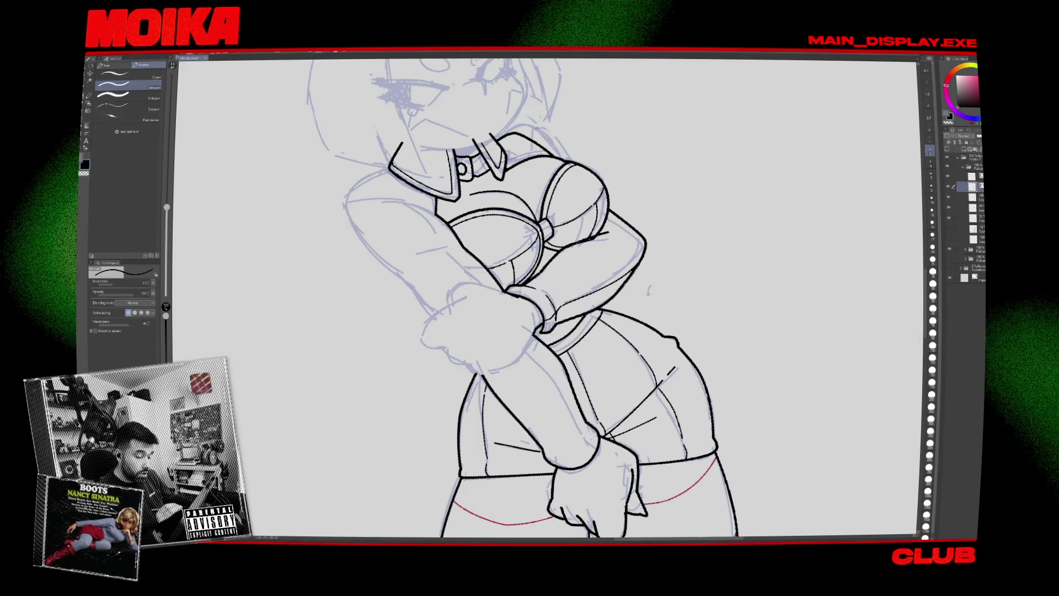
key("e")
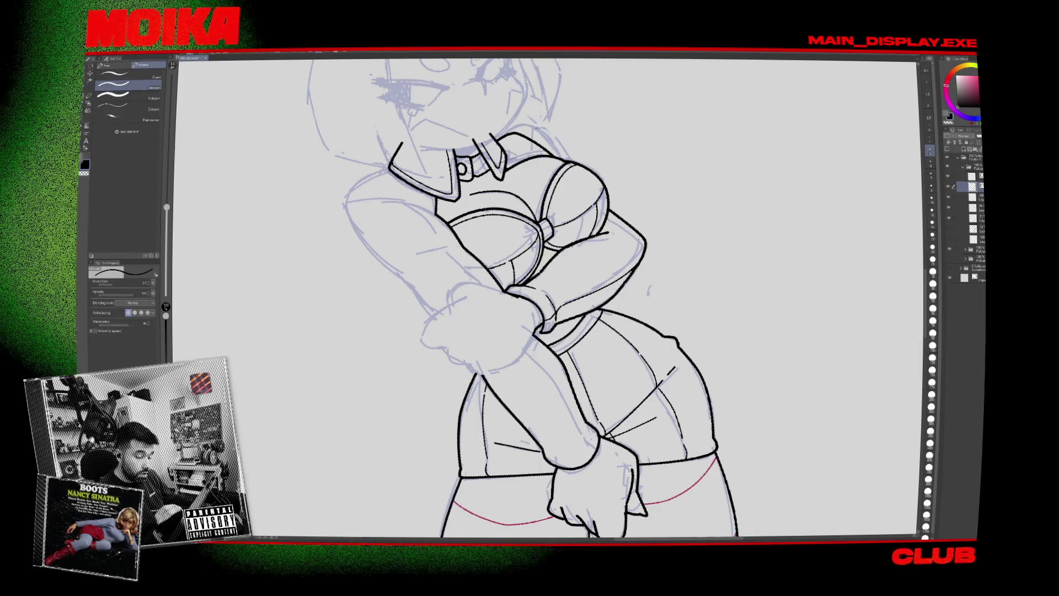
key("p")
Rotate the canvas, ink a small mark on the arm line, then set it back upright.
key("h")
key("minus")
key("minus")
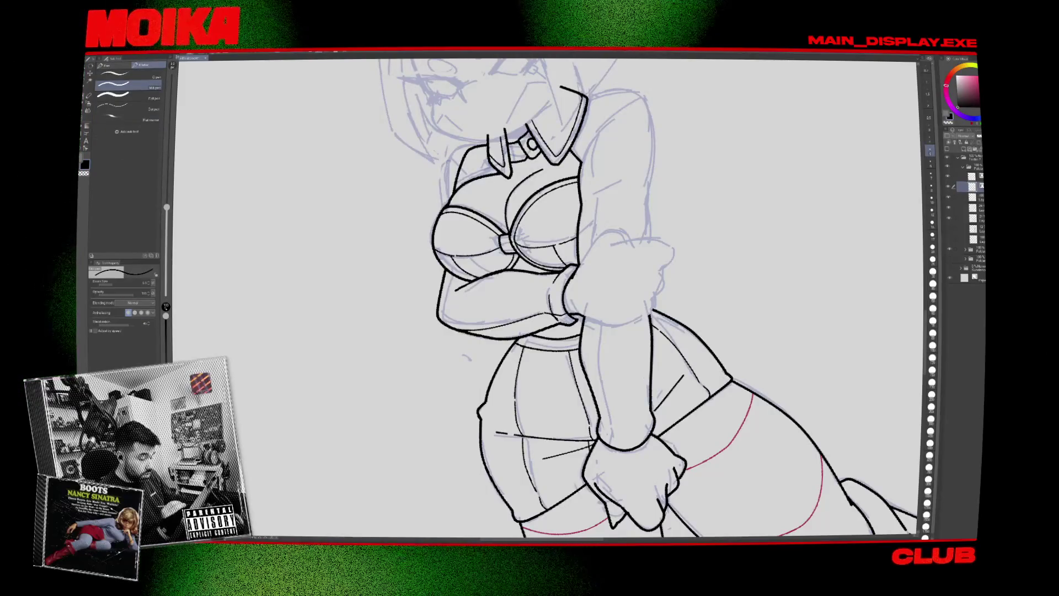
left_click_drag(465, 285, 470, 281)
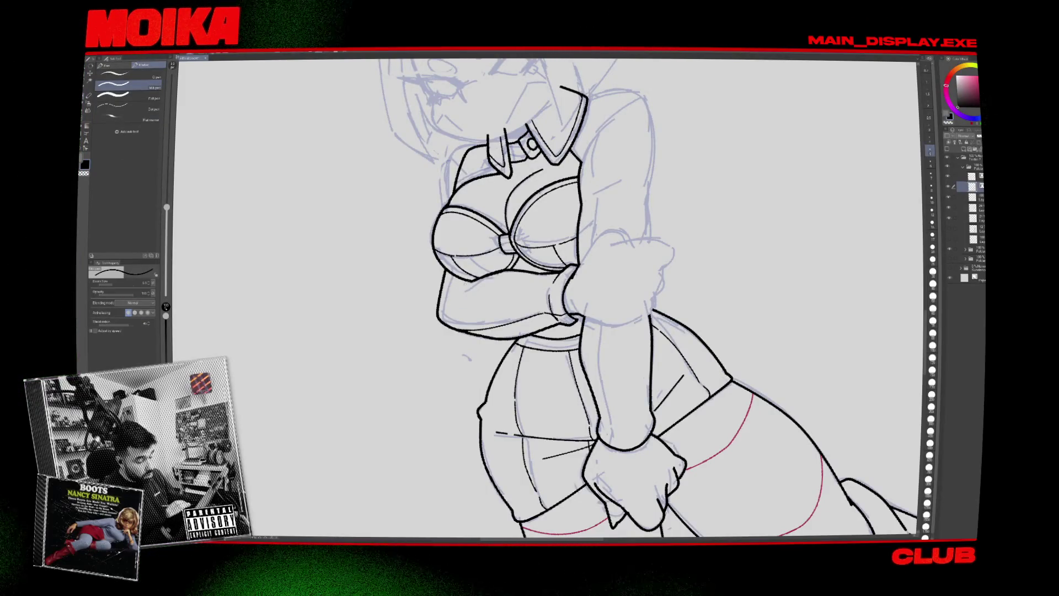
key("asciicircum")
key("asciicircum")
key("asciicircum")
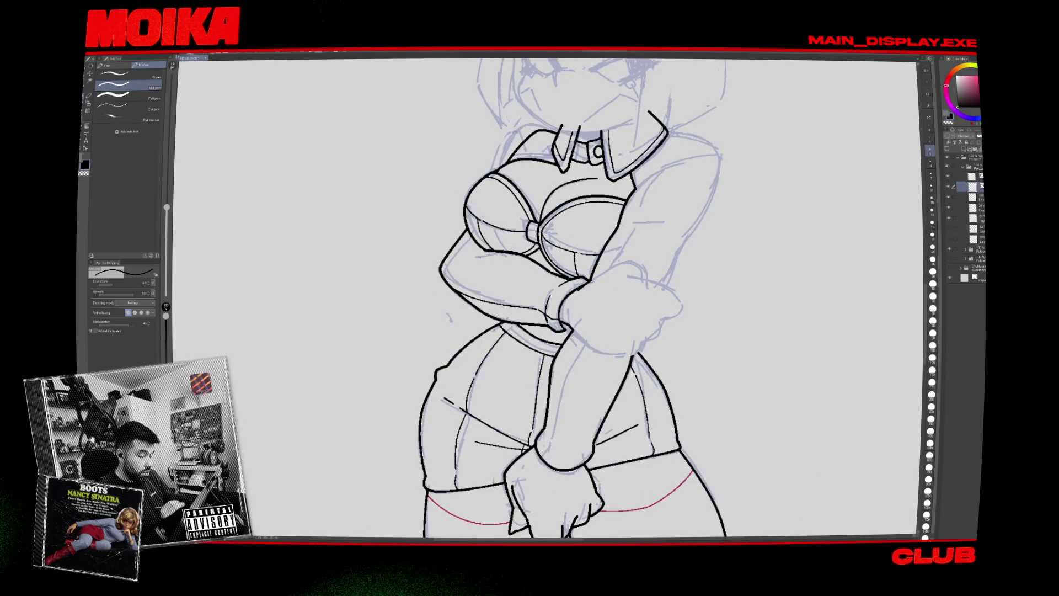
scroll(546, 298, "down", 5)
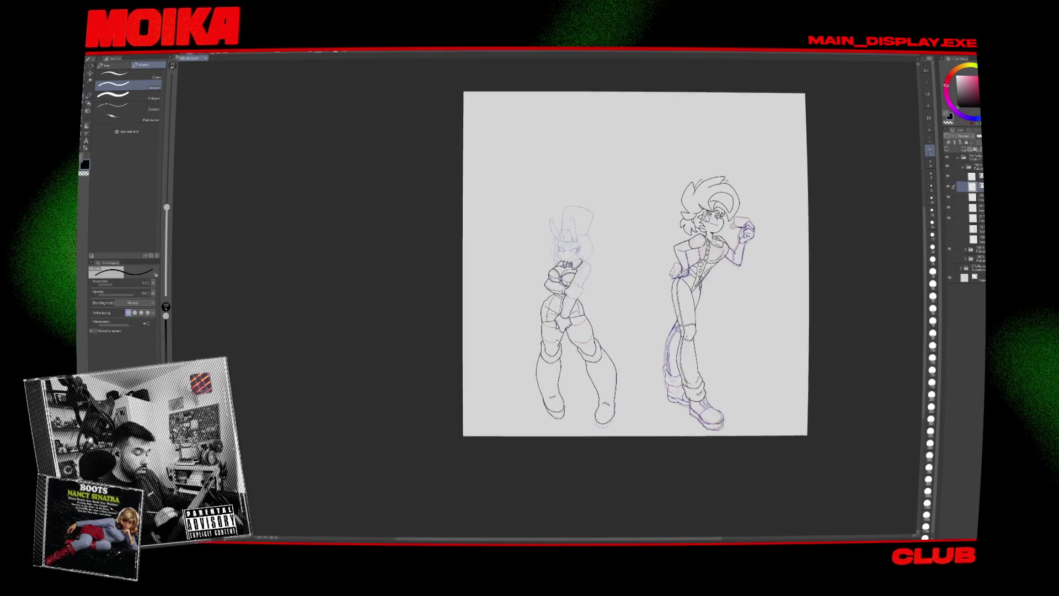
Ink short strokes along the right boot's edge with a slightly thicker pen.
scroll(565, 336, "up", 5)
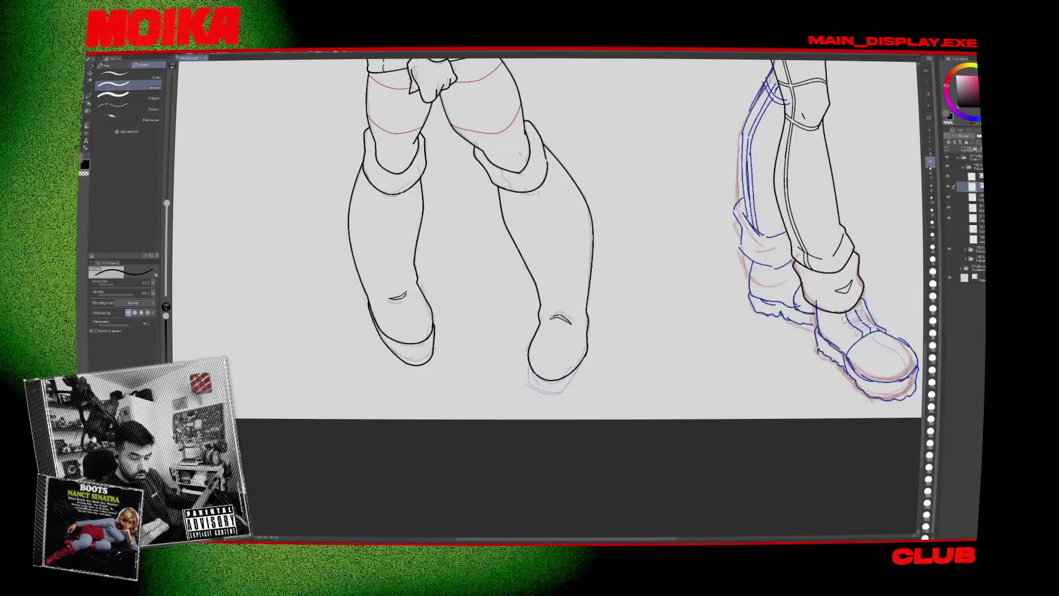
scroll(515, 334, "up", 2)
left_click_drag(529, 354, 529, 391)
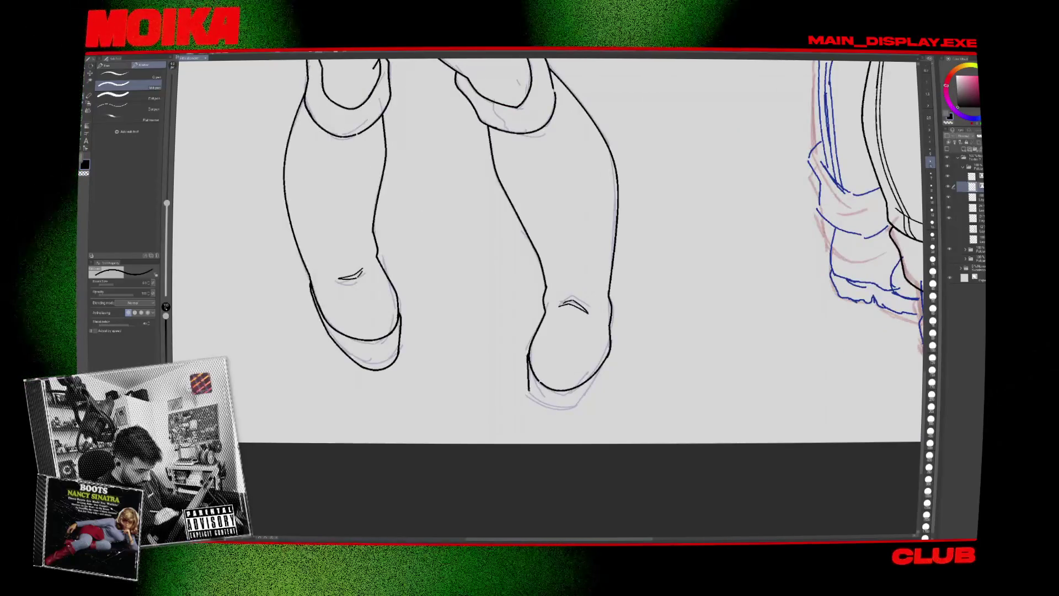
key("]")
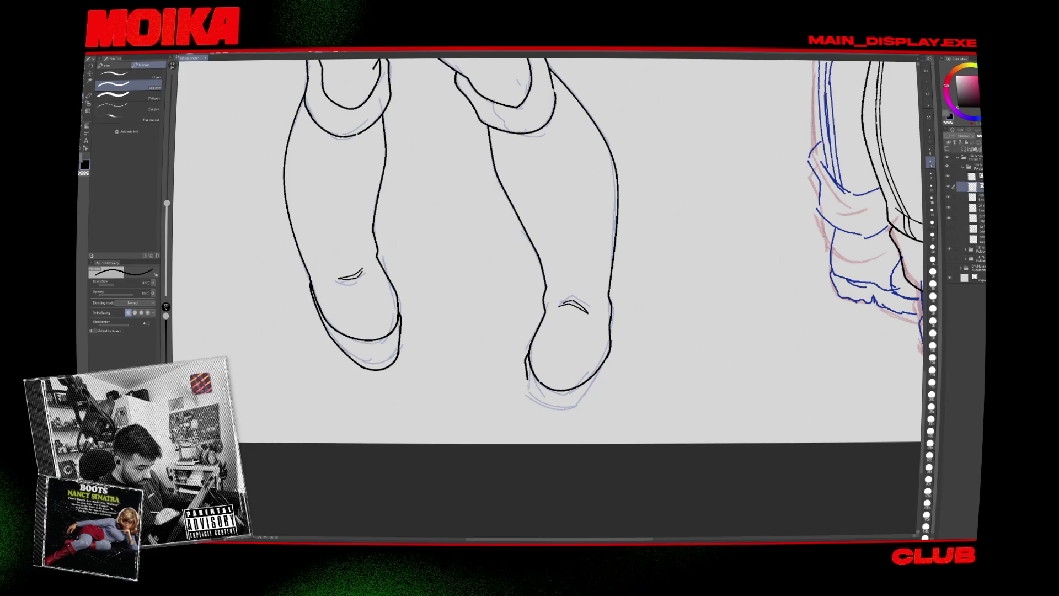
key("e")
scroll(594, 252, "down", 2)
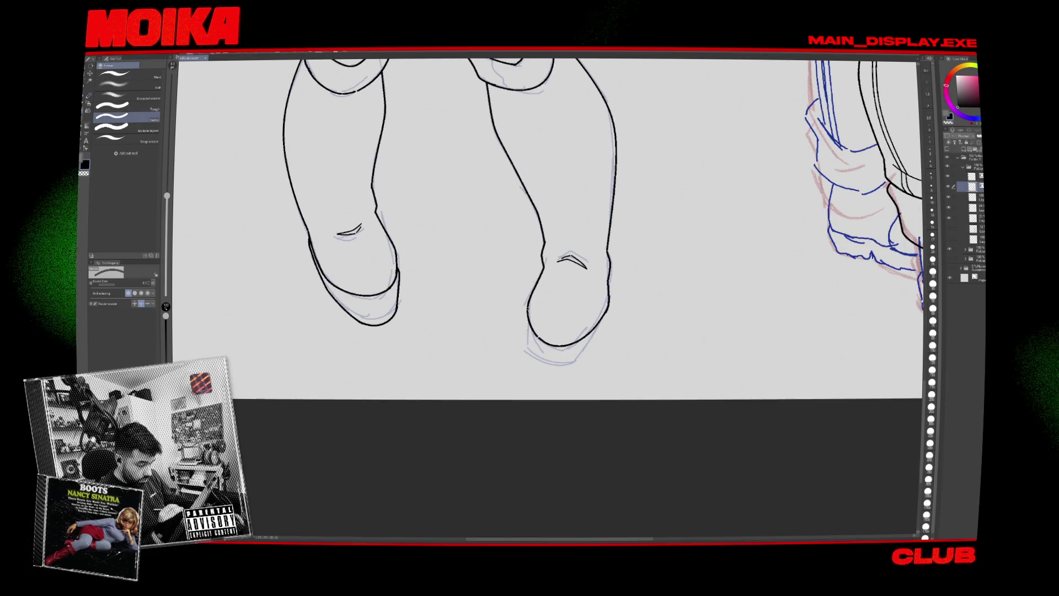
key("p")
left_click_drag(524, 312, 528, 348)
Extend the right foot's bottom outline, then erase and redraw part of the left foot.
mouse_move(546, 248)
left_mouse_down()
mouse_move(712, 249)
mouse_move(662, 387)
left_mouse_up()
mouse_move(546, 297)
left_mouse_down()
mouse_move(634, 166)
mouse_move(690, 331)
mouse_move(678, 353)
left_mouse_up()
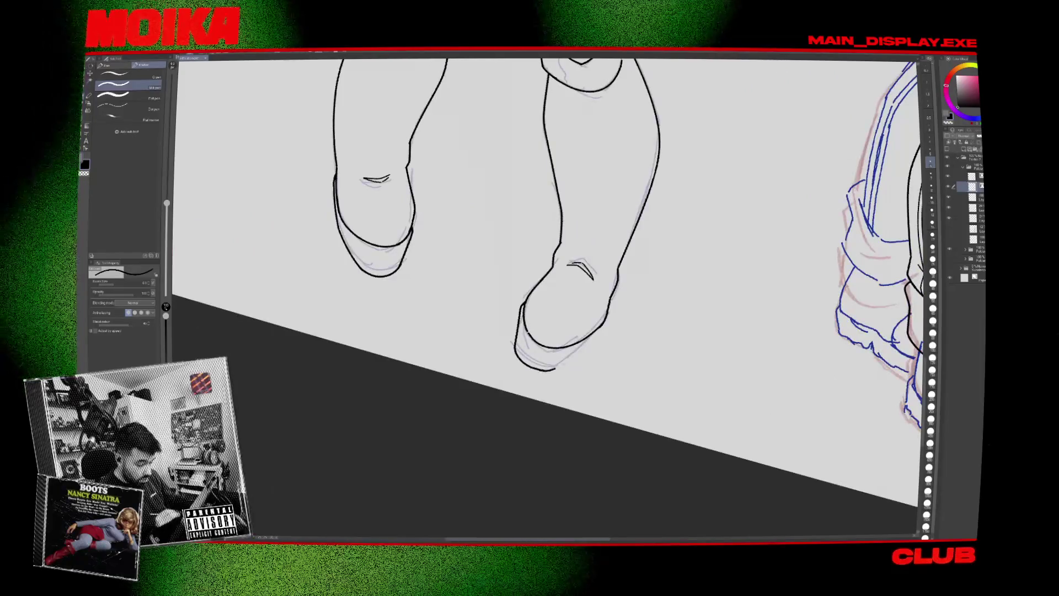
left_click_drag(543, 371, 599, 329)
mouse_move(546, 298)
left_mouse_down()
mouse_move(634, 221)
mouse_move(552, 331)
left_mouse_up()
key("e")
left_click_drag(500, 259, 534, 334)
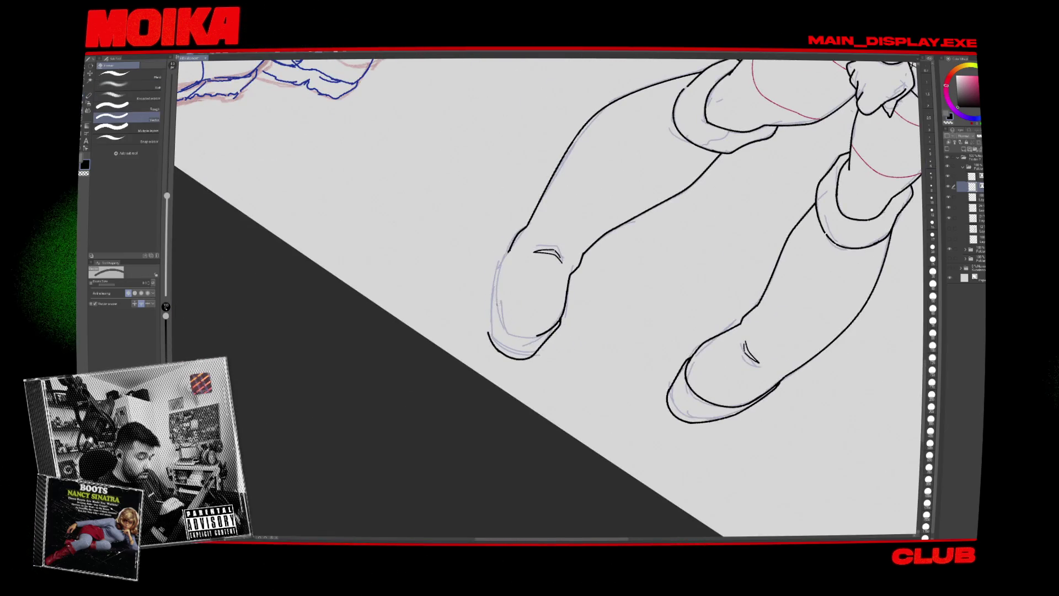
key("p")
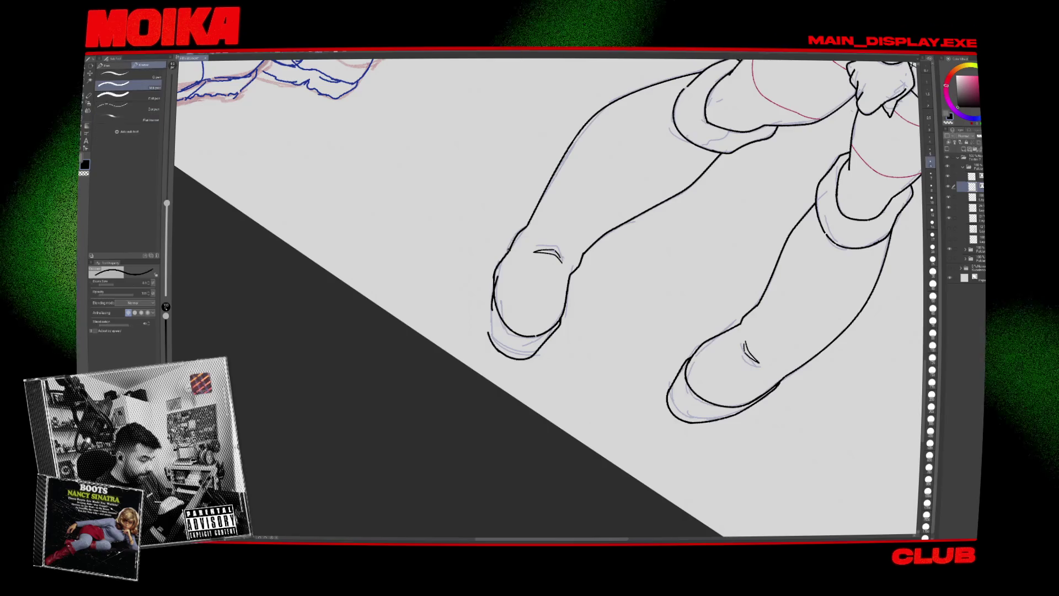
left_click_drag(509, 246, 508, 270)
Undo a stray stroke end near the boot and rotate the view to review both boots.
key("e")
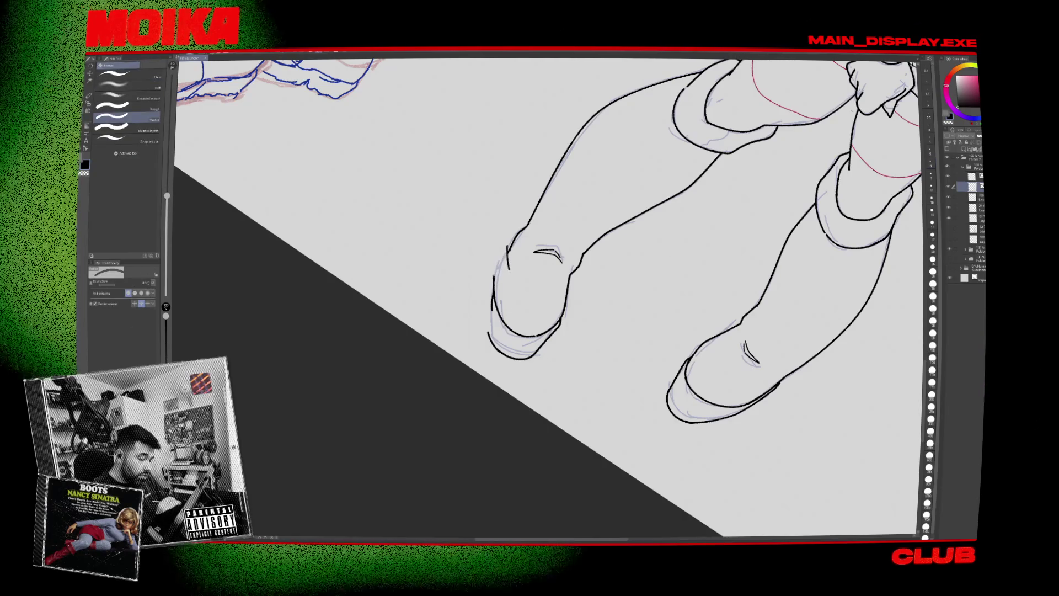
key("p")
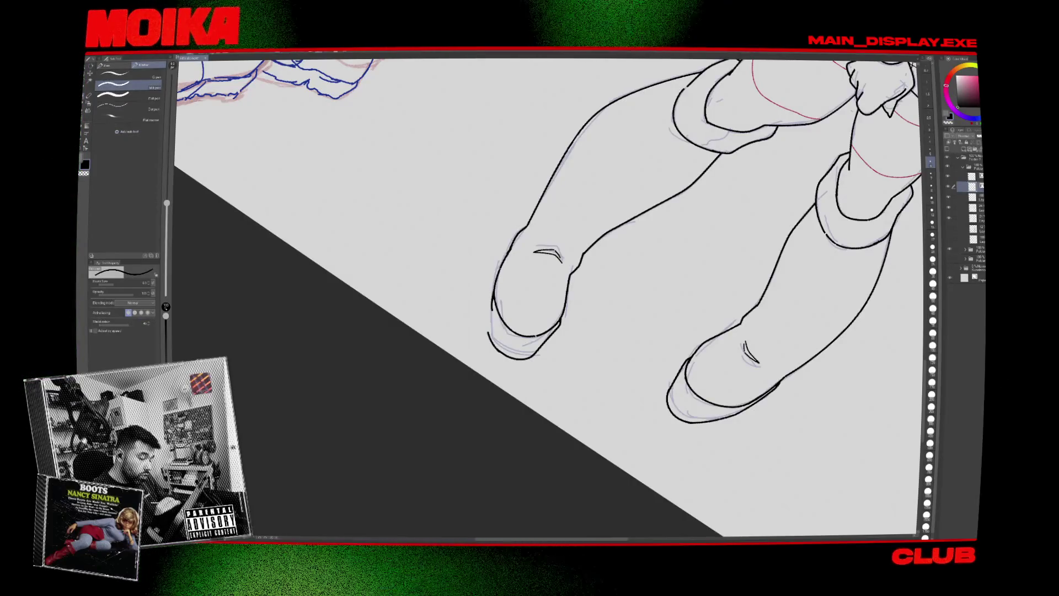
left_click_drag(548, 299, 475, 353)
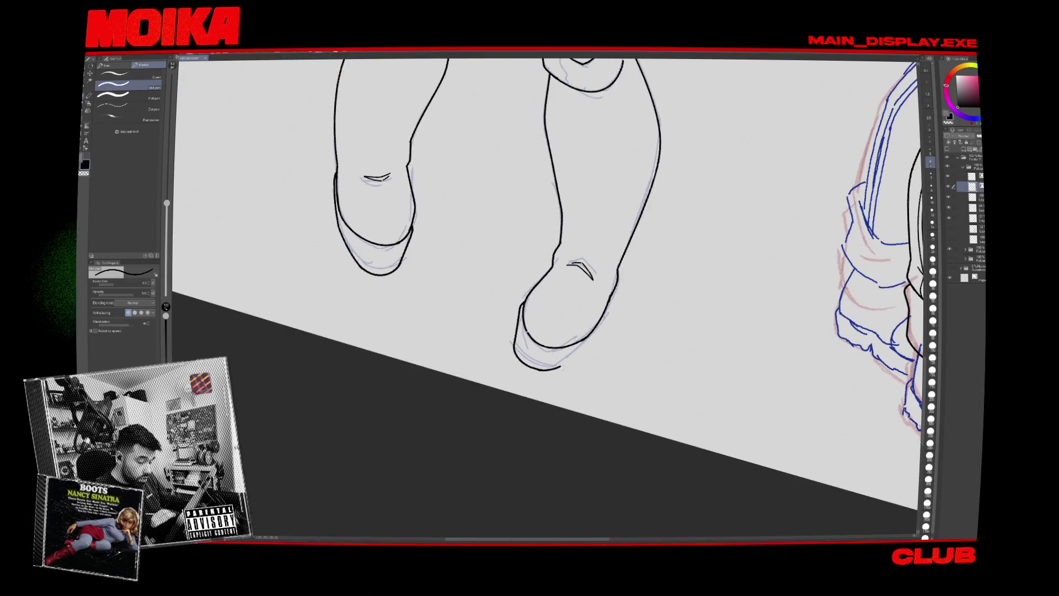
key("ctrl+z")
key("e")
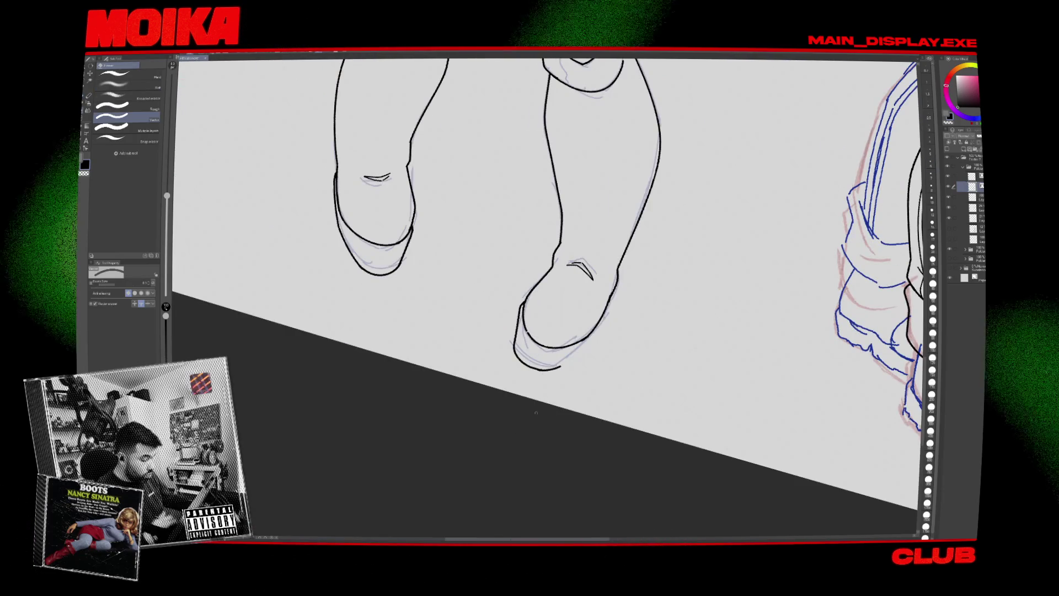
key("p")
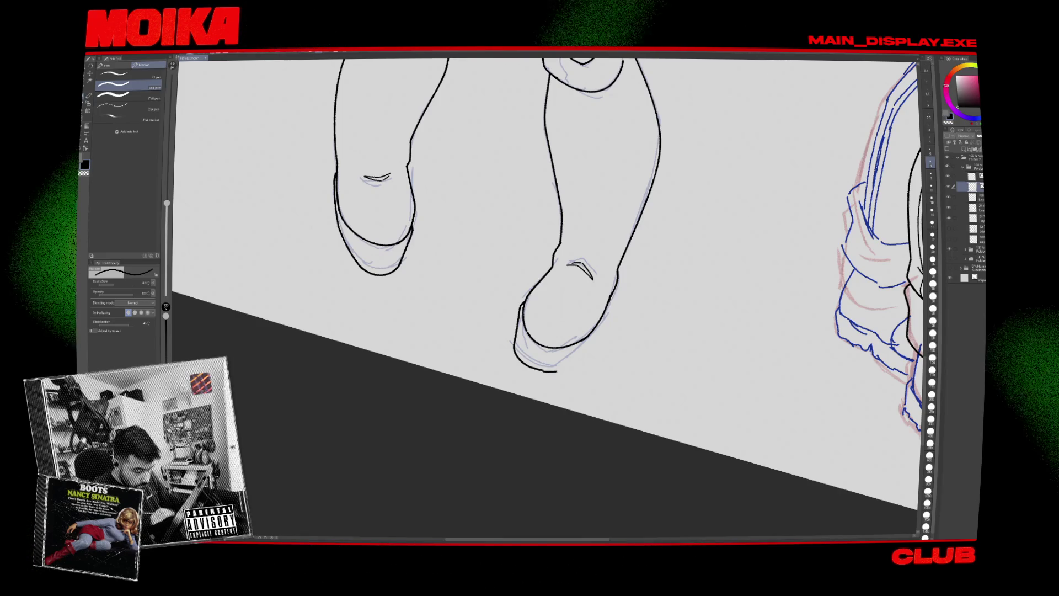
left_click_drag(545, 364, 482, 436)
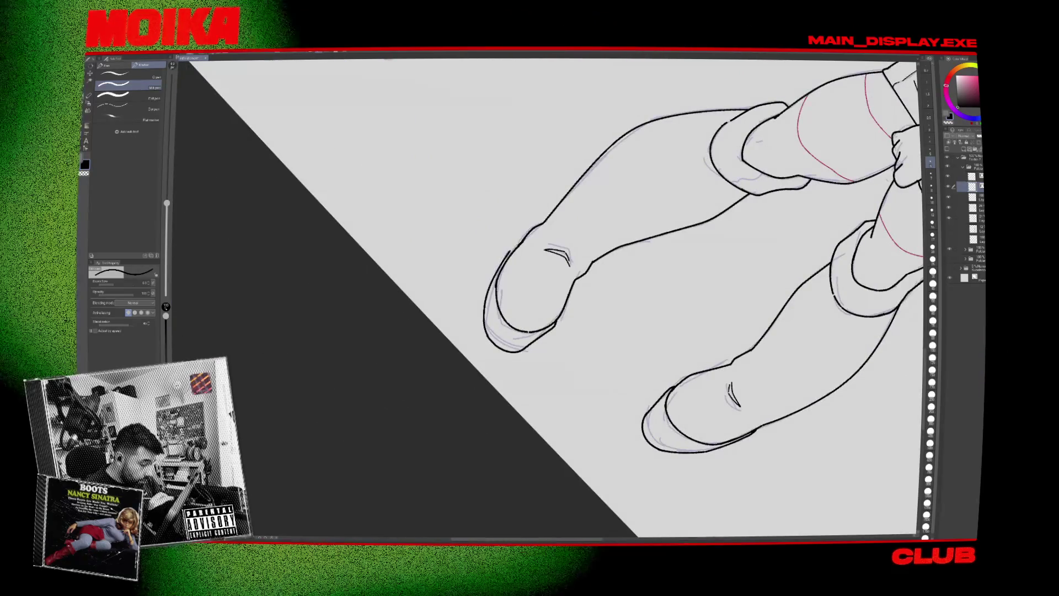
mouse_move(481, 436)
left_mouse_down()
mouse_move(387, 331)
mouse_move(497, 275)
left_mouse_up()
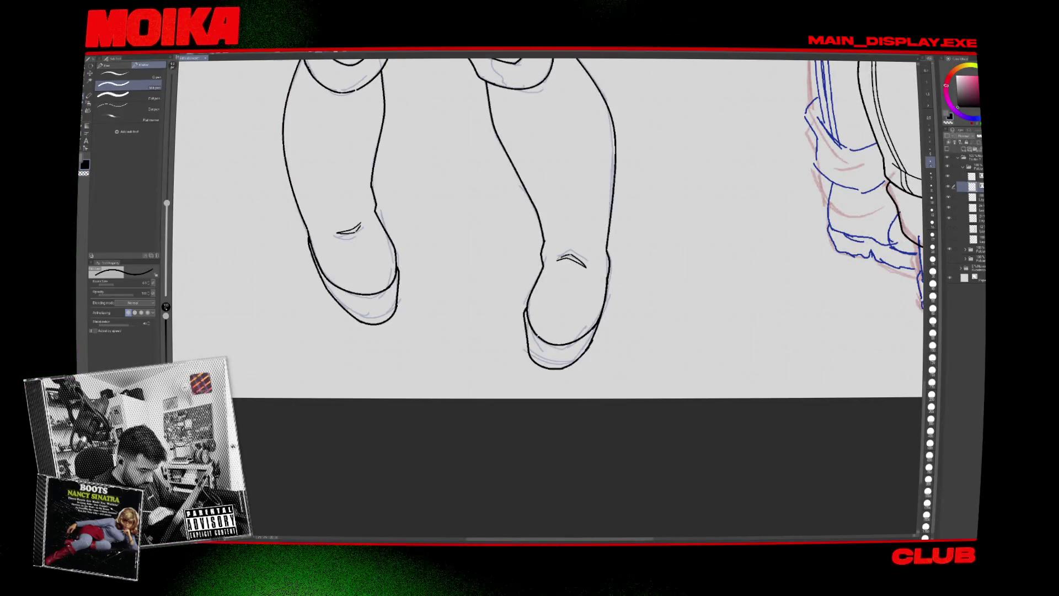
scroll(552, 231, "down", 5)
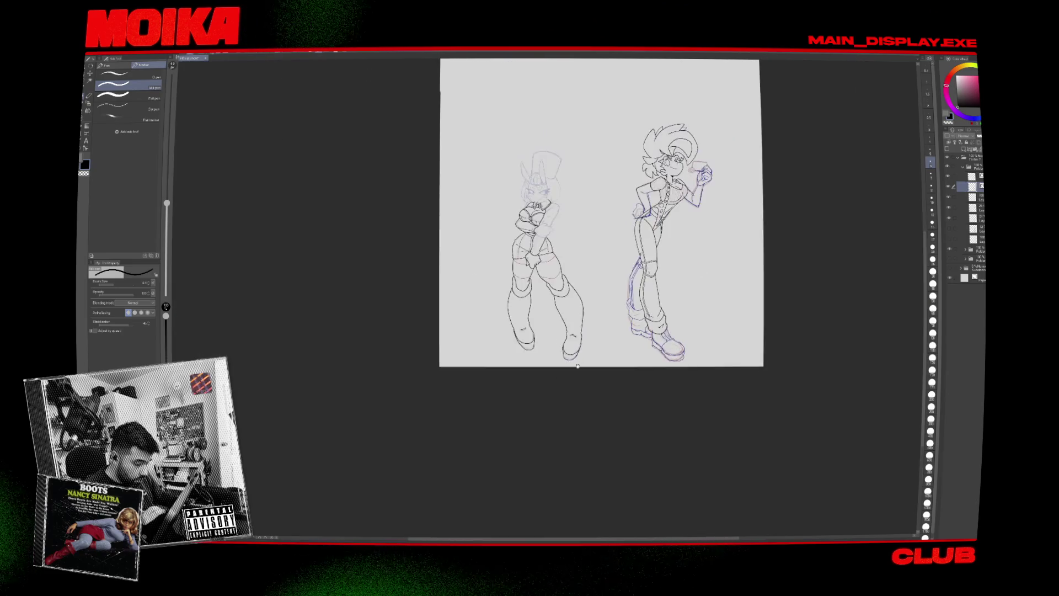
scroll(519, 287, "up", 5)
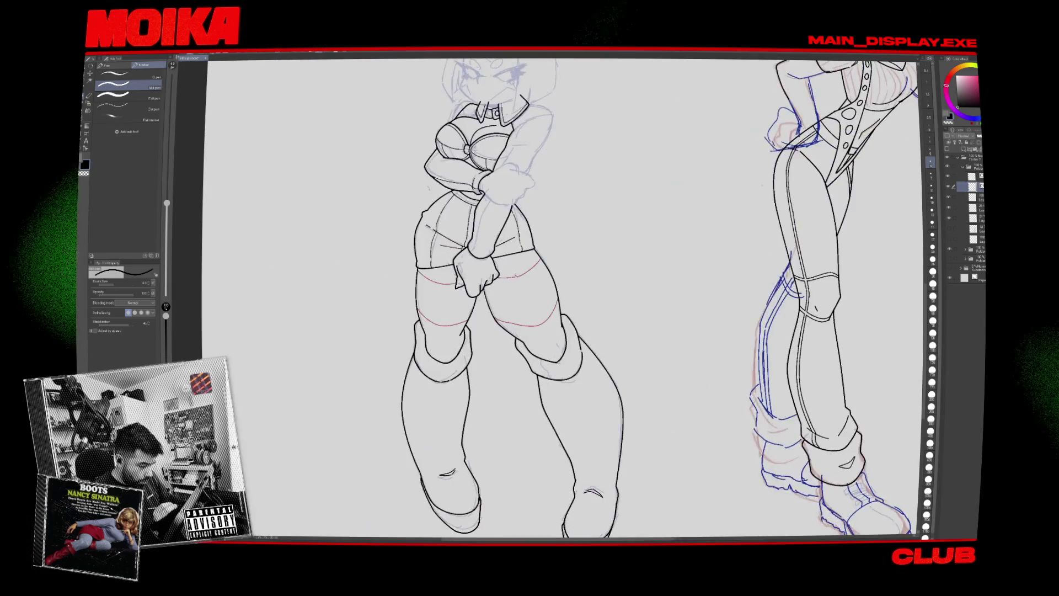
On the red leg-line layer, erase a stray red mark and redraw a short thigh line.
key("e")
left_click(951, 197)
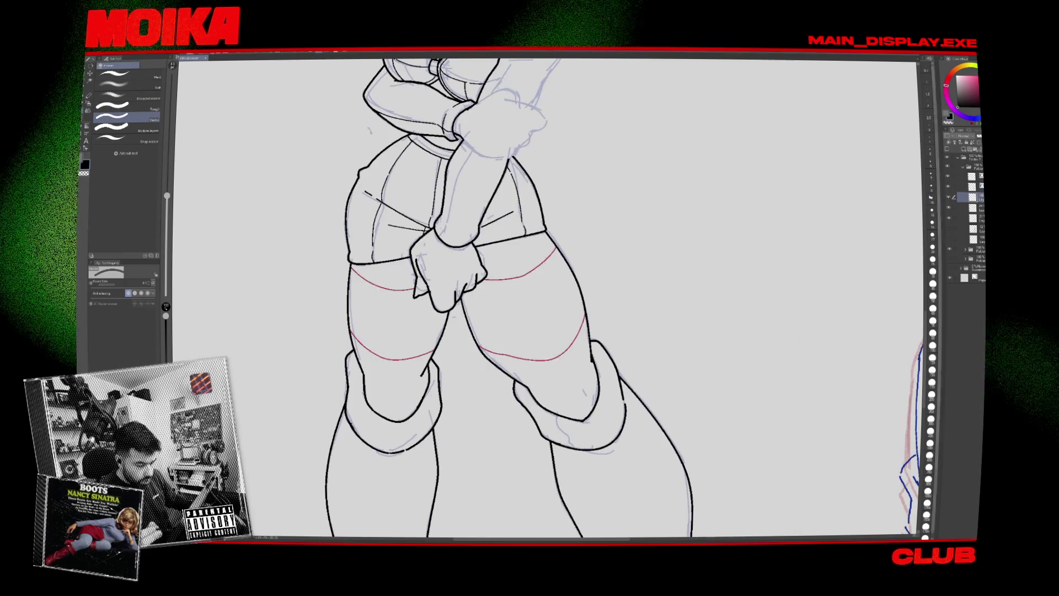
scroll(510, 274, "up", 2)
left_click_drag(547, 298, 546, 166)
left_click_drag(561, 329, 565, 324)
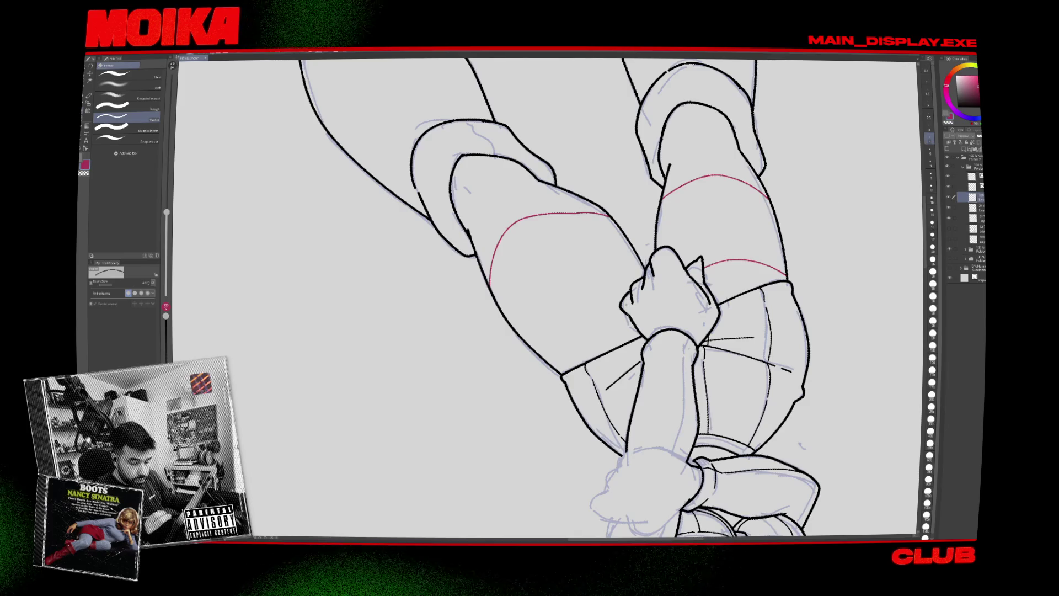
key("p")
left_click_drag(536, 313, 530, 343)
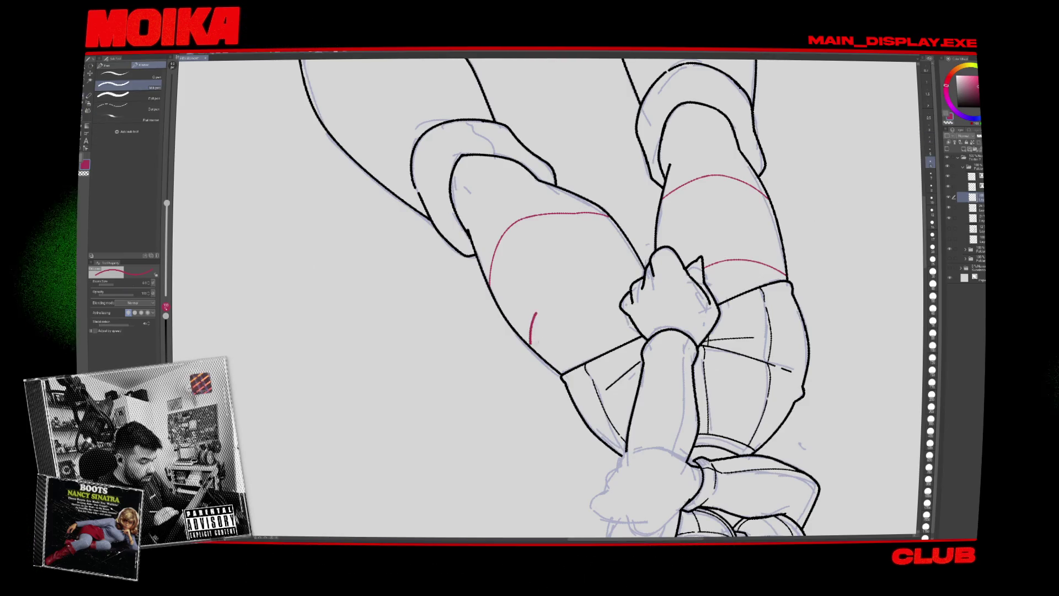
key("bracketleft")
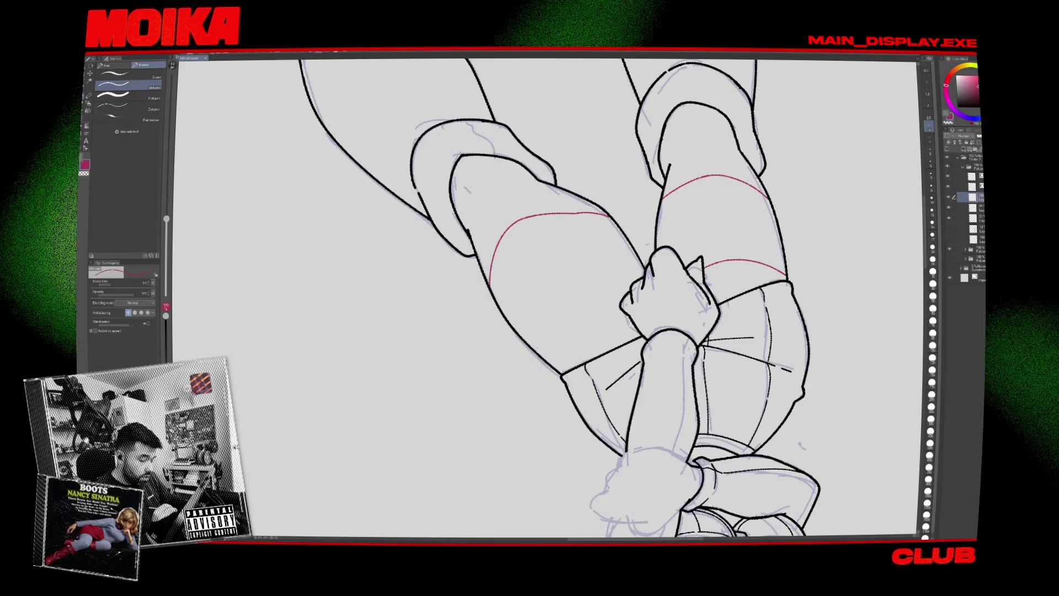
Set the legs upright, recentre the view on them and check the drawing mirrored.
key("asciicircum")
key("asciicircum")
key("asciicircum")
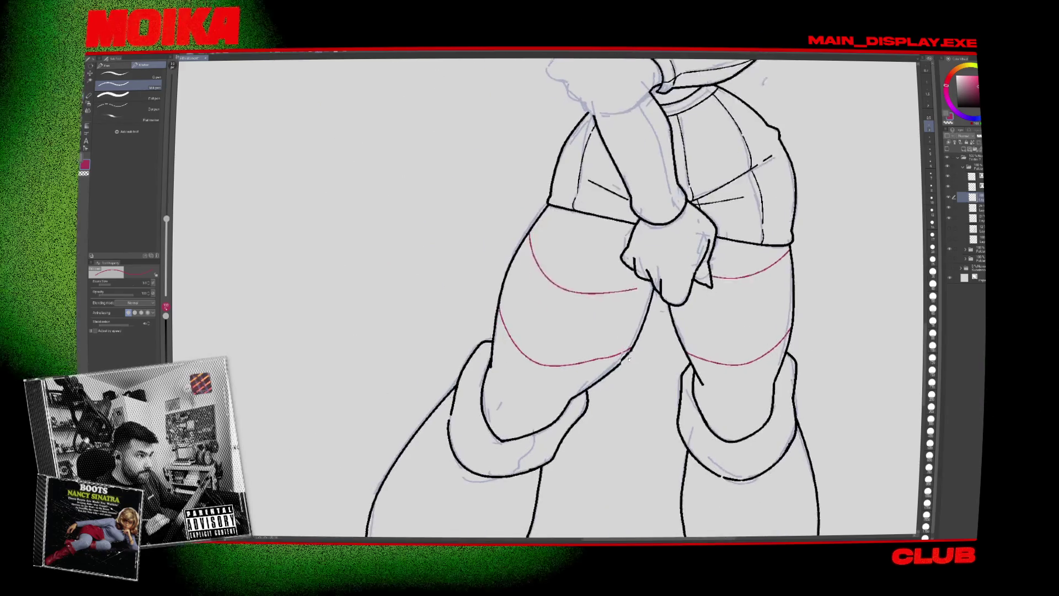
left_click_drag(629, 360, 599, 424)
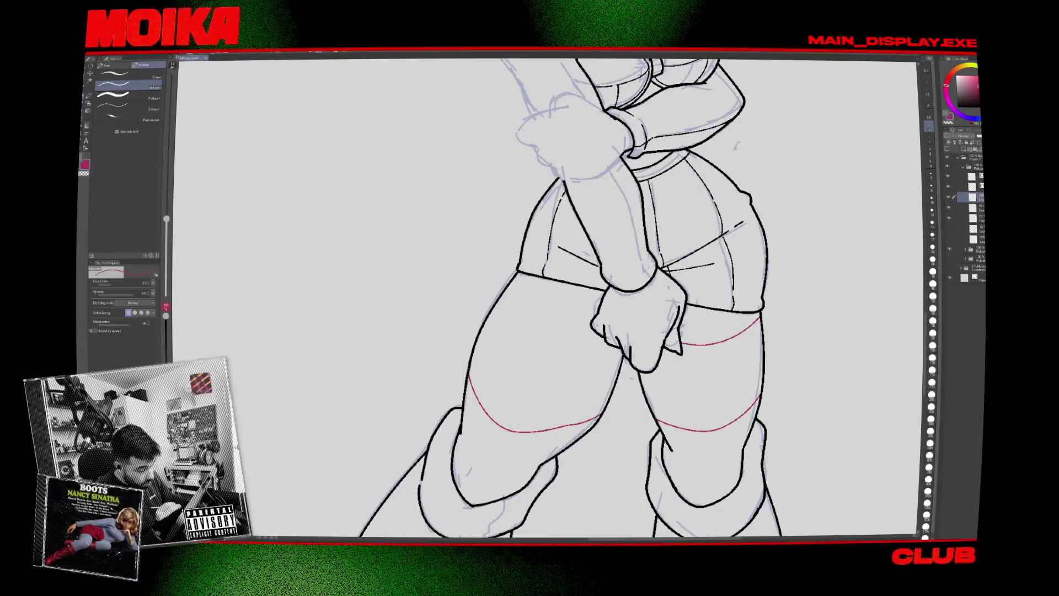
key("h")
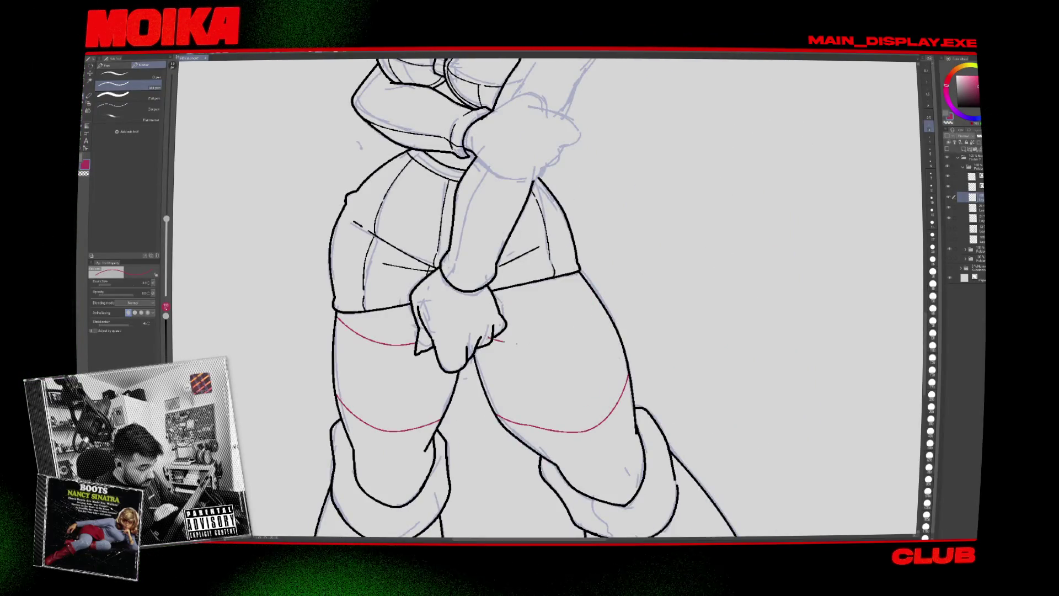
key("e")
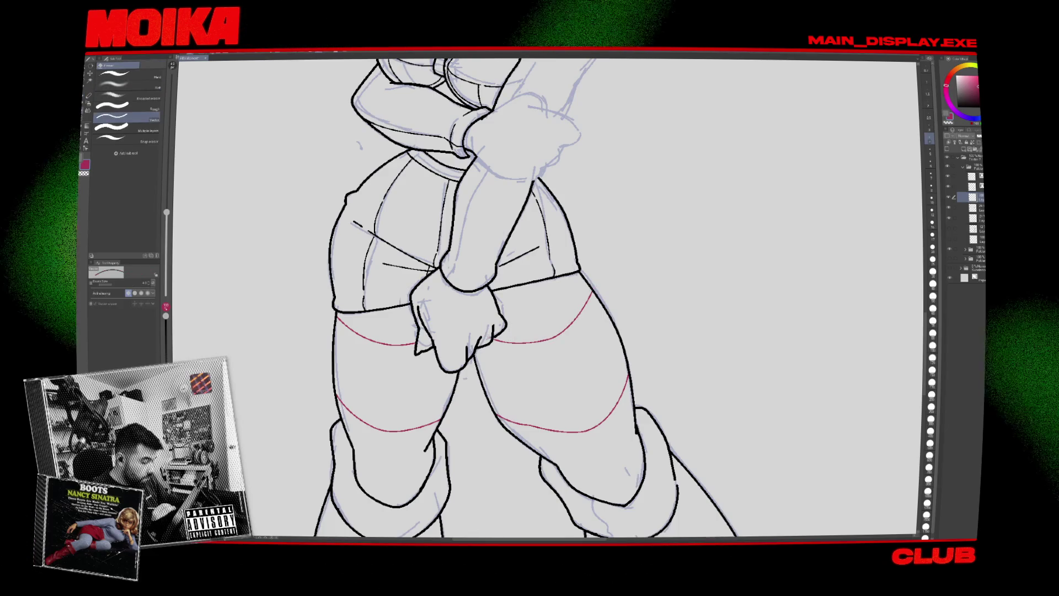
scroll(562, 385, "down", 2)
scroll(562, 385, "down", 3)
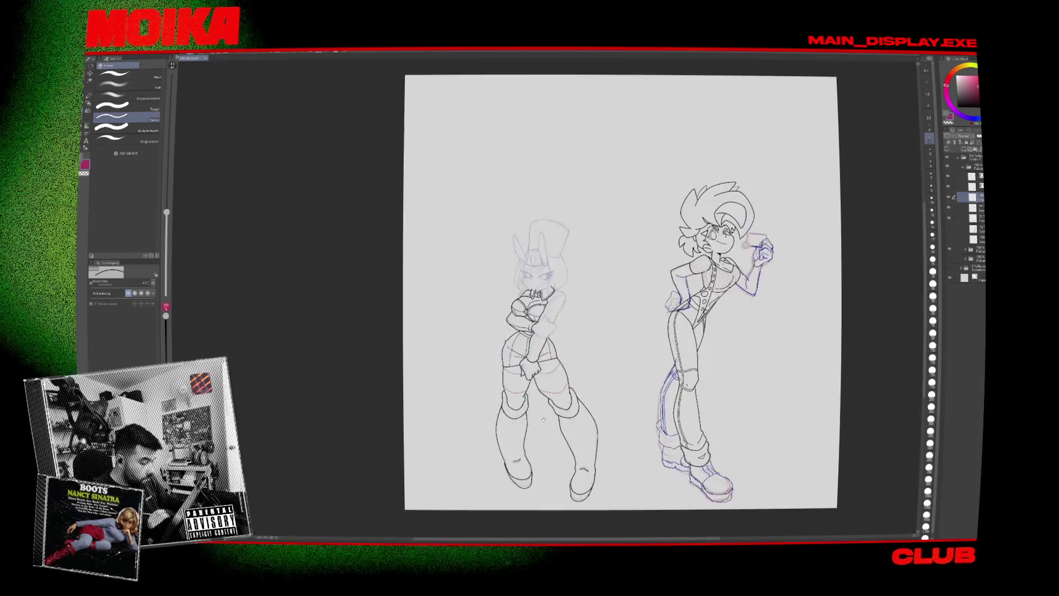
Toggle the left figure's sketch and lineart layers to compare, then select her lineart layer.
scroll(533, 365, "down", 1)
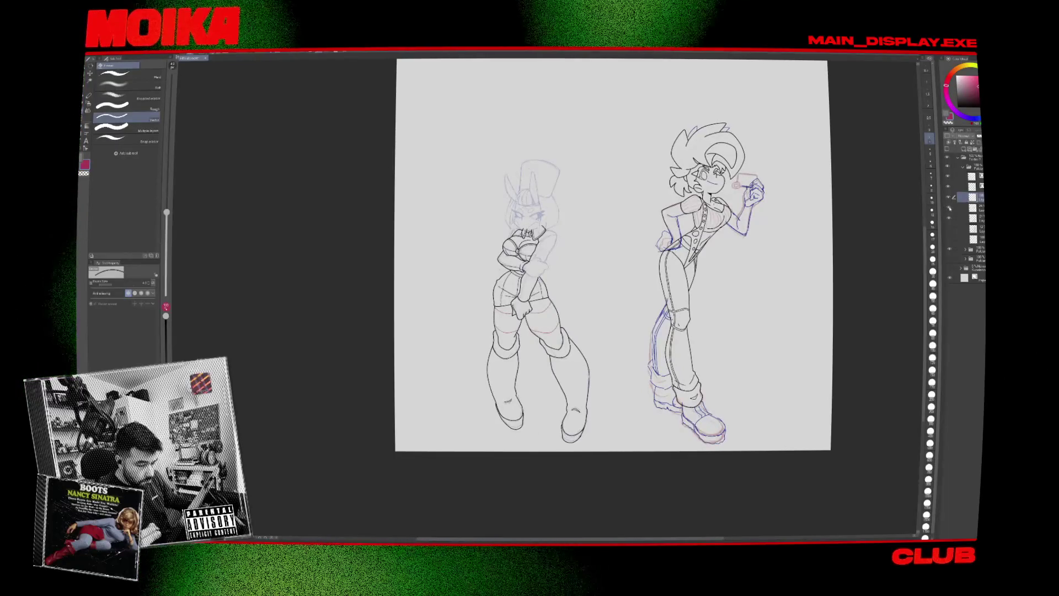
left_click(950, 198)
left_click(950, 198)
left_click(949, 183)
left_click(950, 184)
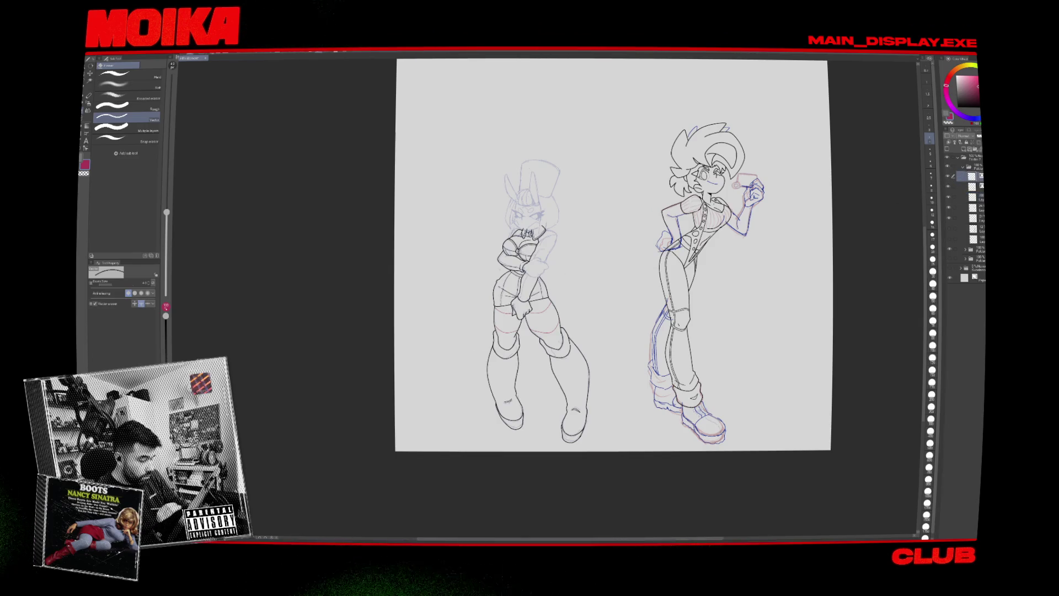
key("ctrl+plus")
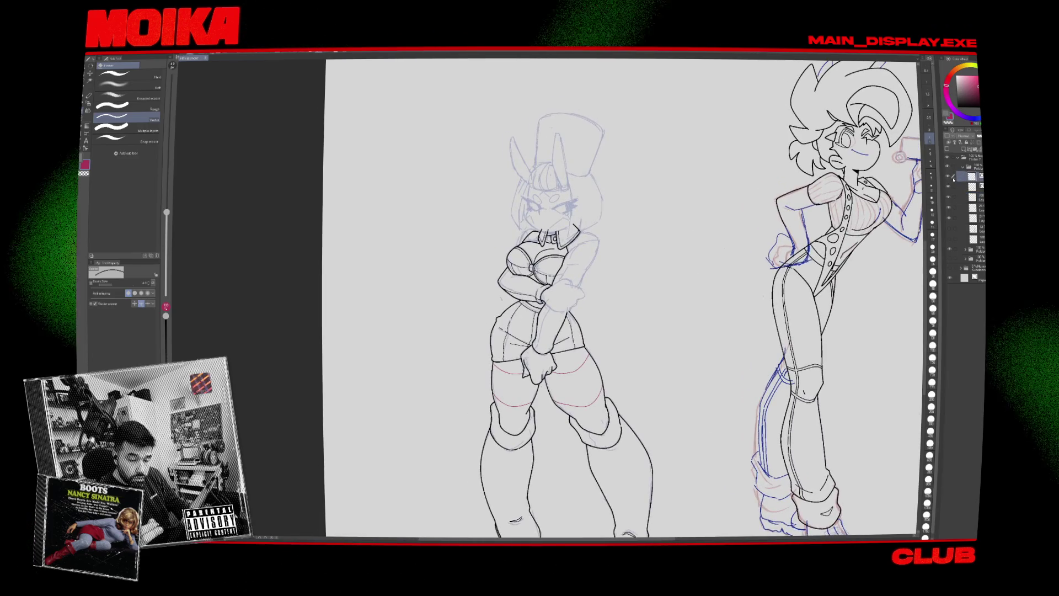
left_click(949, 186)
left_click(949, 186)
left_click(949, 186)
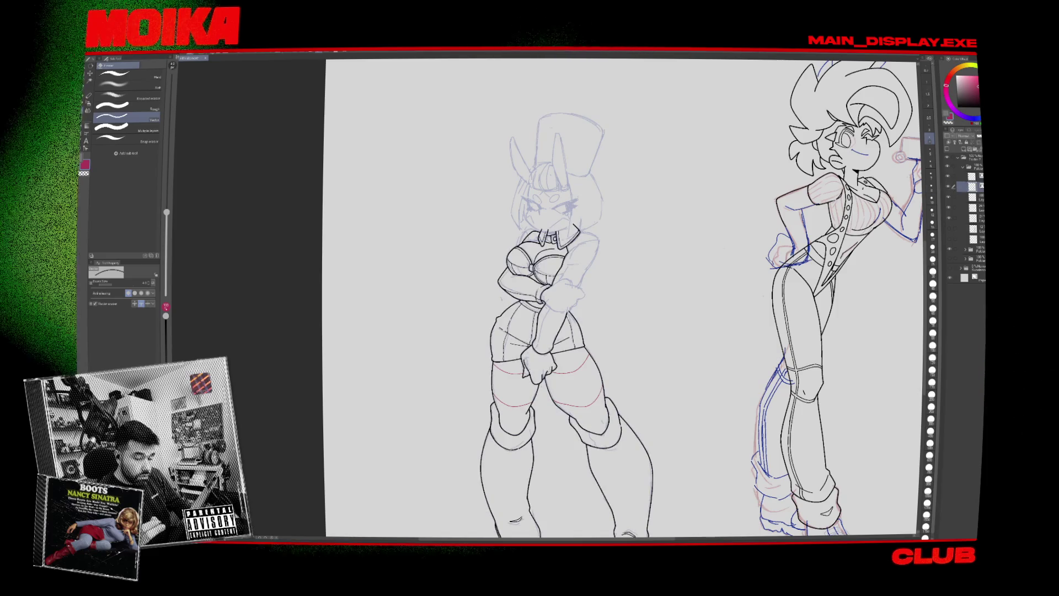
Switch to the pen in black and extend the right arm's line downward.
key("p")
key("ctrl+plus")
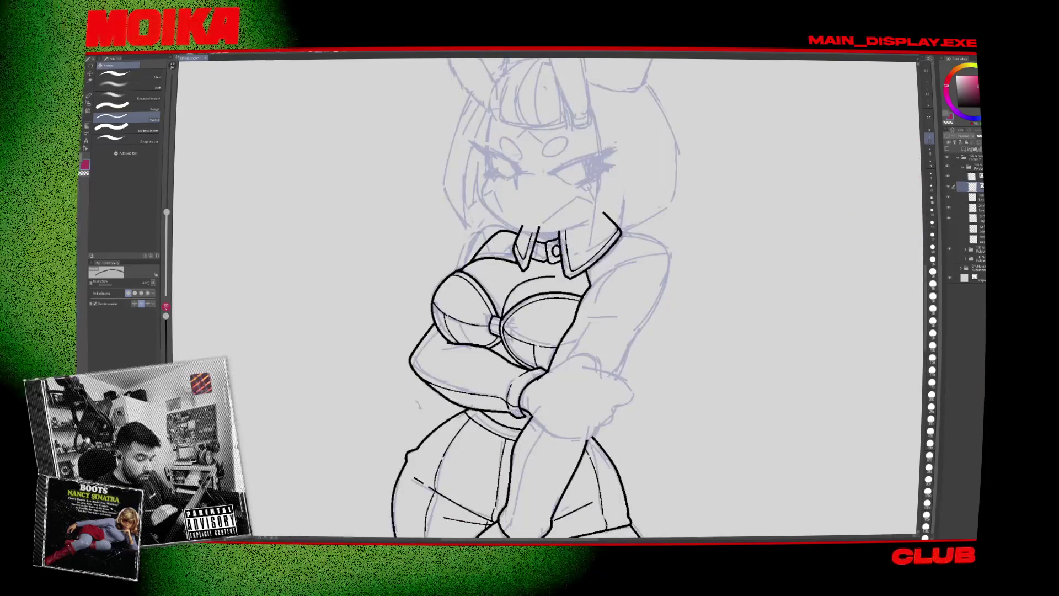
key("x")
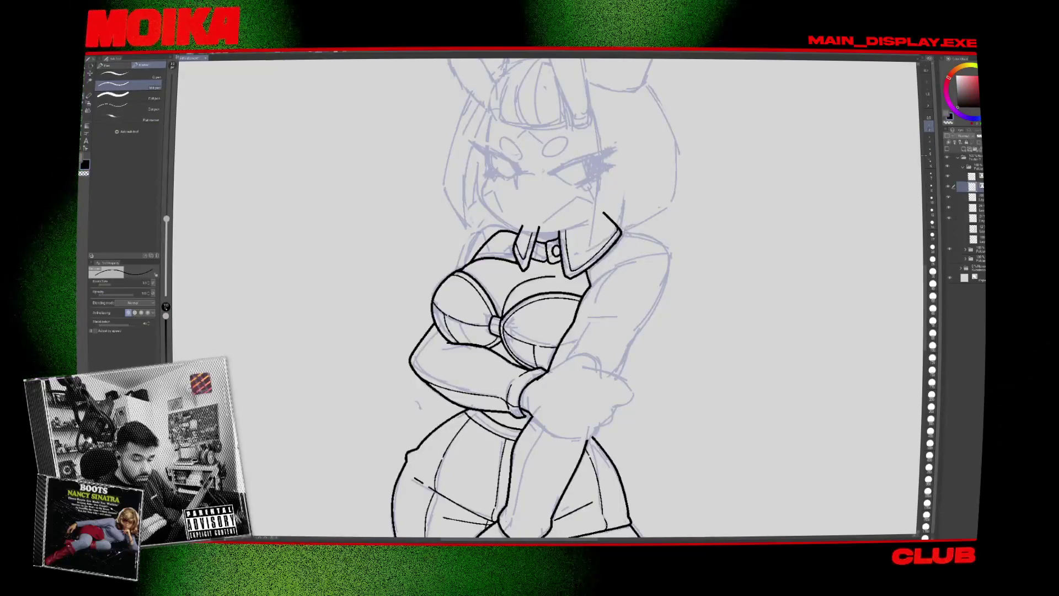
key("h")
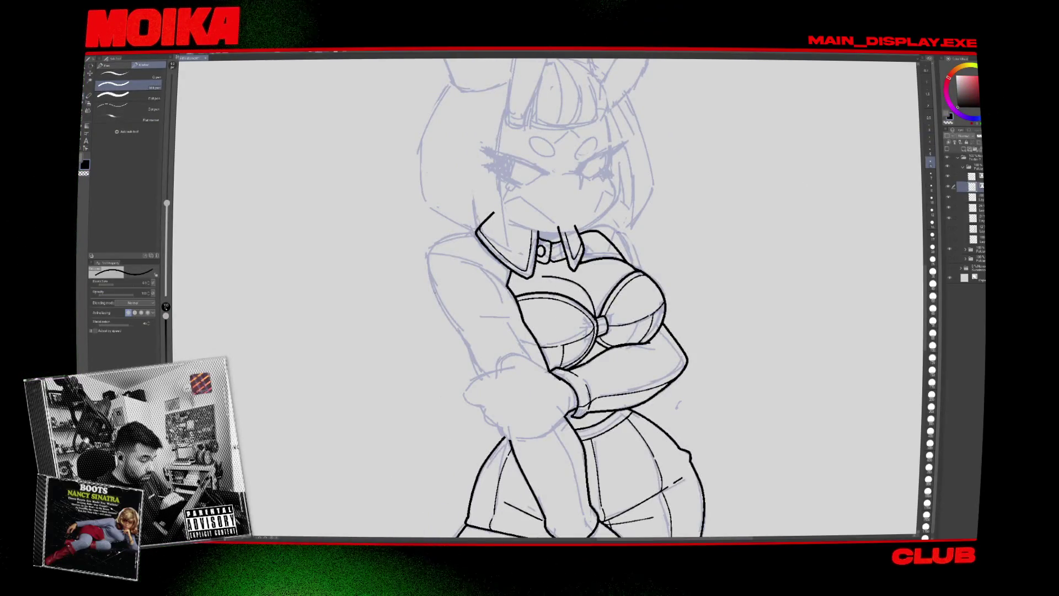
key("h")
scroll(529, 298, "down", 1)
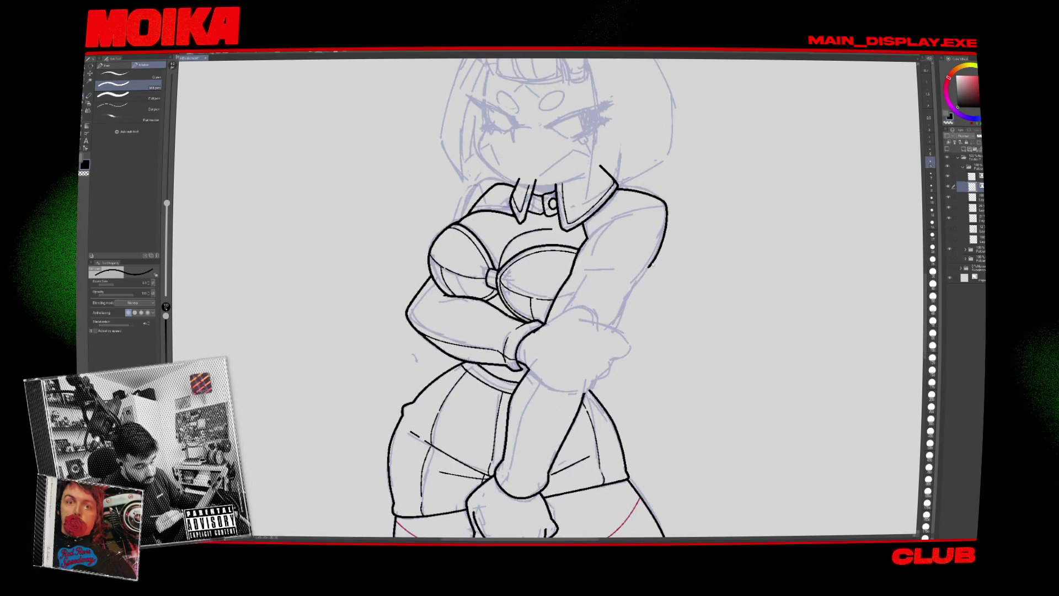
left_click_drag(649, 267, 600, 353)
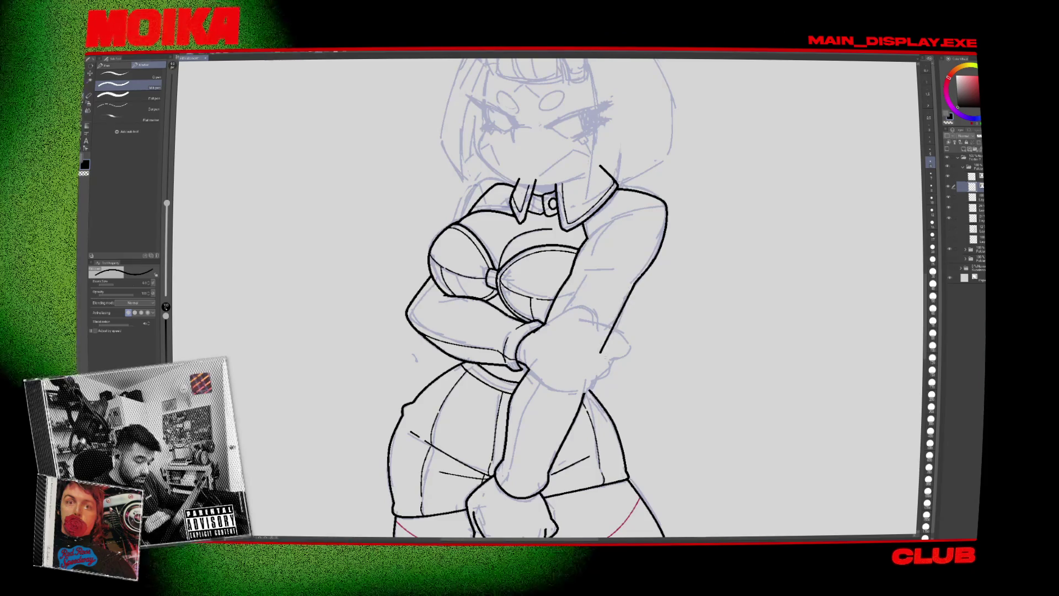
scroll(518, 333, "down", 5)
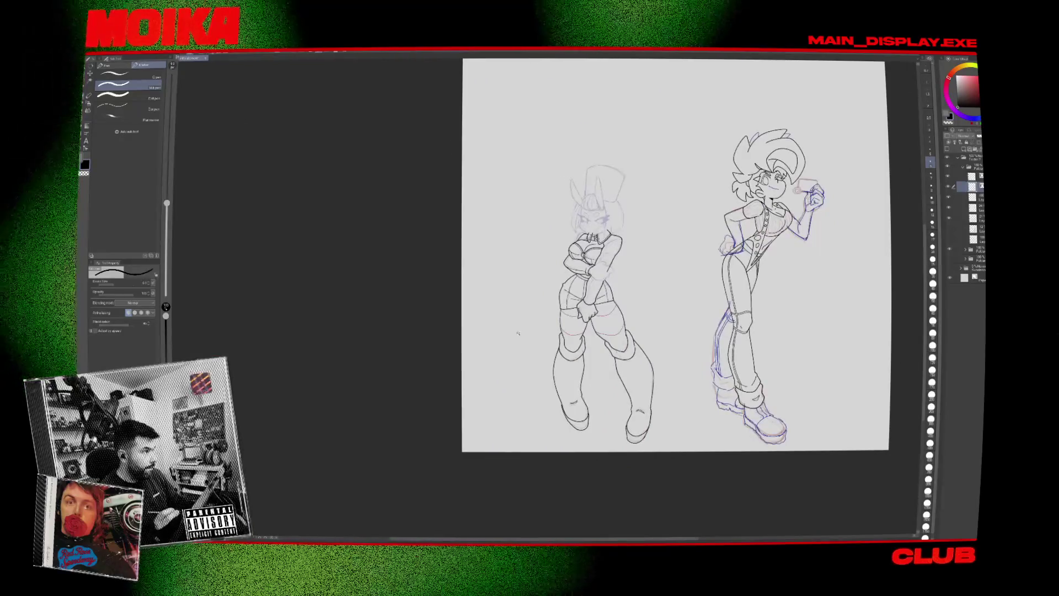
scroll(605, 248, "up", 5)
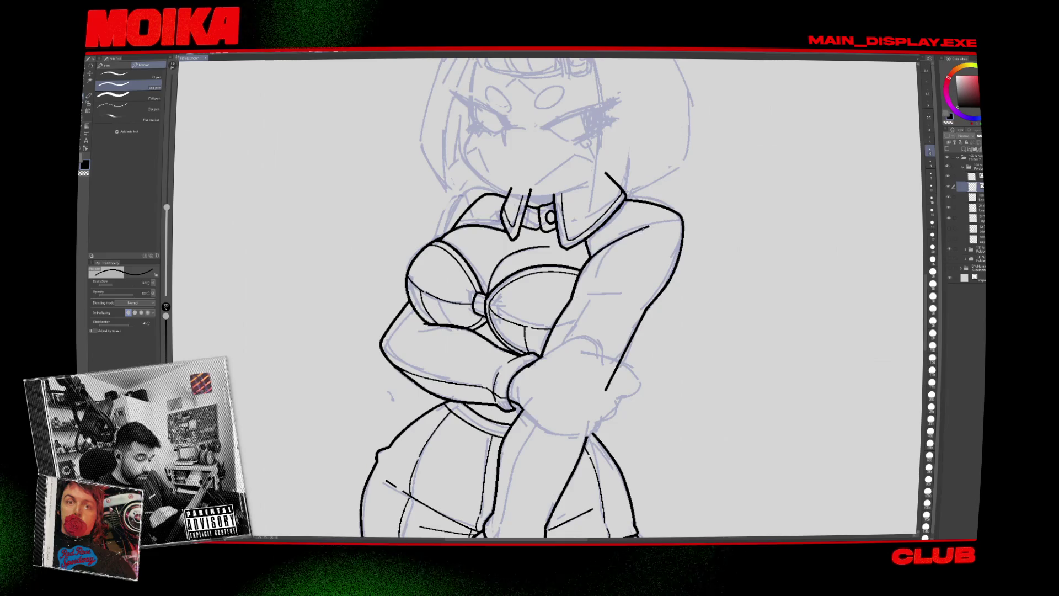
Ink the black shoulder stroke, checking it mirrored, then fit the whole page in view.
key("h")
left_click_drag(468, 238, 459, 227)
key("h")
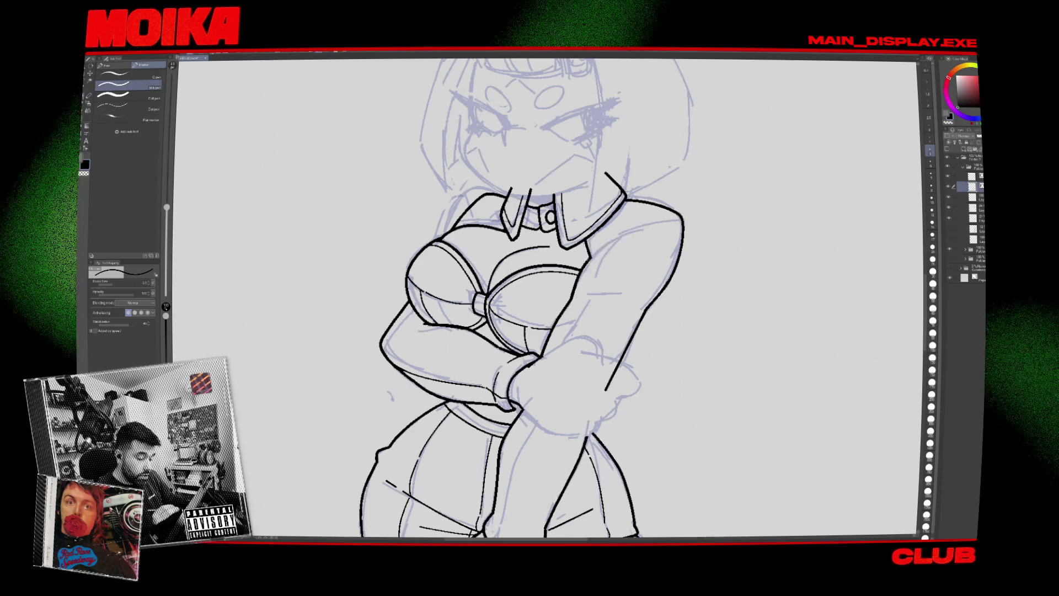
left_click_drag(587, 243, 644, 228)
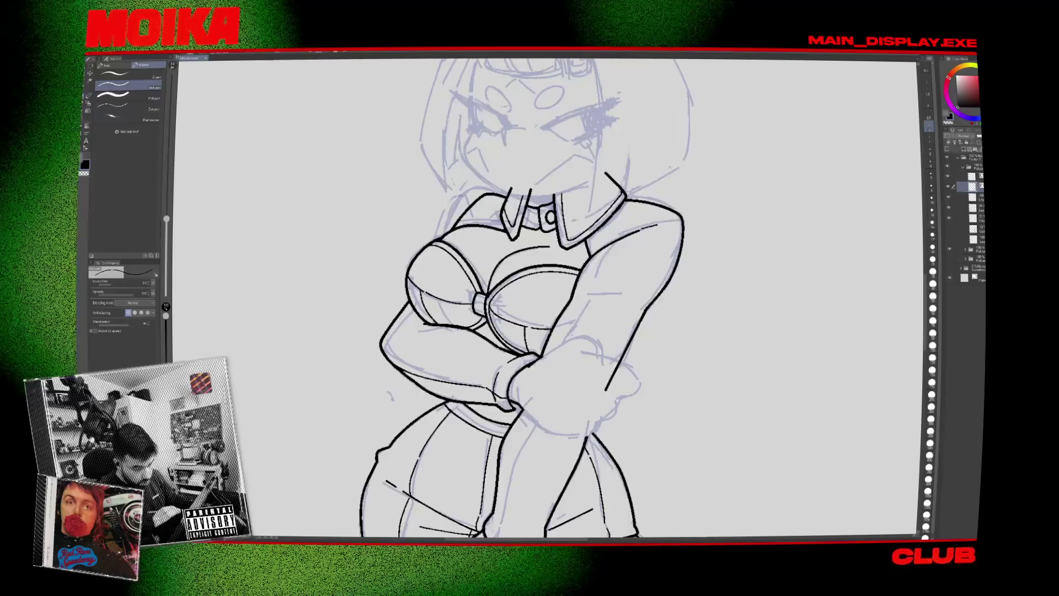
key("bracketright")
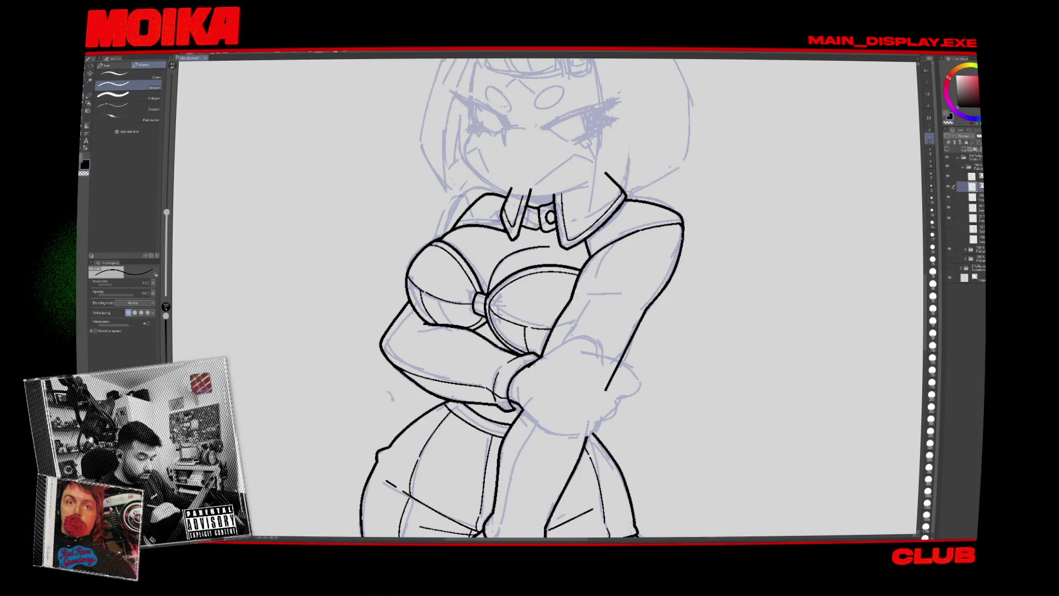
key("ctrl+minus")
key("ctrl+0")
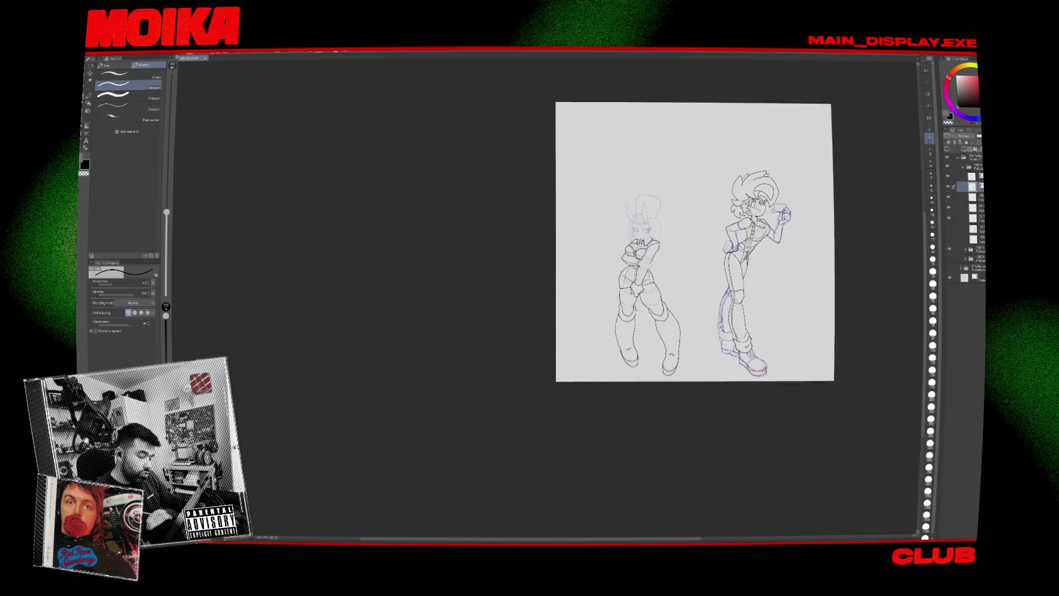
Collapse the current layer group and expand the other character's layer group.
key("ctrl+plus")
scroll(841, 235, "down", 5)
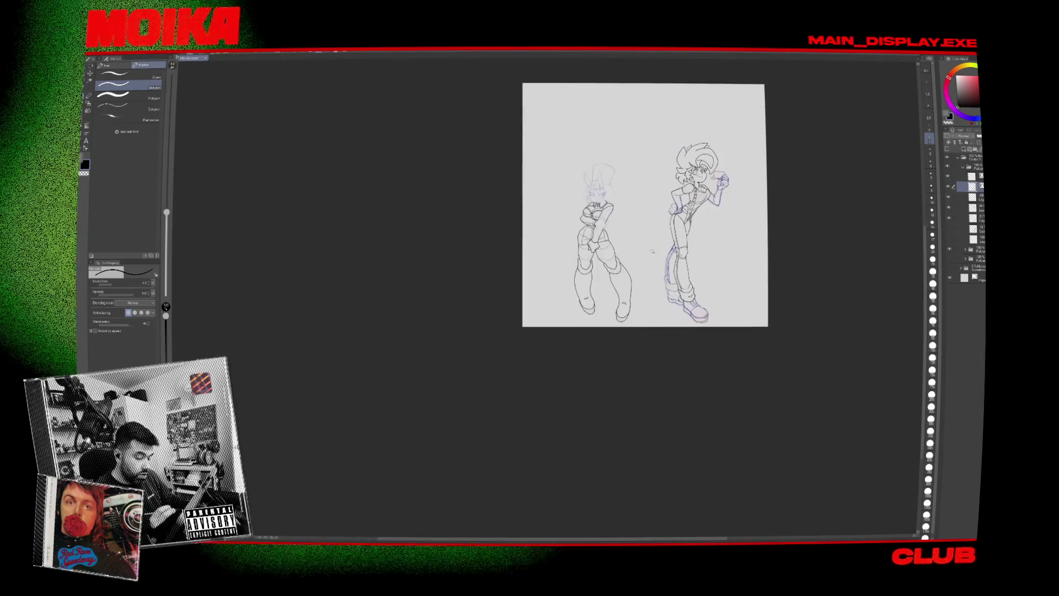
scroll(841, 235, "up", 3)
left_click(963, 166)
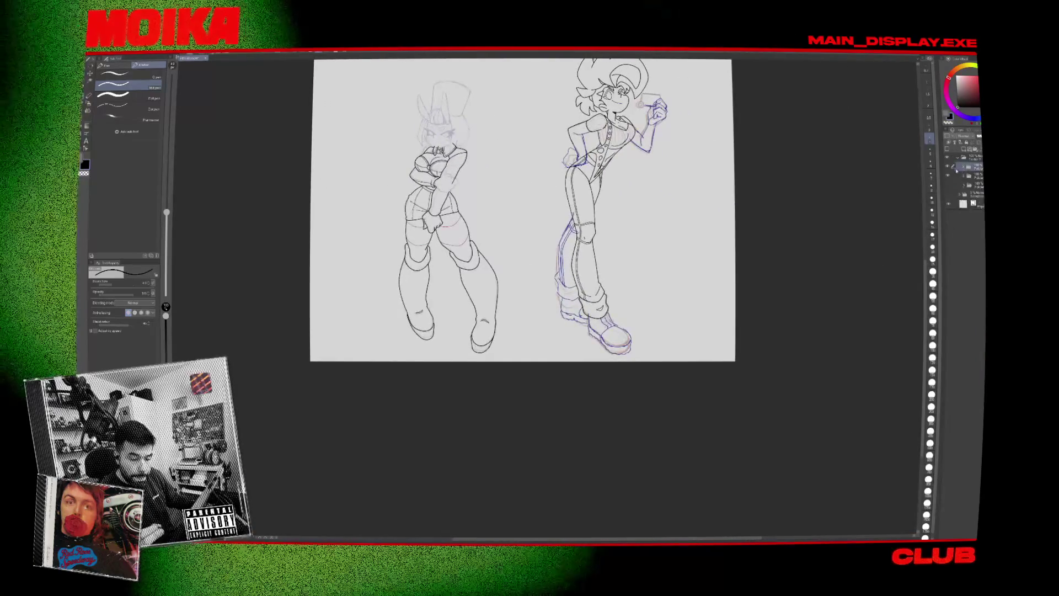
left_click(950, 184)
left_click(950, 185)
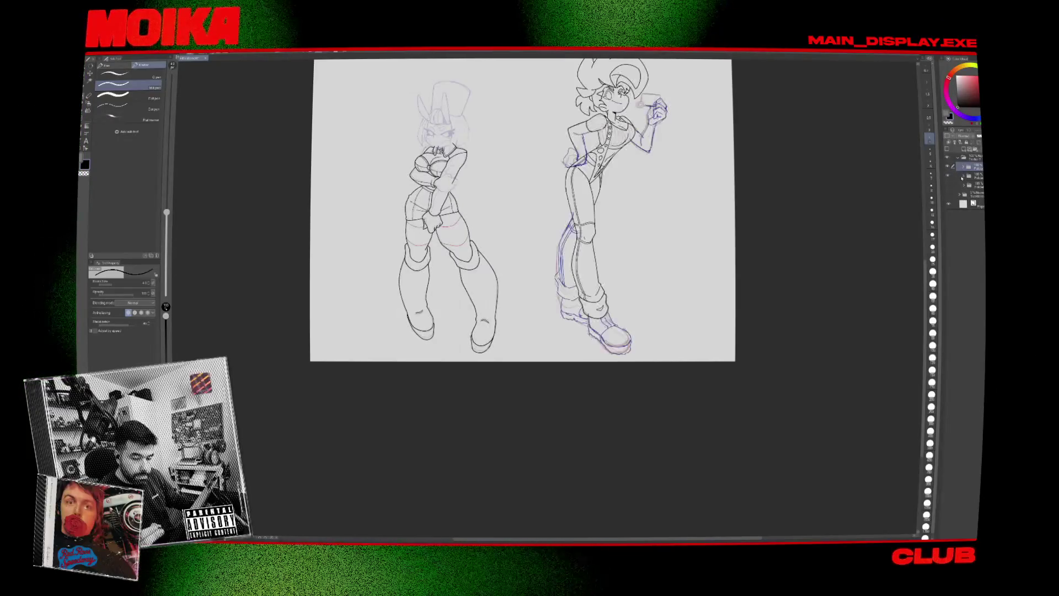
left_click(964, 175)
Show her faint sketch, select her ink layer and start the raised arm's outline.
left_click(950, 217)
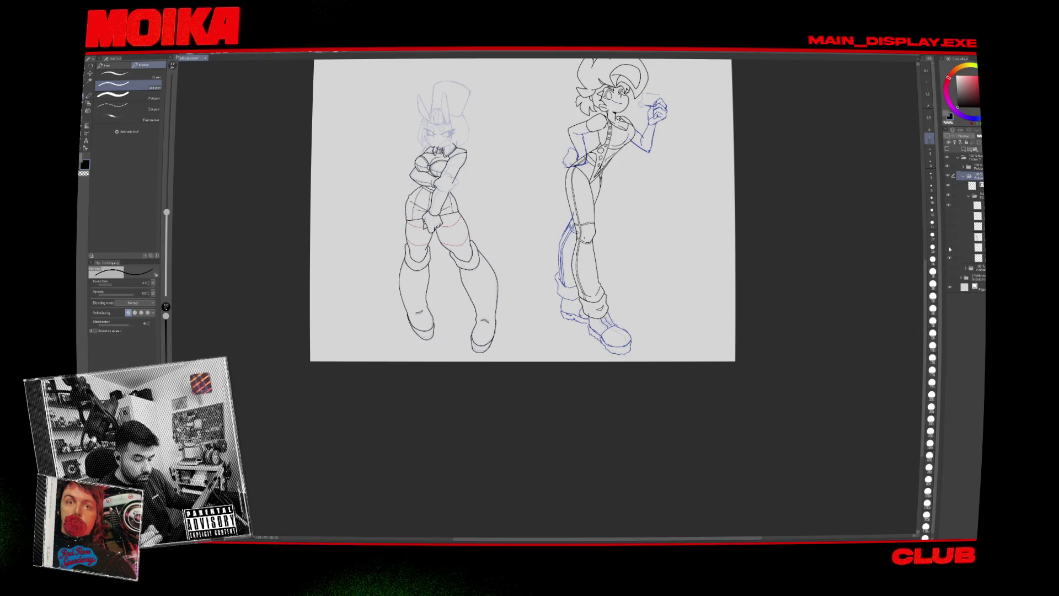
left_click(950, 206)
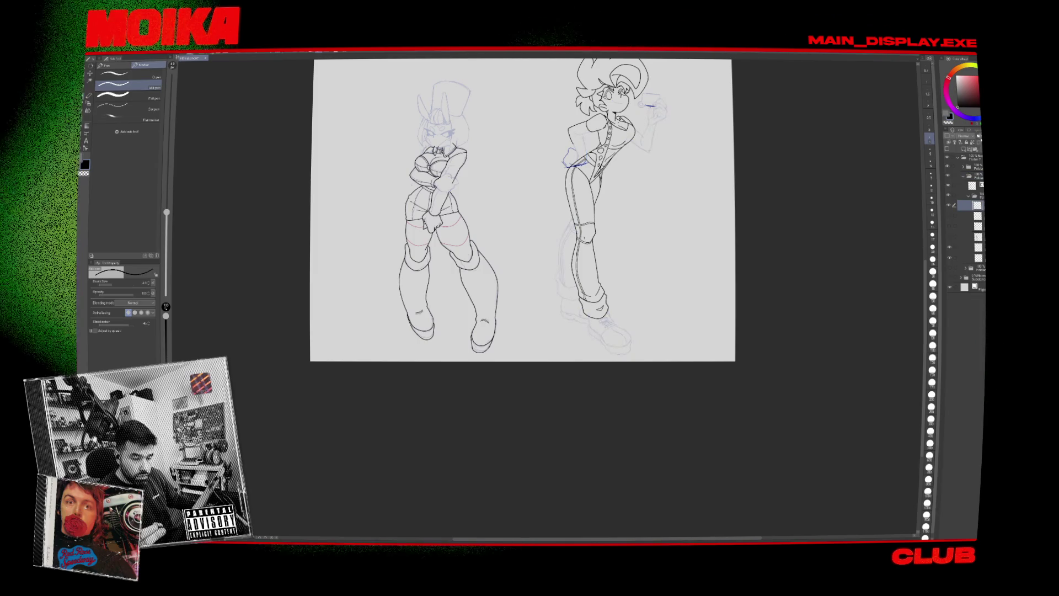
left_click(974, 186)
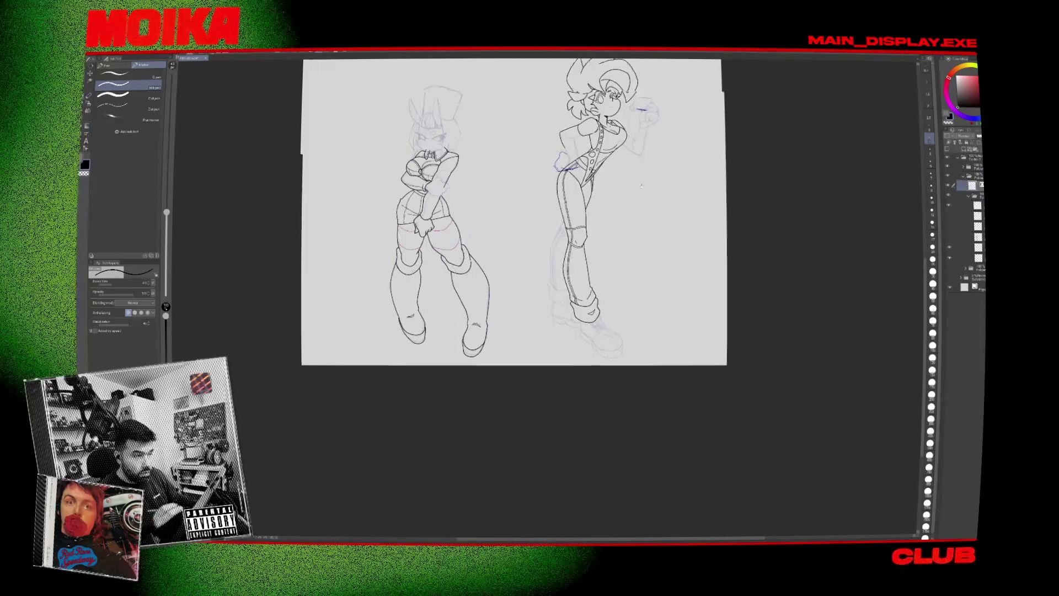
scroll(624, 123, "up", 5)
left_click_drag(607, 221, 566, 256)
mouse_move(644, 201)
left_mouse_down()
mouse_move(632, 239)
mouse_move(530, 291)
left_mouse_up()
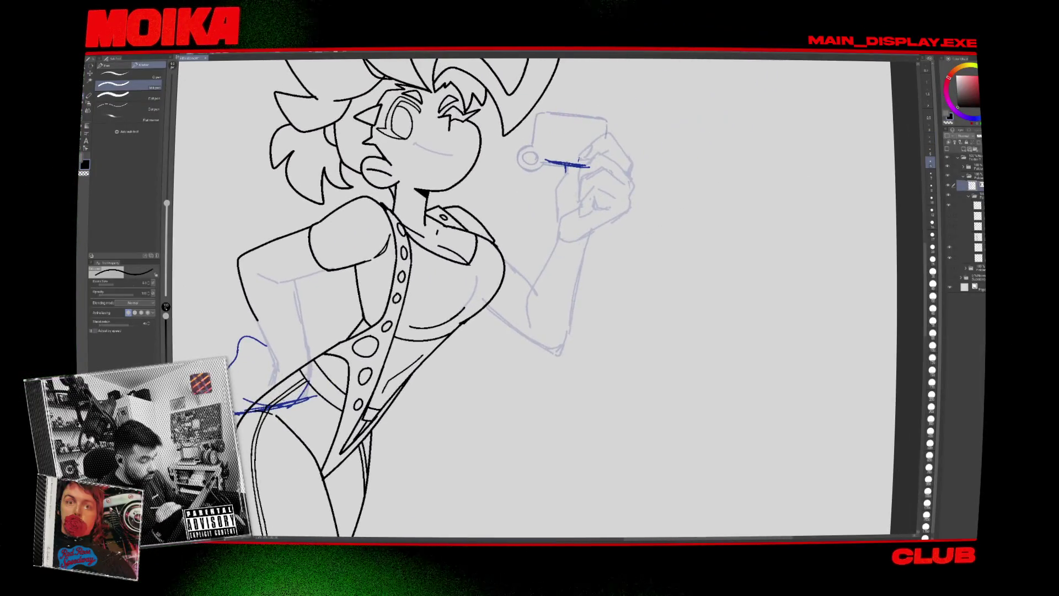
Mirror the view, undo the short stroke and draw longer black curves along the raised arm.
key("h")
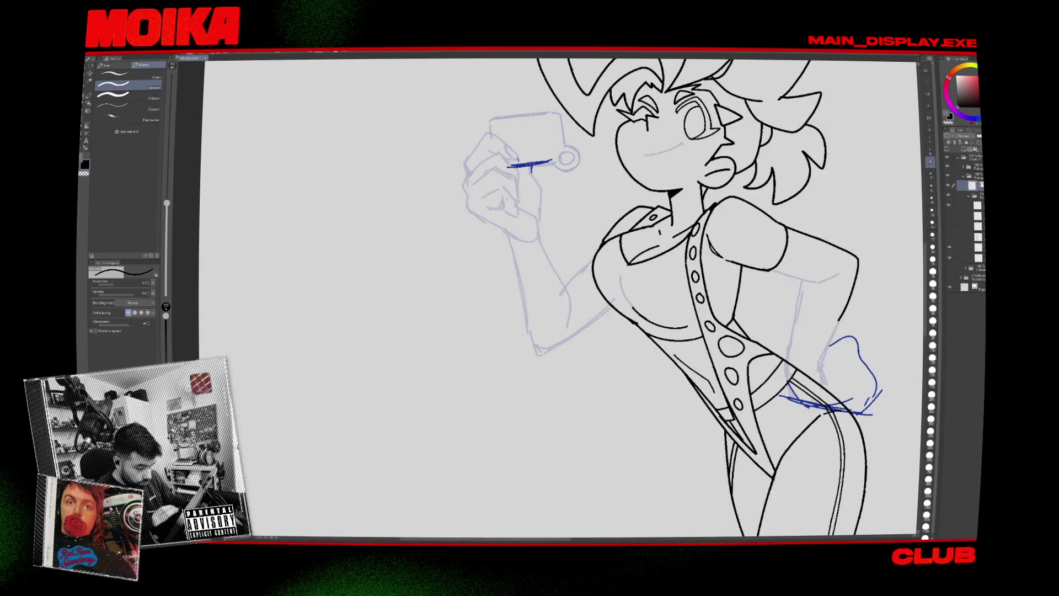
key("ctrl+z")
left_click_drag(560, 296, 602, 251)
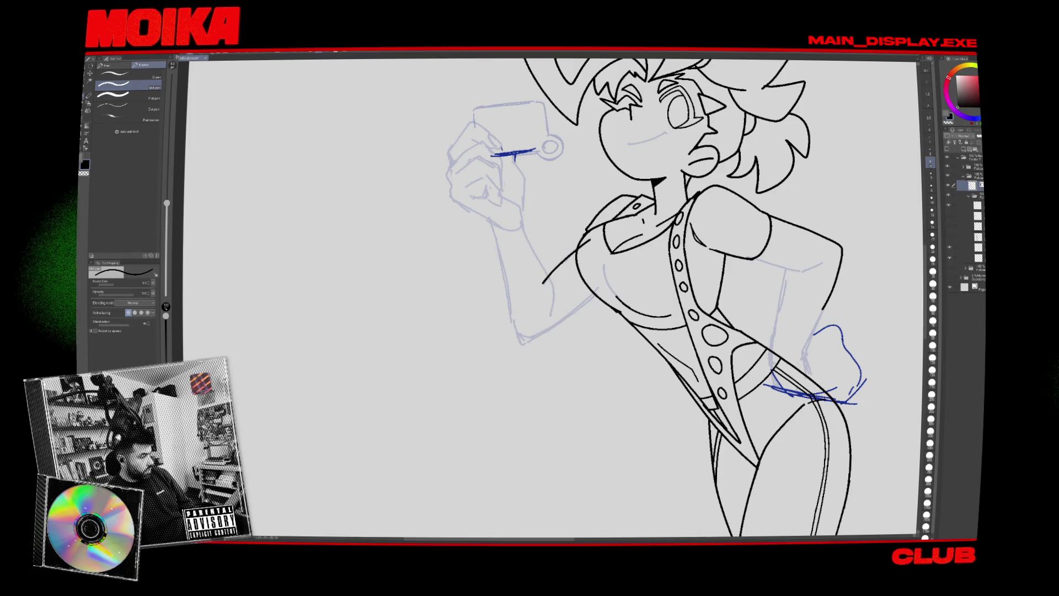
left_click_drag(308, 232, 353, 289)
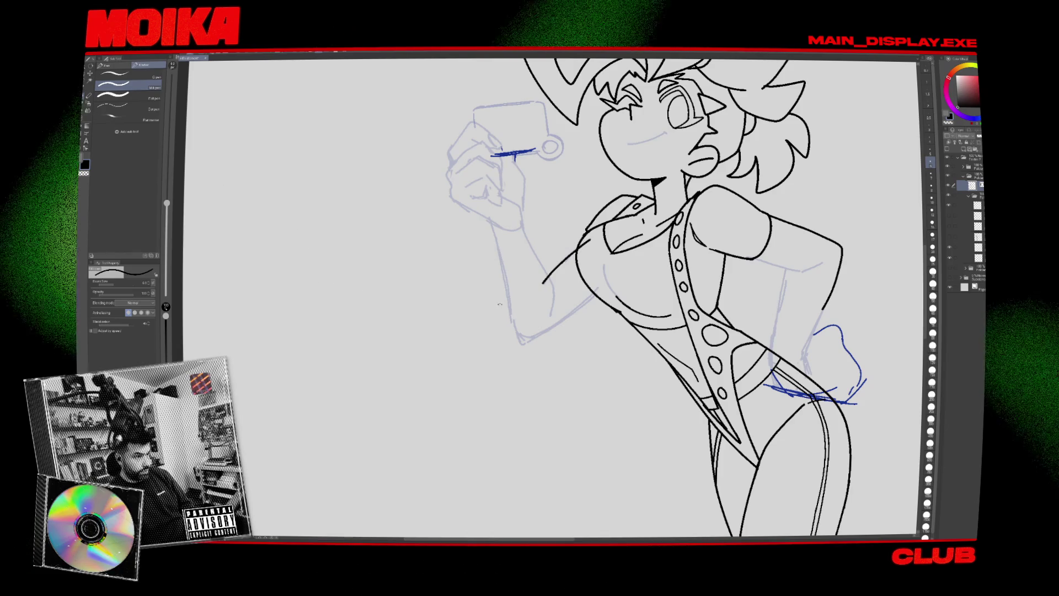
scroll(500, 304, "down", 5)
Scroll the view out and back in until both characters are framed on the page.
scroll(517, 319, "down", 3)
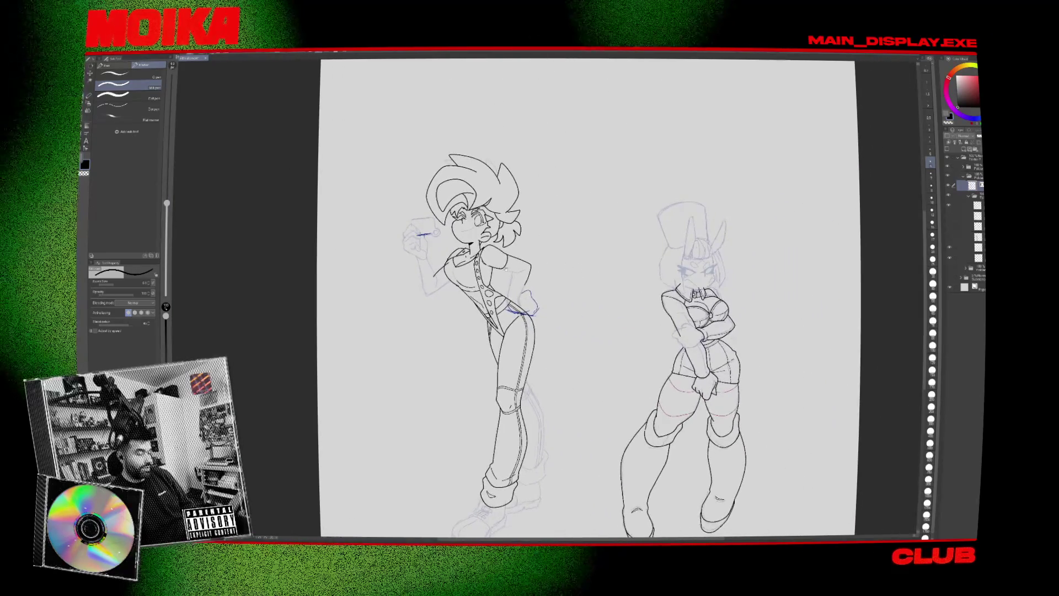
scroll(585, 298, "up", 2)
scroll(585, 298, "down", 3)
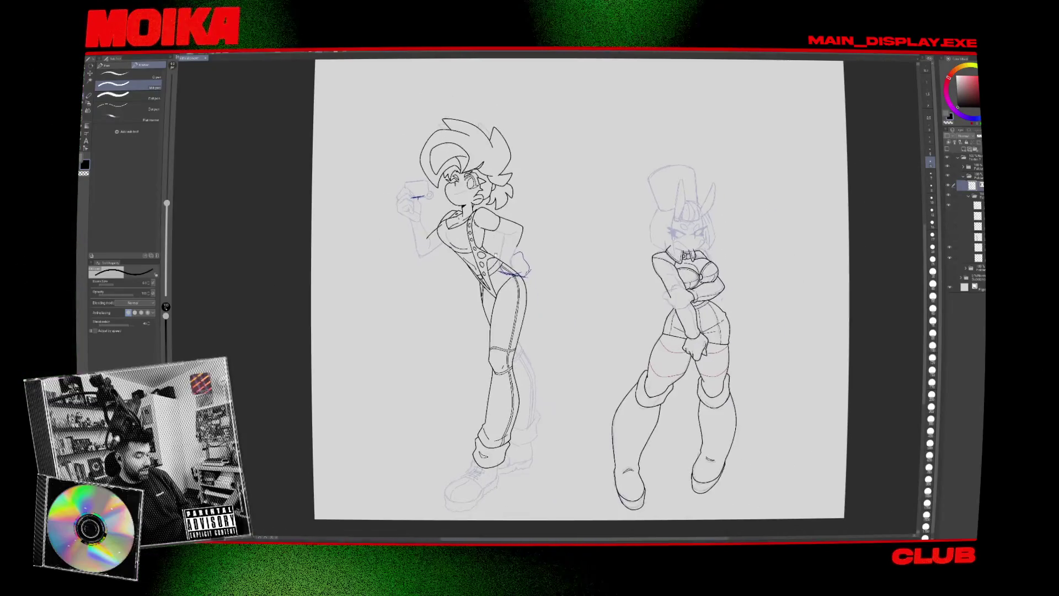
scroll(479, 335, "up", 2)
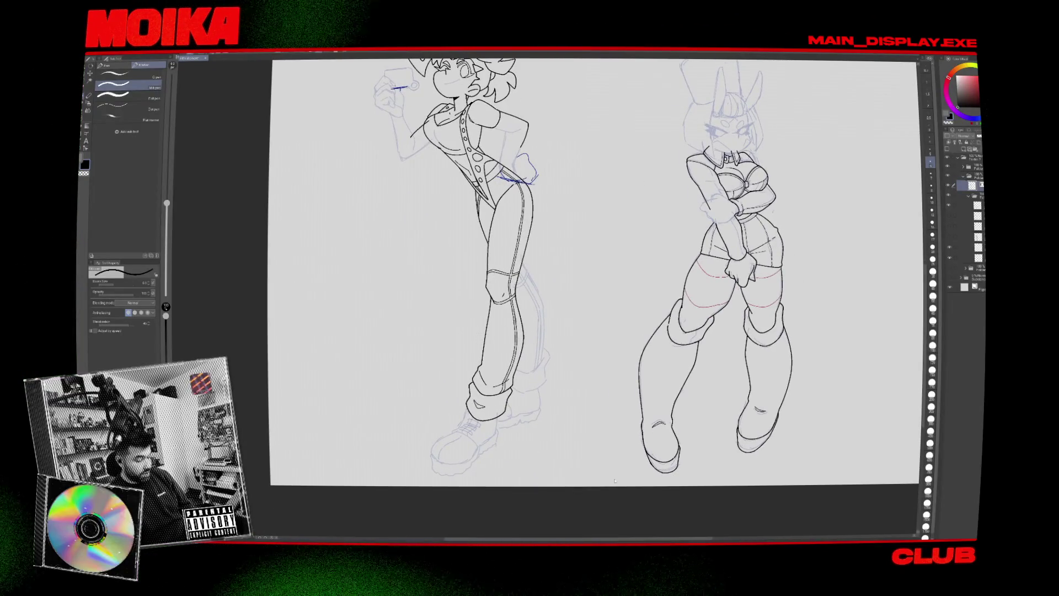
scroll(593, 298, "up", 2)
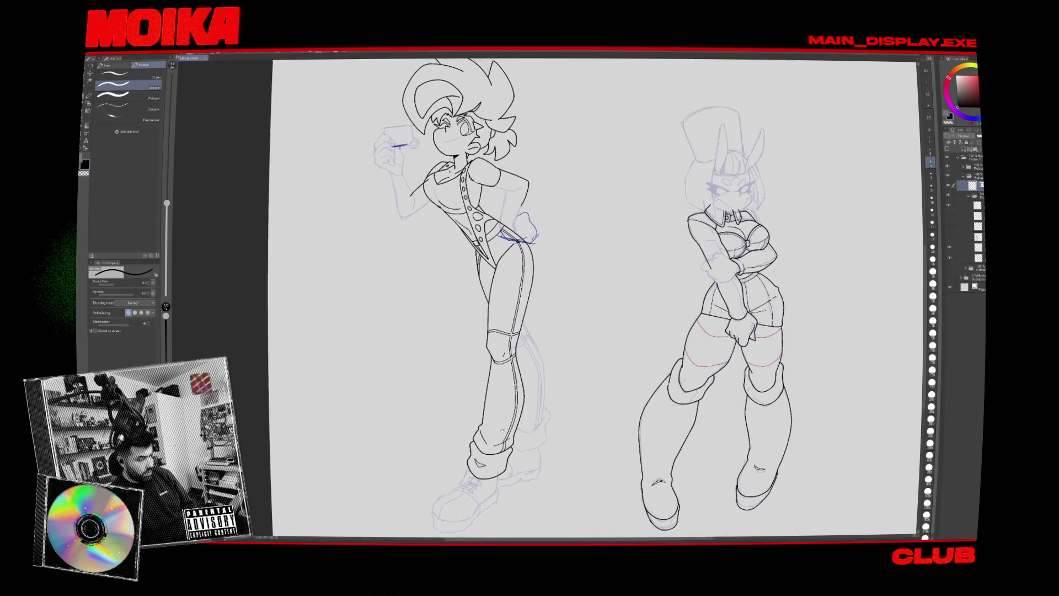
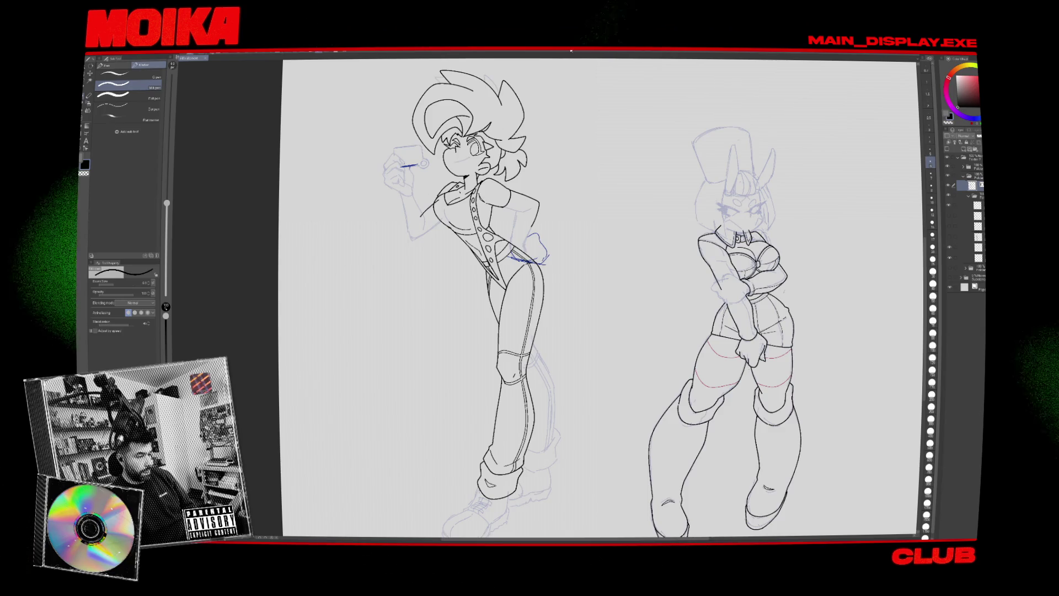
Move the boot reference photo to the lower left beside the girl's feet and zoom in on her legs.
left_click_drag(384, 211, 411, 363)
left_click_drag(305, 117, 370, 355)
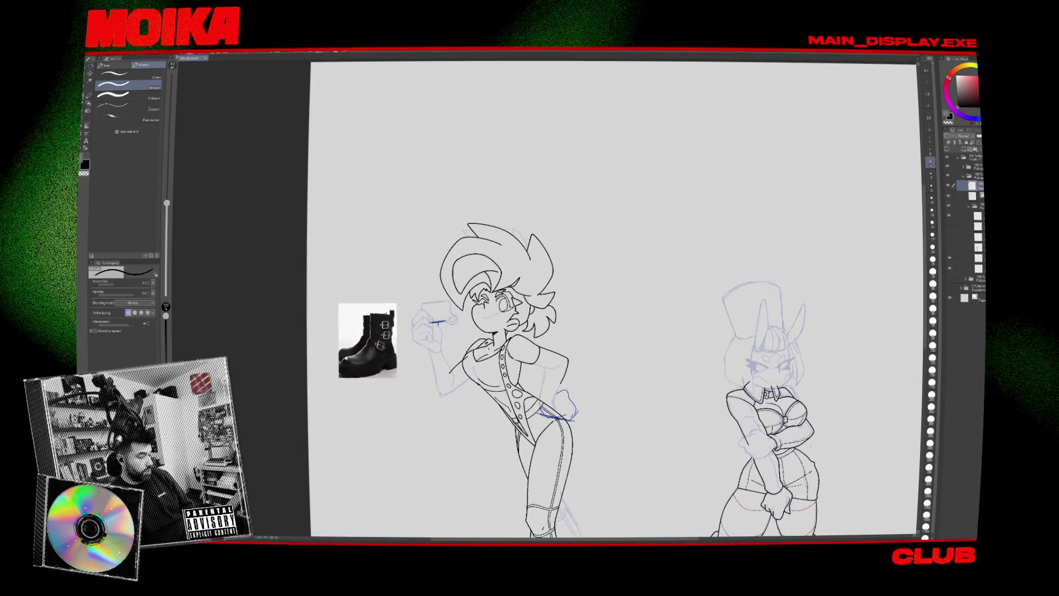
scroll(376, 309, "down", 5)
mouse_move(387, 258)
left_mouse_down()
mouse_move(397, 346)
mouse_move(436, 386)
mouse_move(424, 384)
left_mouse_up()
scroll(433, 382, "up", 5)
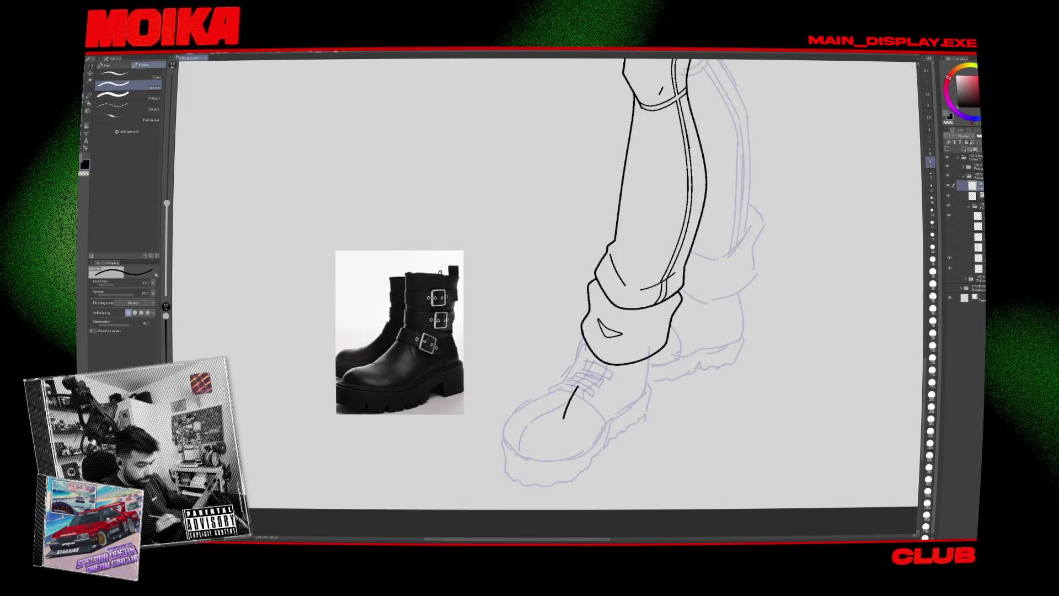
Compare the shoe sketch and boot reference layers, then hide the blue shoe and leg sketch.
left_click(963, 217)
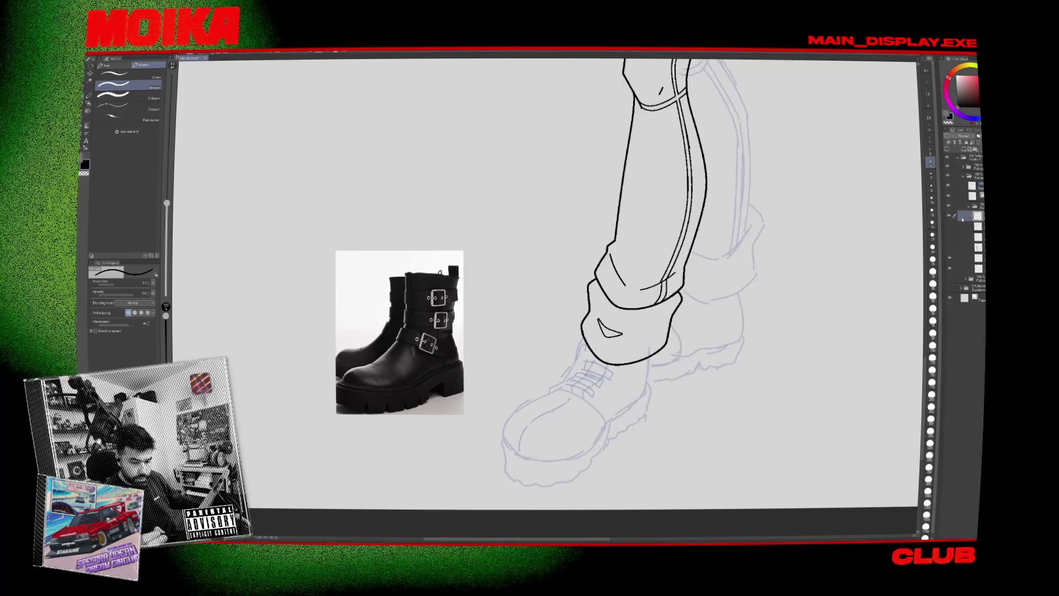
left_click(951, 269)
left_click(951, 270)
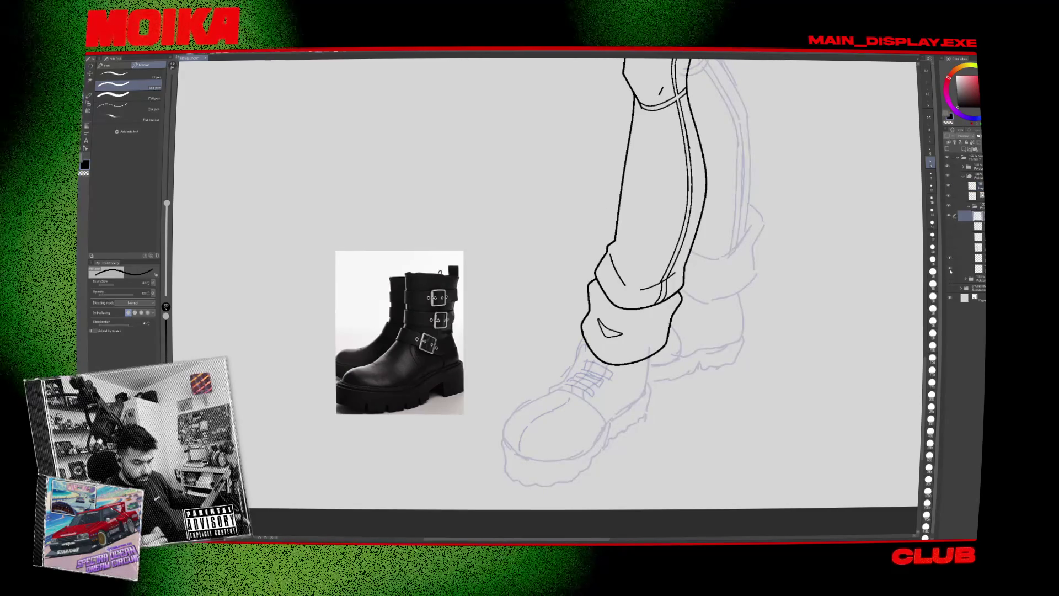
left_click(949, 186)
left_click(949, 186)
left_click(950, 217)
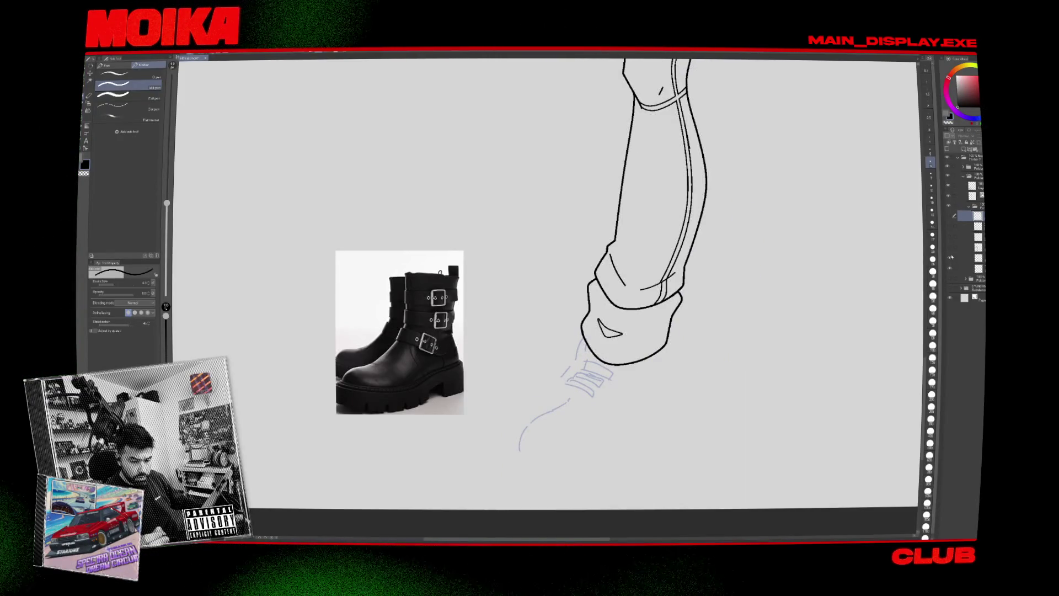
scroll(858, 302, "down", 5)
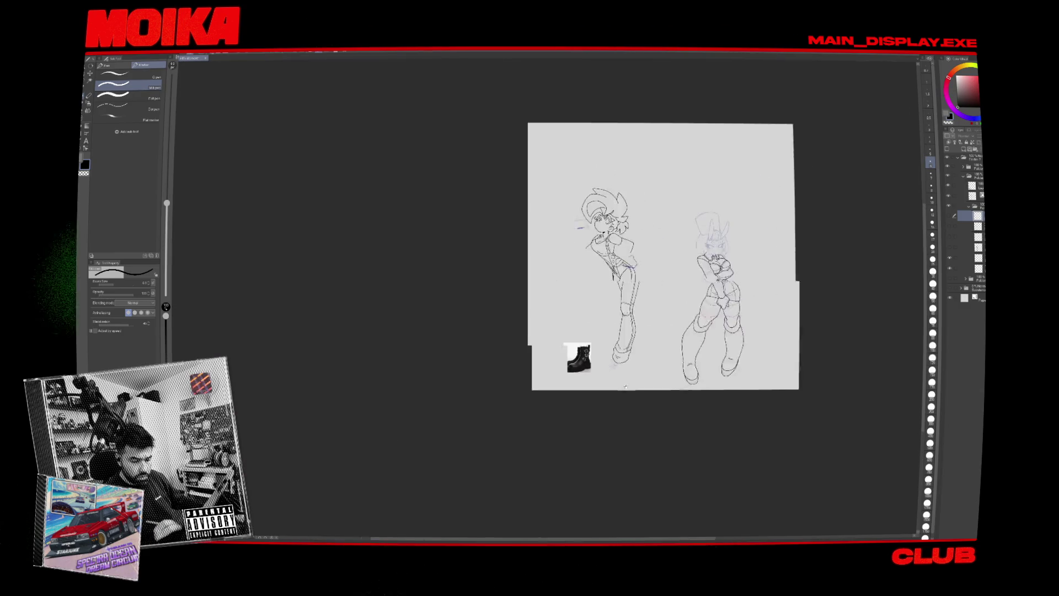
scroll(860, 264, "up", 2)
Select the right character's layer folder with the Lasso tool active and lasso around the left figure.
key("m")
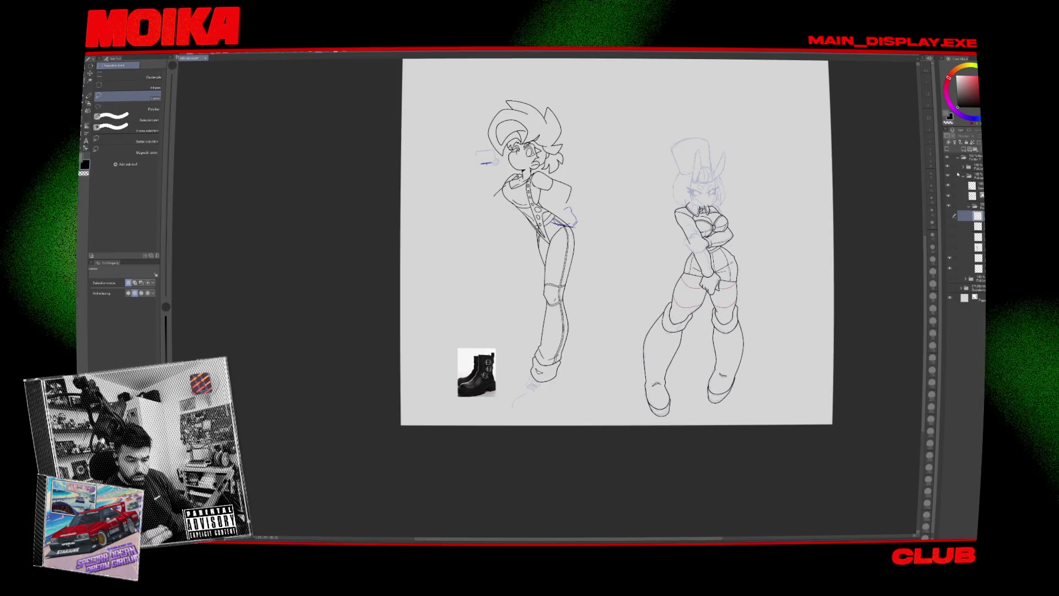
left_click(948, 166)
left_click(949, 166)
left_click(959, 166)
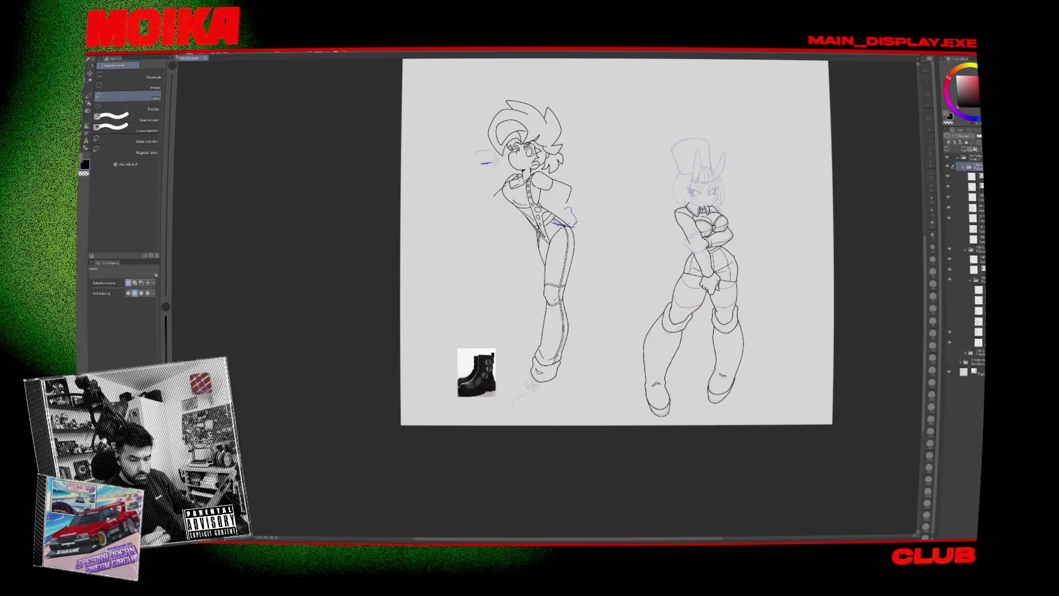
left_click(972, 218, "shift")
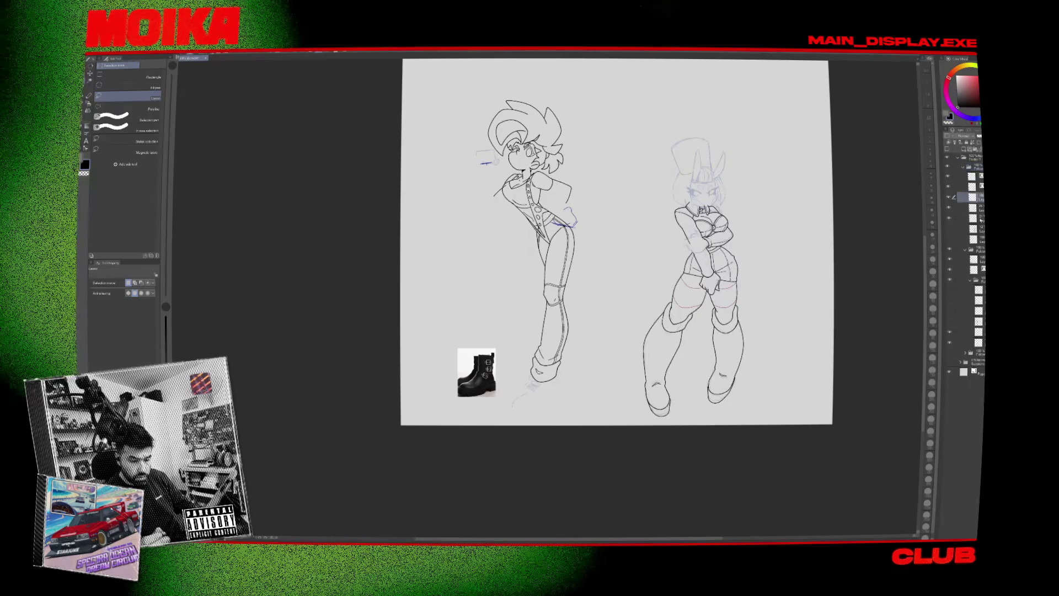
mouse_move(597, 362)
left_mouse_down()
mouse_move(415, 257)
mouse_move(602, 342)
left_mouse_up()
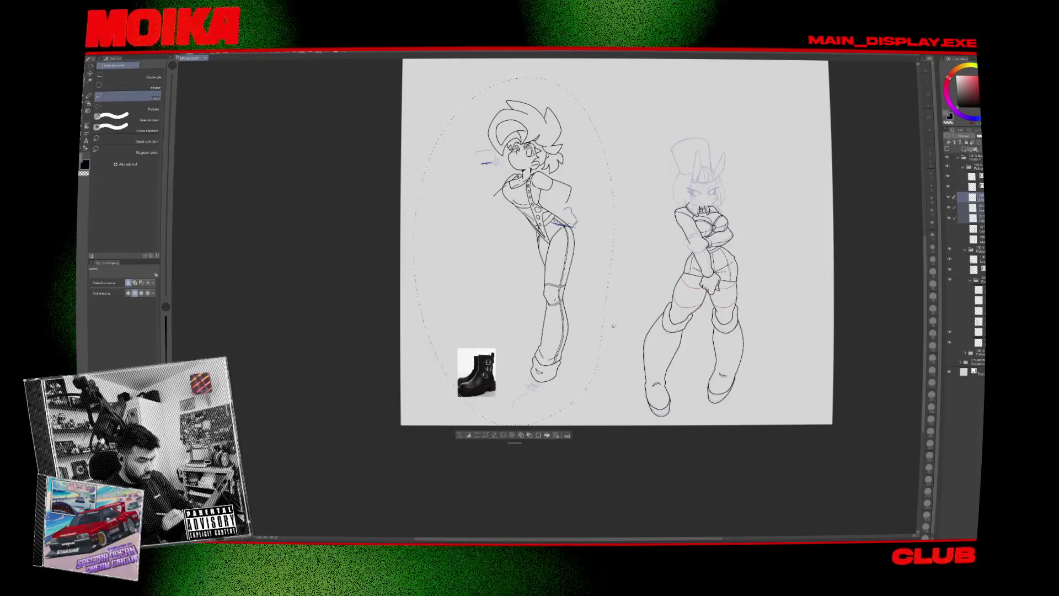
left_click(950, 167)
left_click(950, 167)
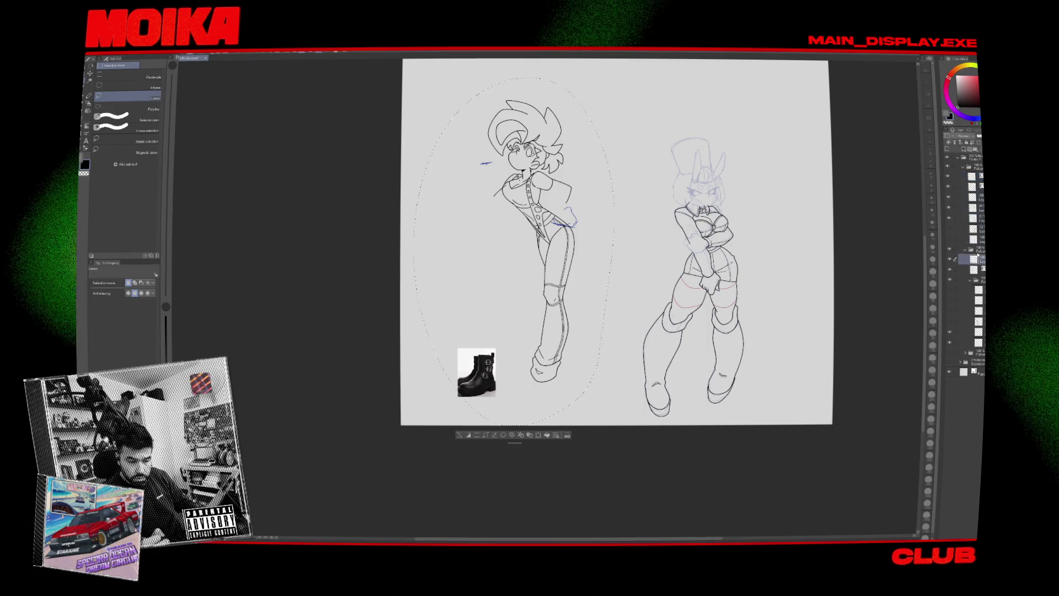
Select the lower layer folder and restore the selection around the girl.
left_click(966, 249)
left_click(949, 249)
left_click(950, 249)
left_click(823, 302)
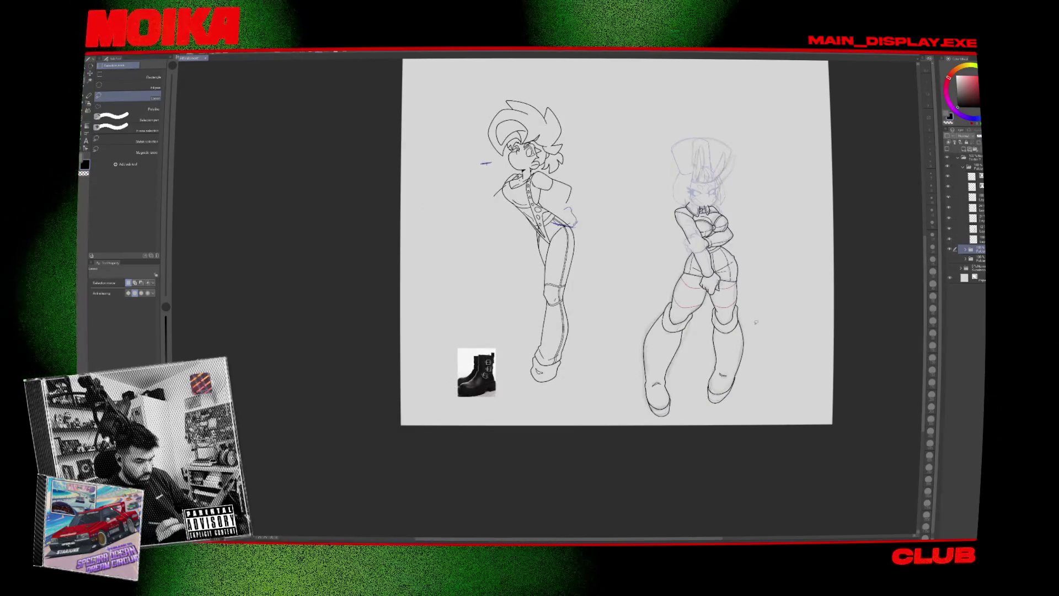
key("ctrl+z")
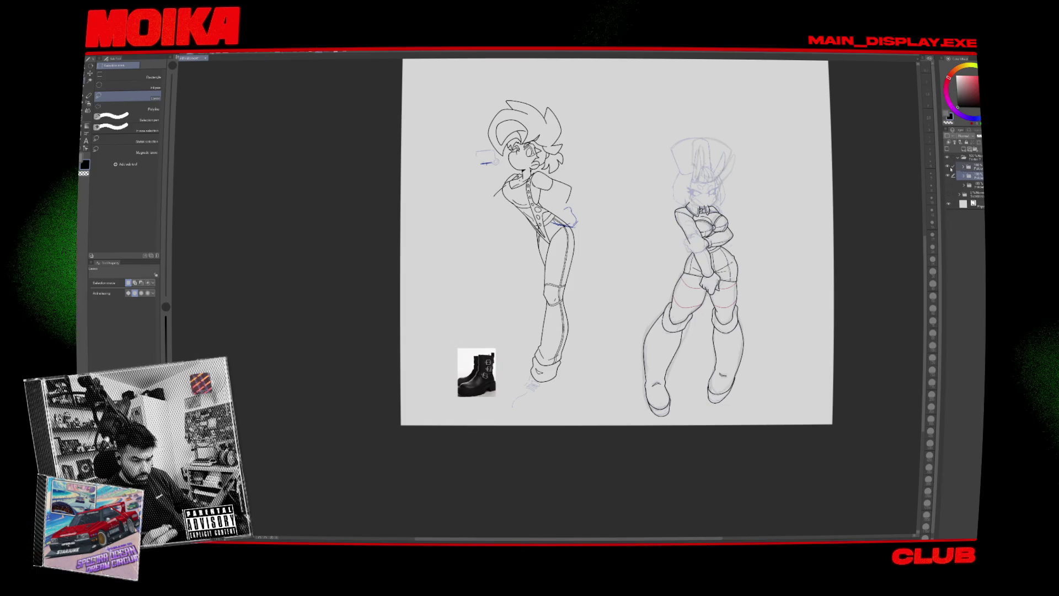
Hide the right character's red sketch lines and lasso the area around the girl.
left_click(948, 175)
left_click(948, 177)
left_click(948, 177)
left_click(947, 177)
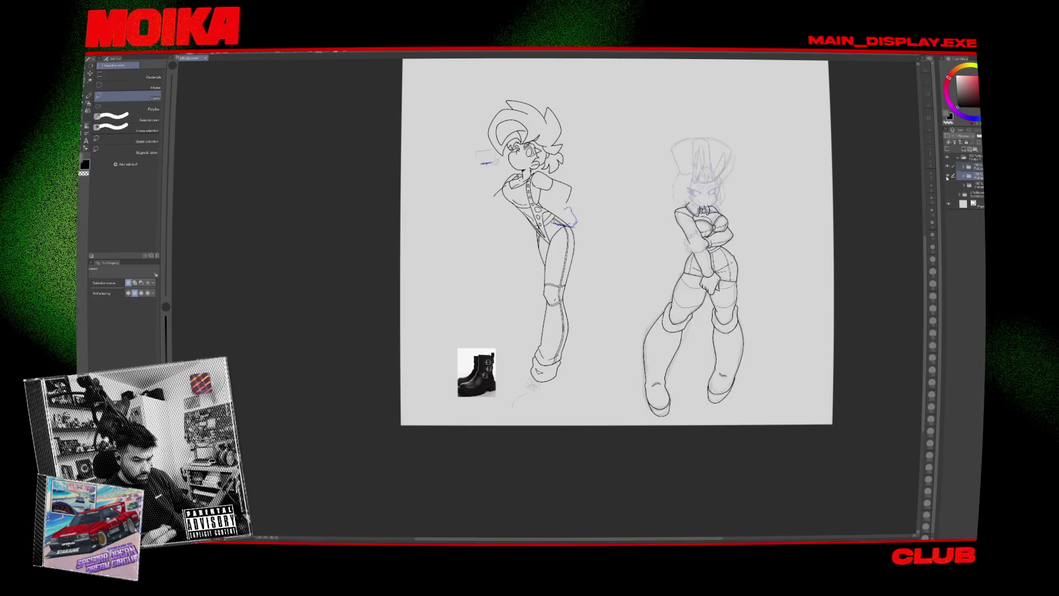
left_click(948, 166)
left_click(948, 177)
left_click(948, 177)
left_click(948, 176)
left_click(949, 167)
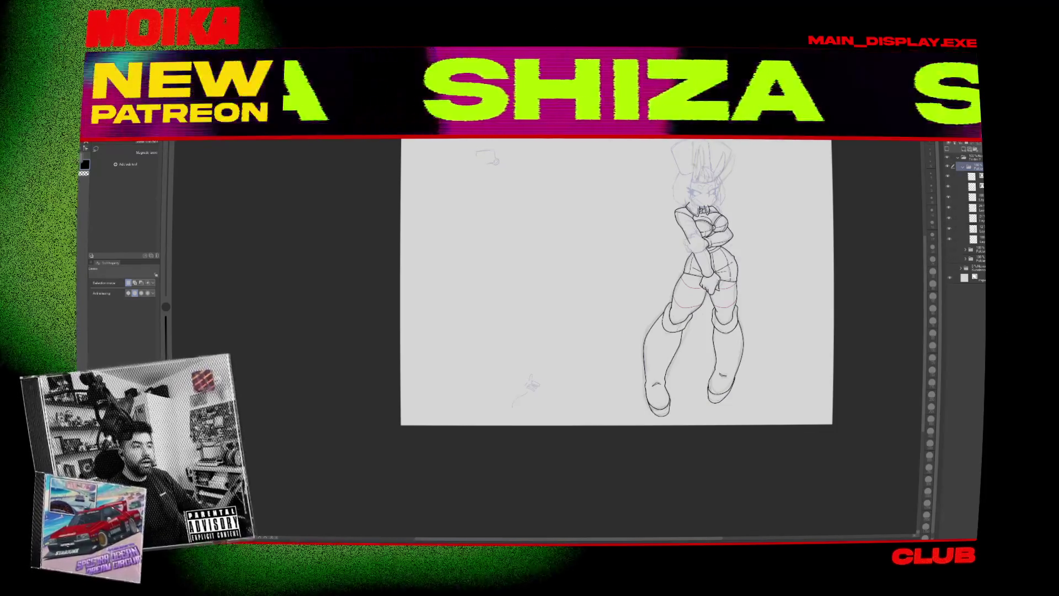
mouse_move(459, 143)
left_mouse_down()
mouse_move(475, 423)
mouse_move(592, 142)
left_mouse_up()
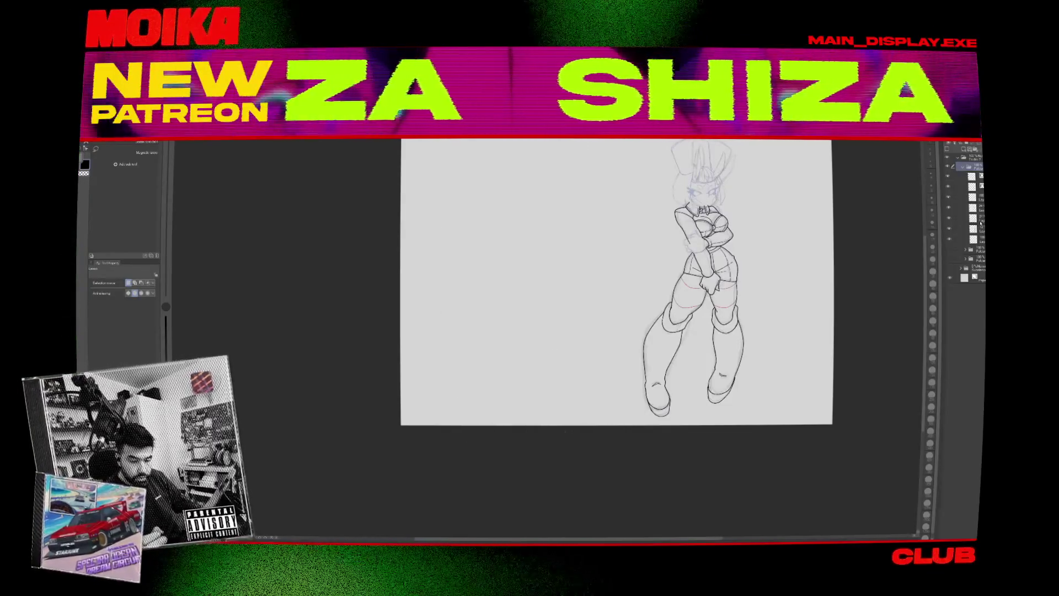
left_click(950, 179)
left_click(950, 179)
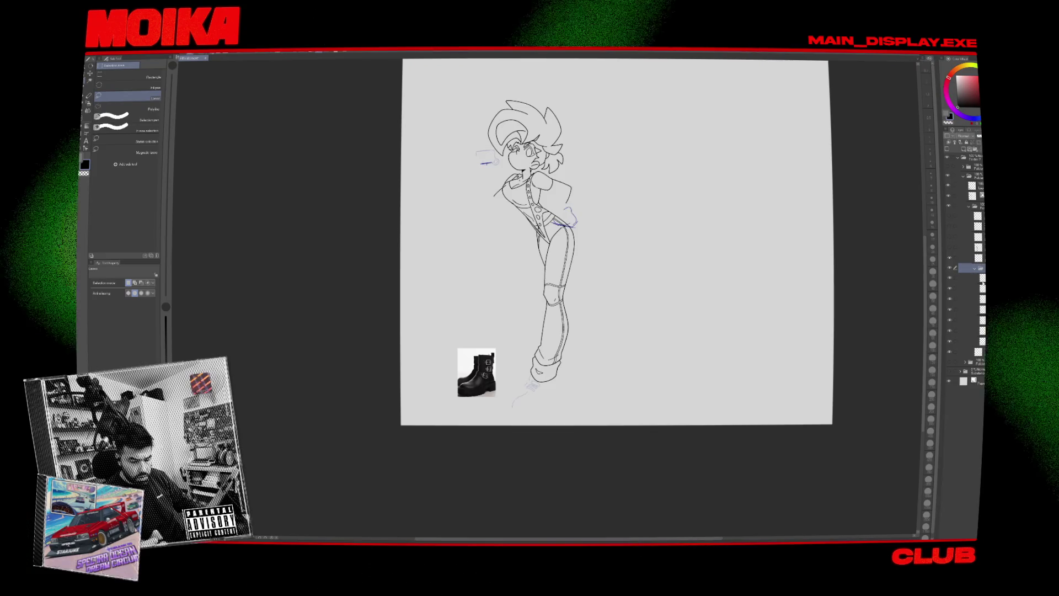
Check the raised hand's red rough sketch and select it together with a second layer.
left_click(975, 268)
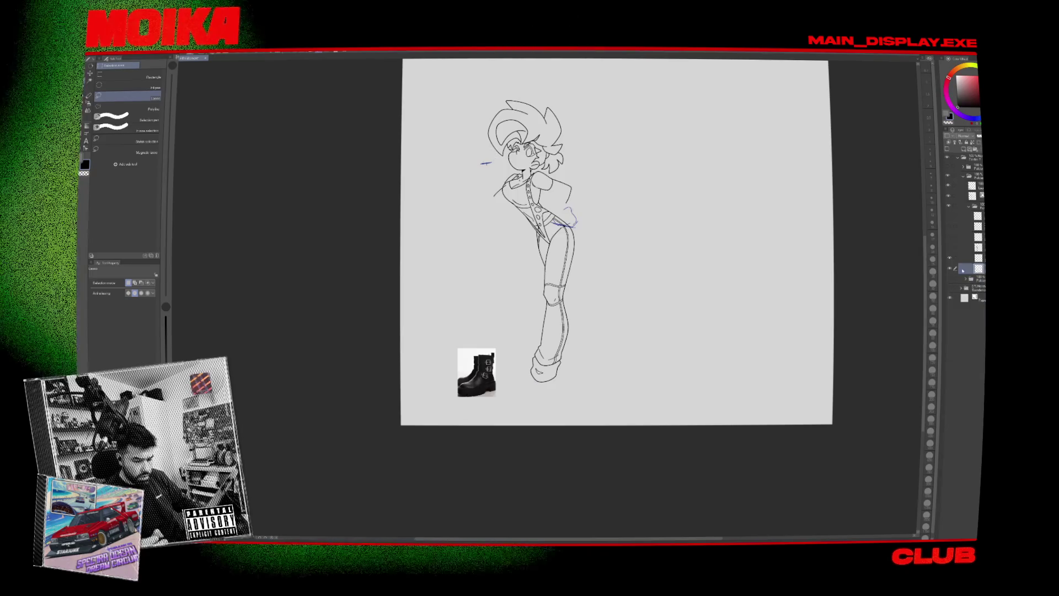
left_click(951, 236)
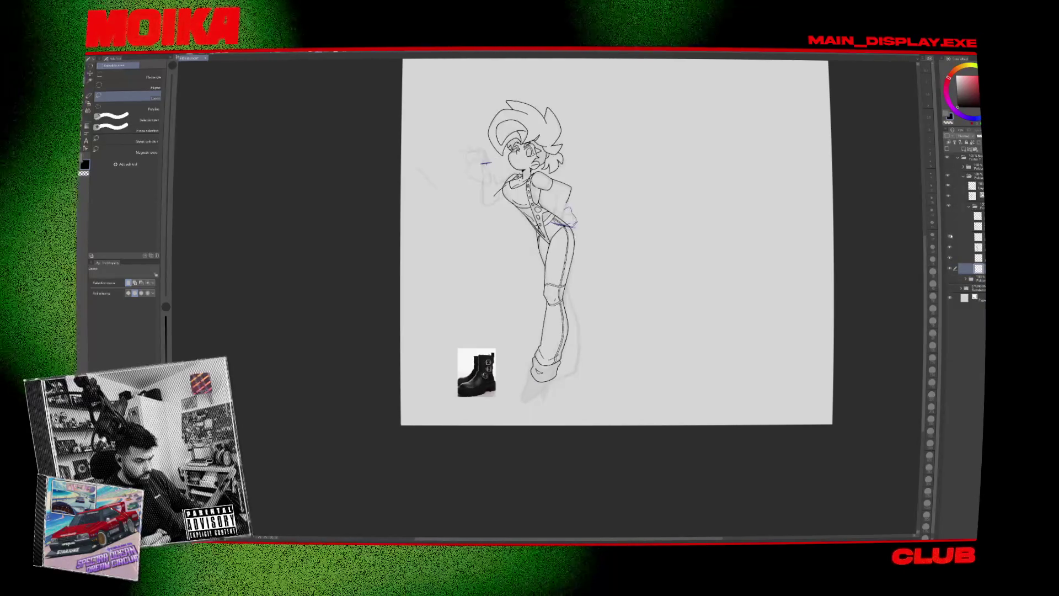
left_click(949, 230)
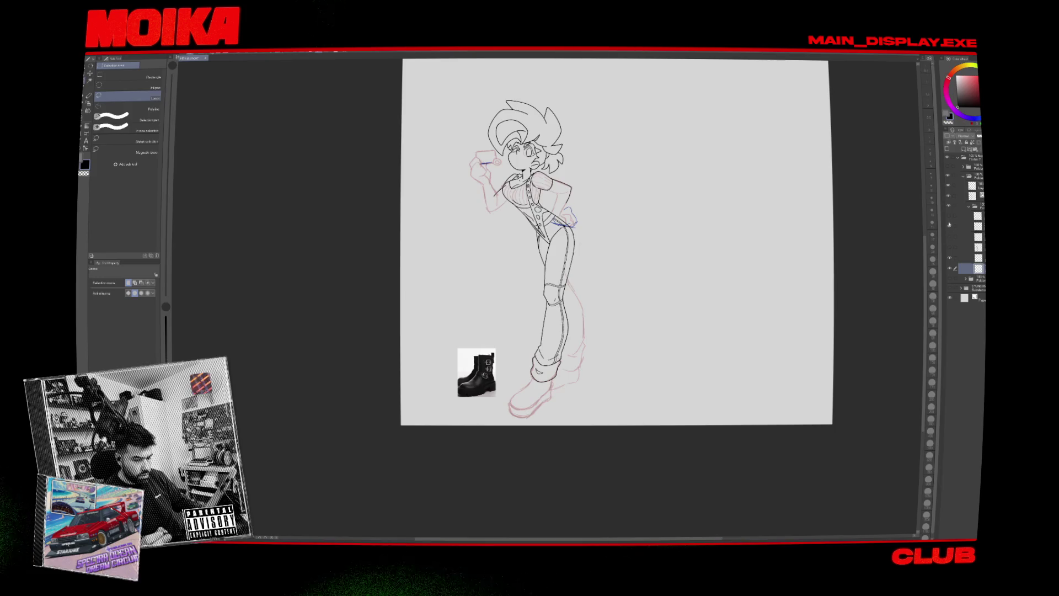
left_click(950, 228)
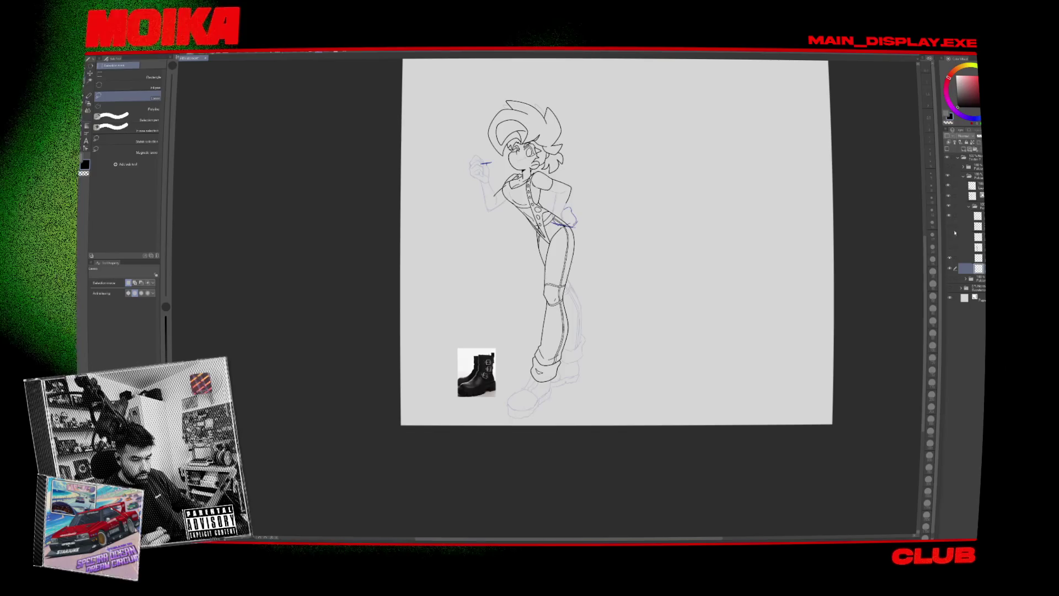
left_click_drag(756, 307, 777, 311)
left_click(950, 225)
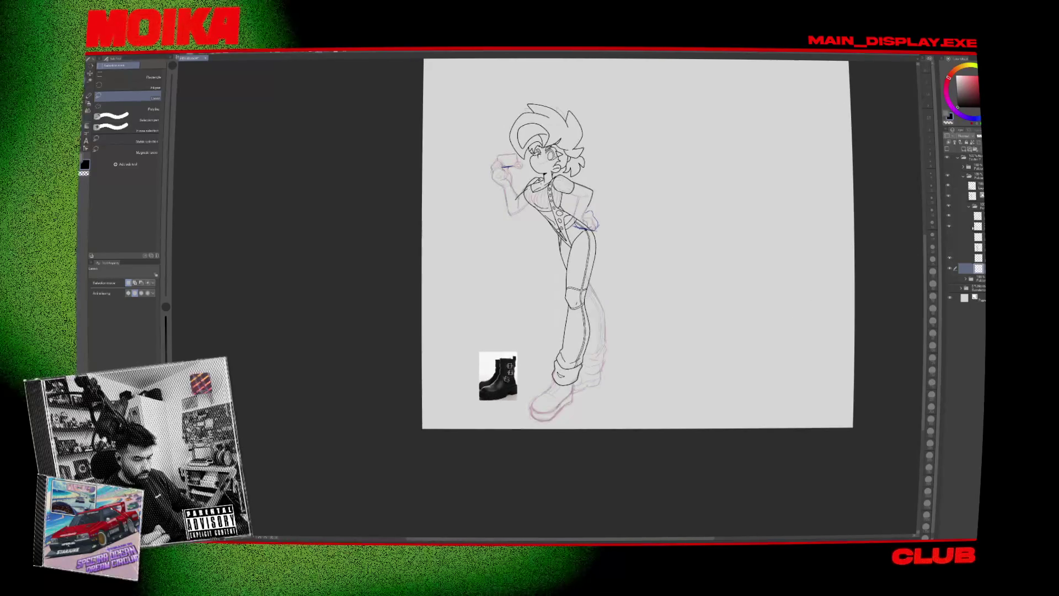
left_click(954, 217)
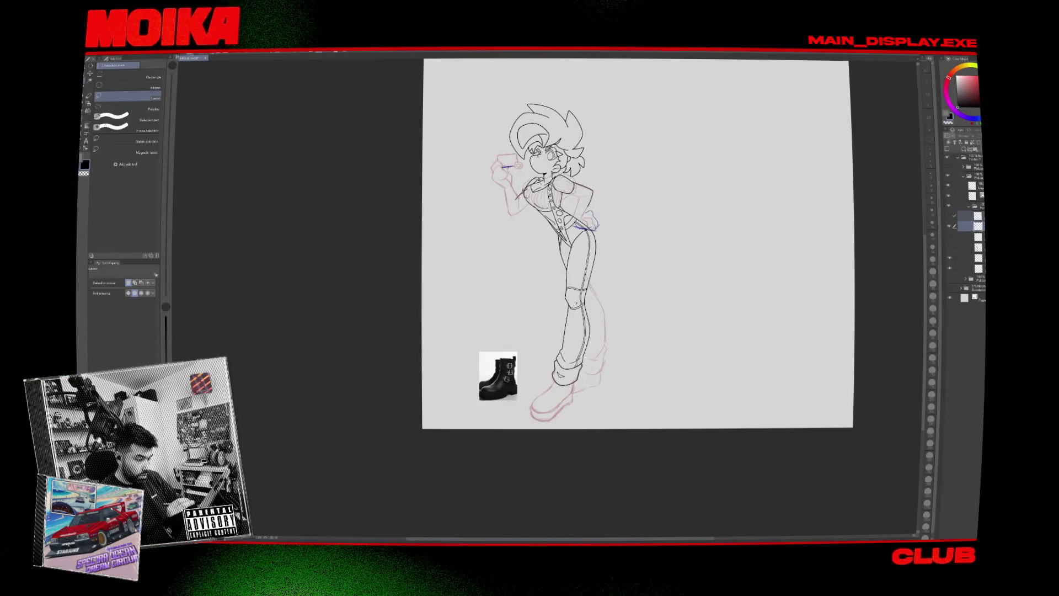
scroll(618, 320, "down", 1)
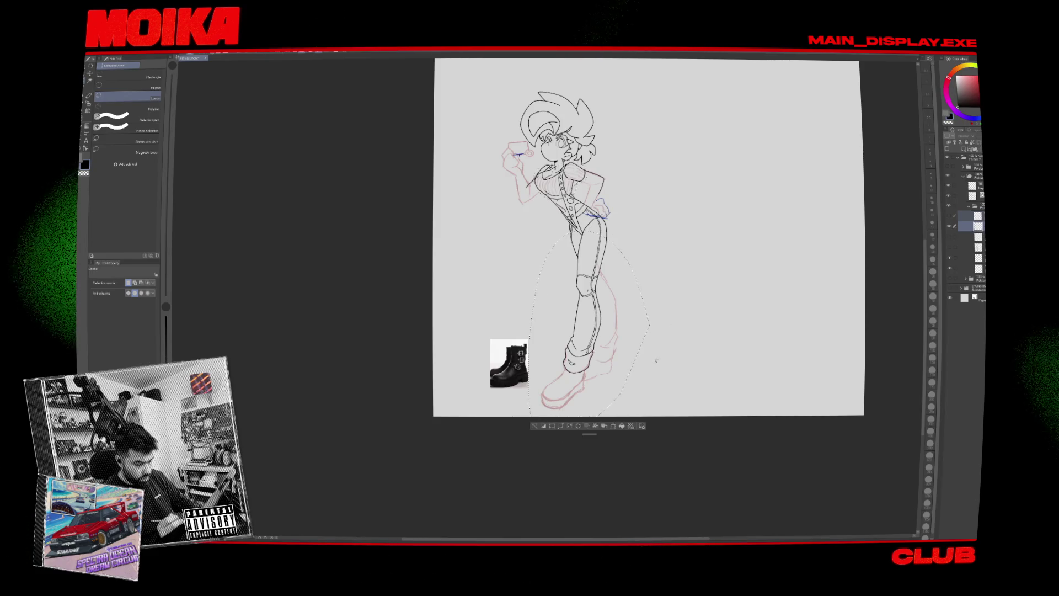
Lasso and erase the pink boot sketch under the leg, then deselect.
left_click_drag(521, 383, 580, 422)
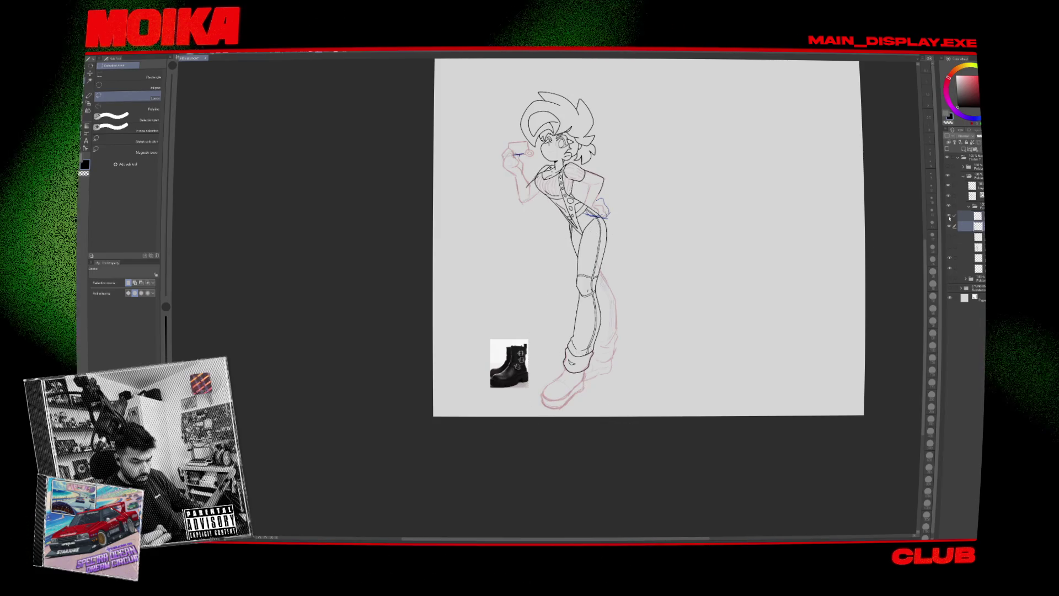
mouse_move(552, 353)
left_mouse_down()
mouse_move(540, 423)
mouse_move(593, 400)
mouse_move(580, 353)
left_mouse_up()
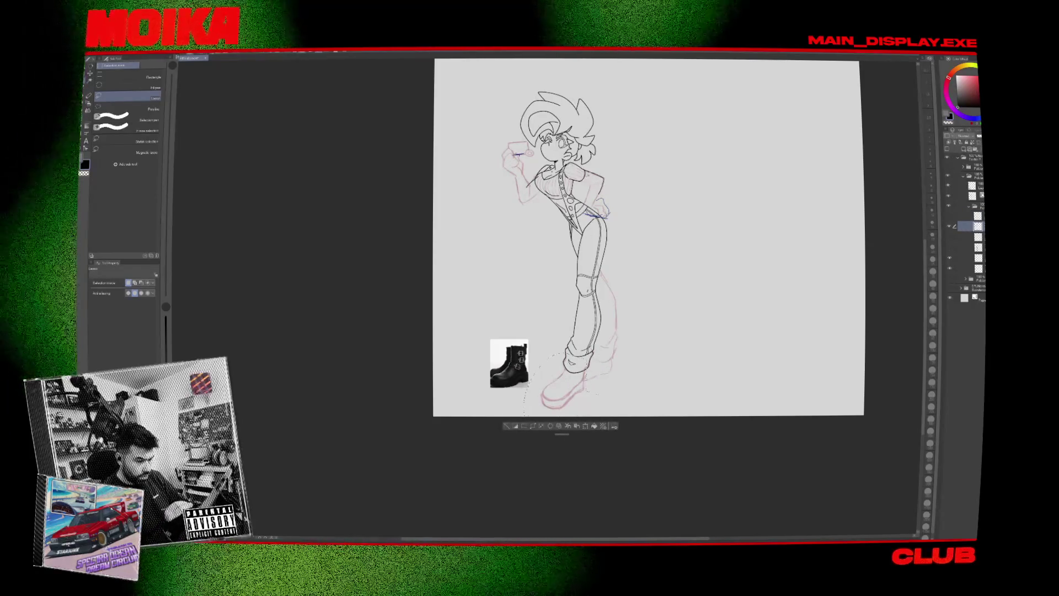
key("Delete")
key("ctrl+d")
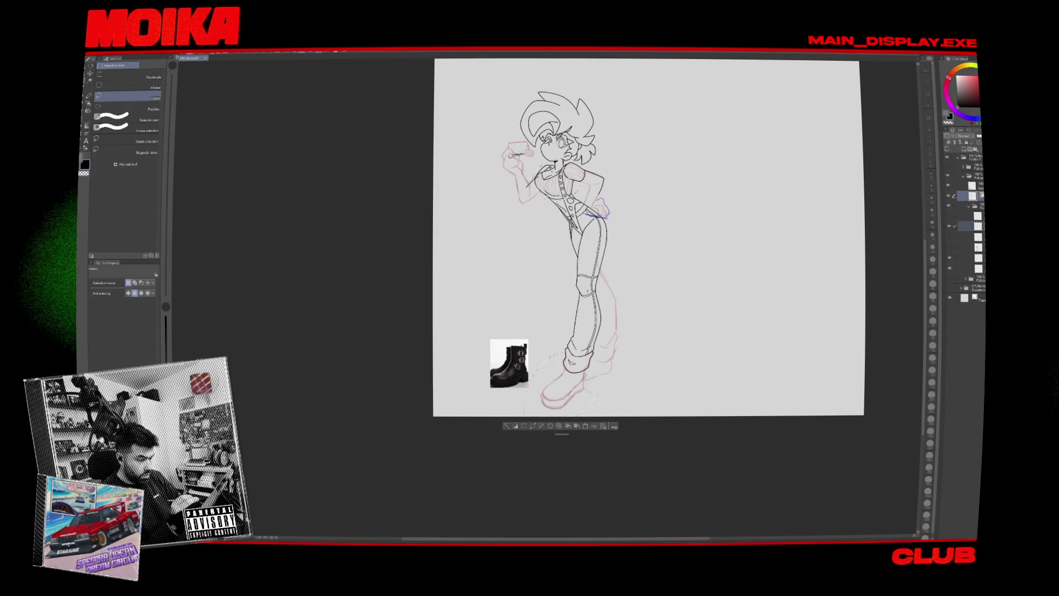
Undo the torso erasure so the torso and boot lines stay intact, and remove the unneeded layer.
left_click_drag(504, 140, 508, 144)
key("Delete")
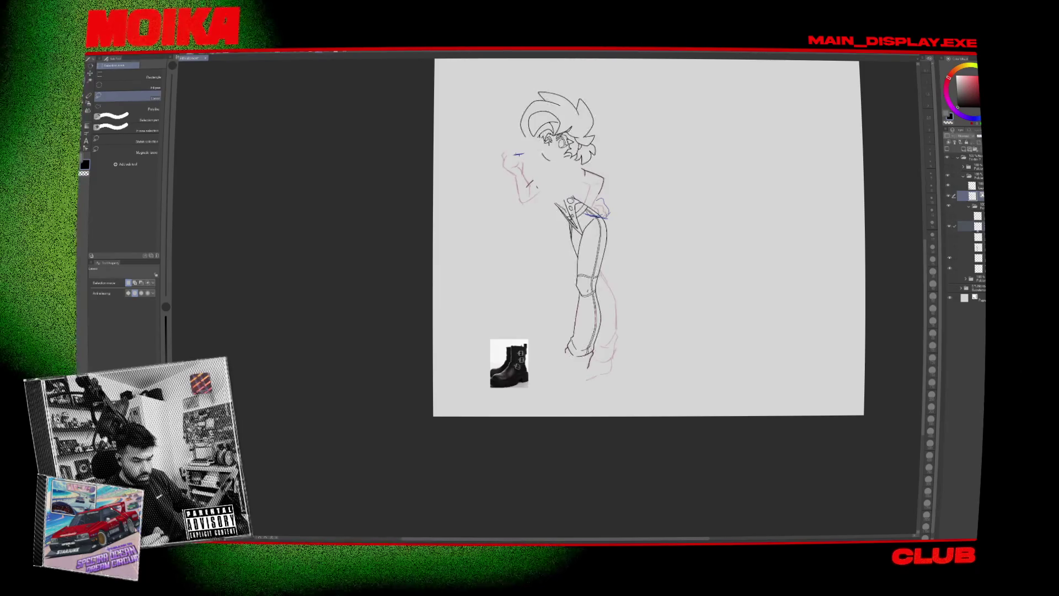
key("ctrl+z")
key("ctrl+z")
key("ctrl+z")
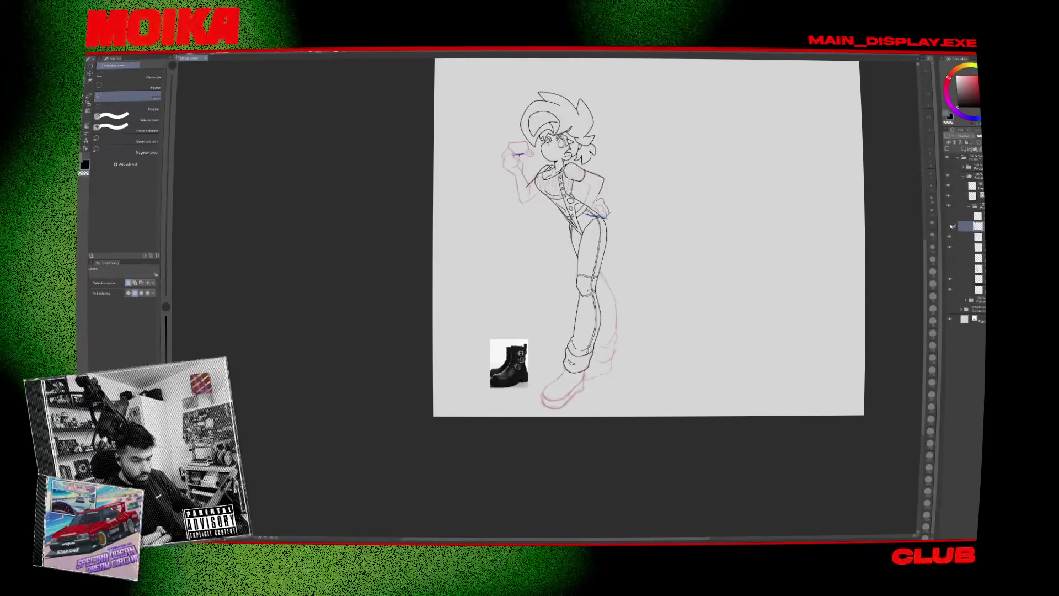
key("ctrl+y")
key("ctrl+y")
key("ctrl+y")
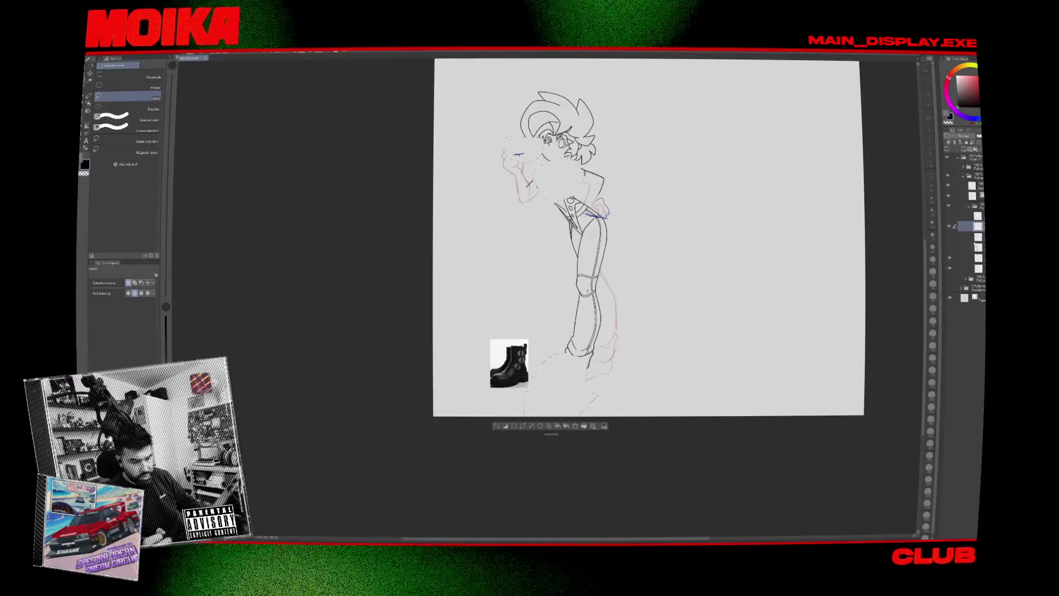
key("ctrl+z")
key("ctrl+z")
key("ctrl+z")
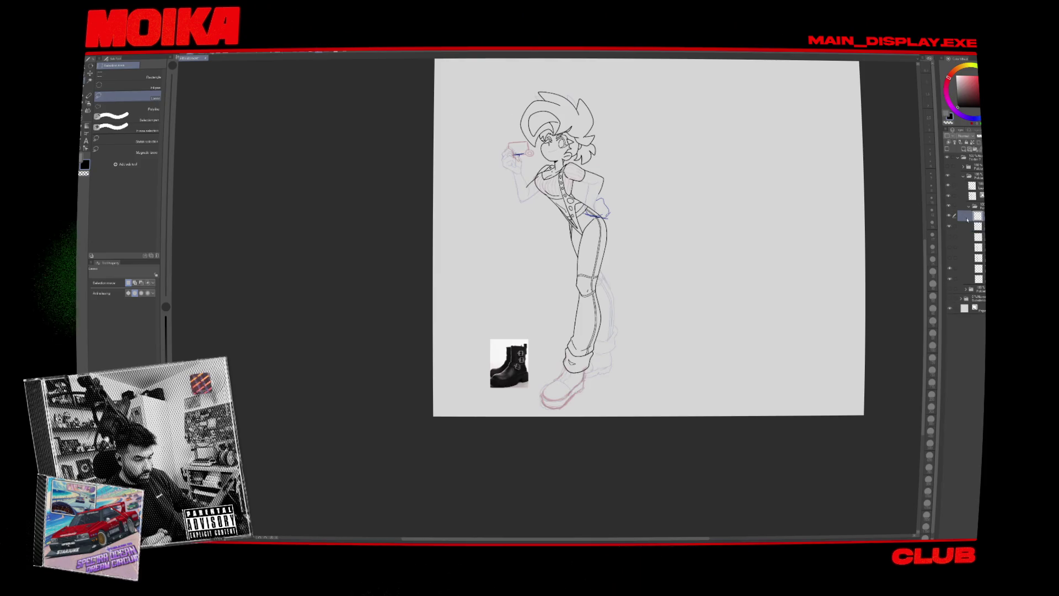
key("ctrl+z")
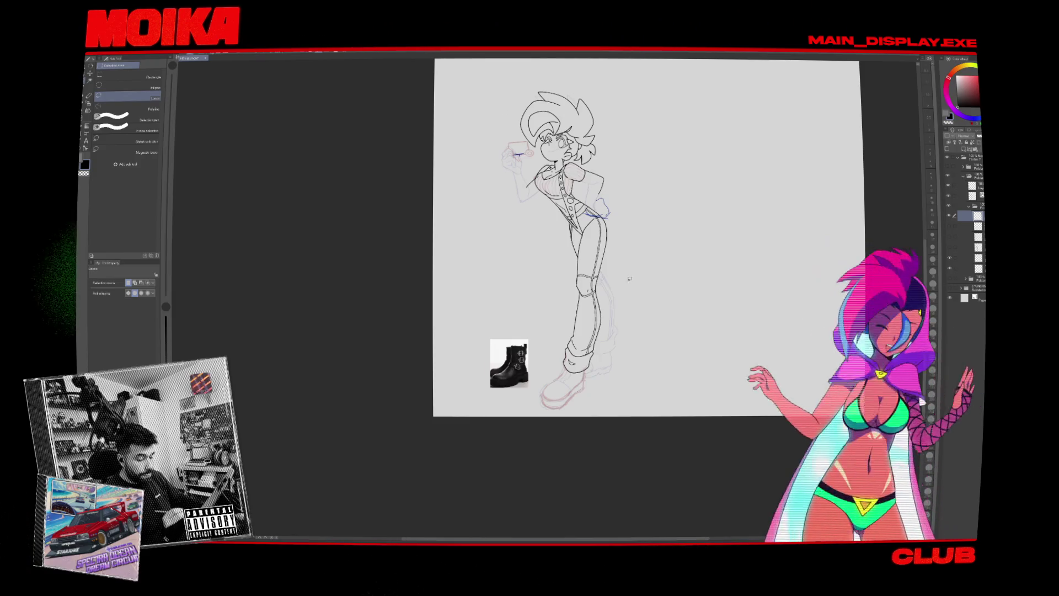
Deselect the figure and add a new raster layer above the current one for the boots.
left_click_drag(443, 265, 432, 255)
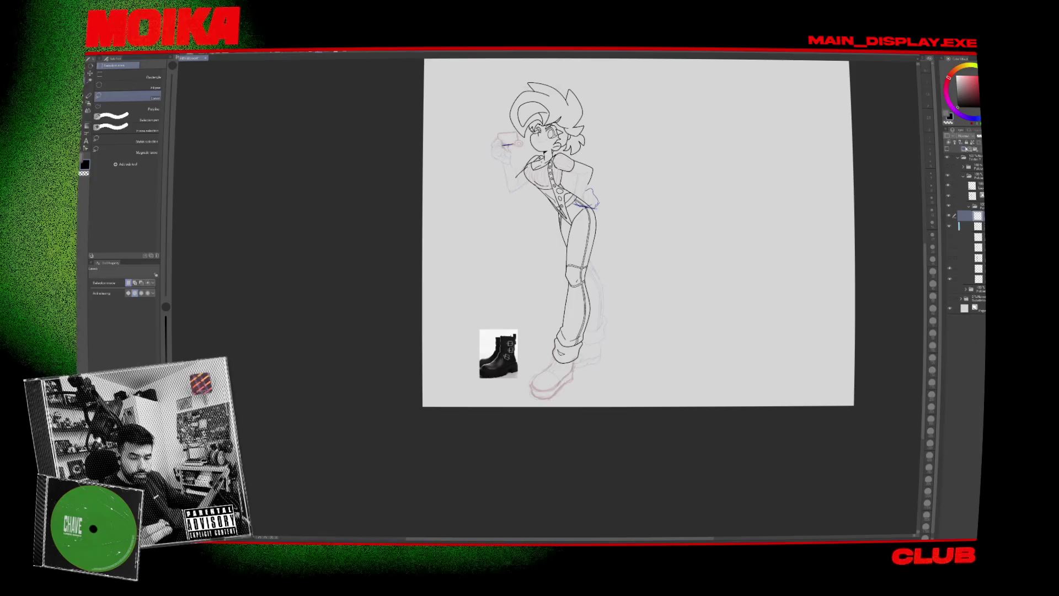
key("ctrl+shift+n")
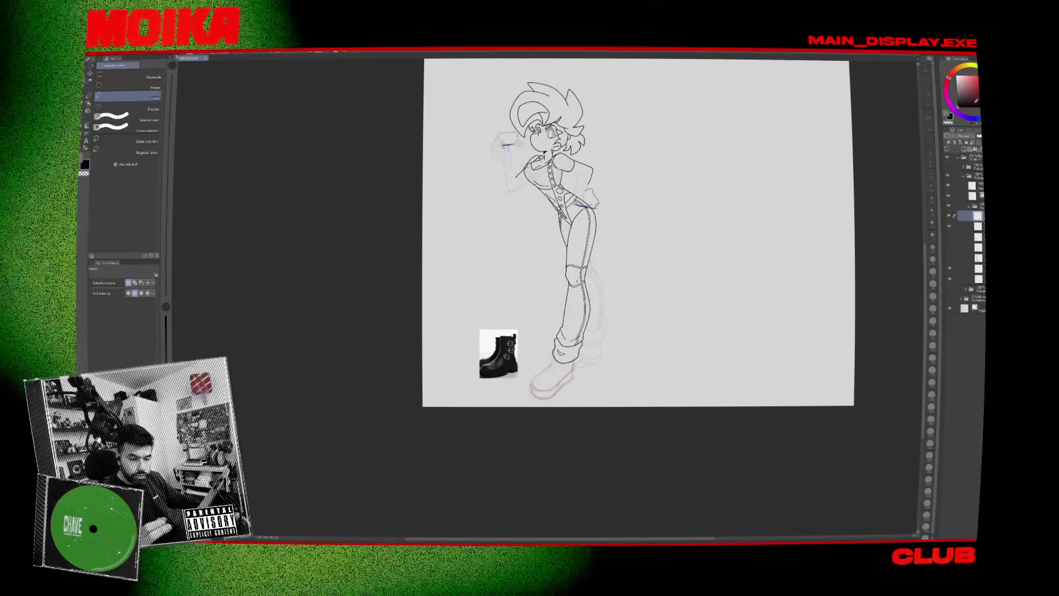
Zoom in on the boot and draw a short blue line at its ankle.
scroll(550, 382, "up", 4)
key("p")
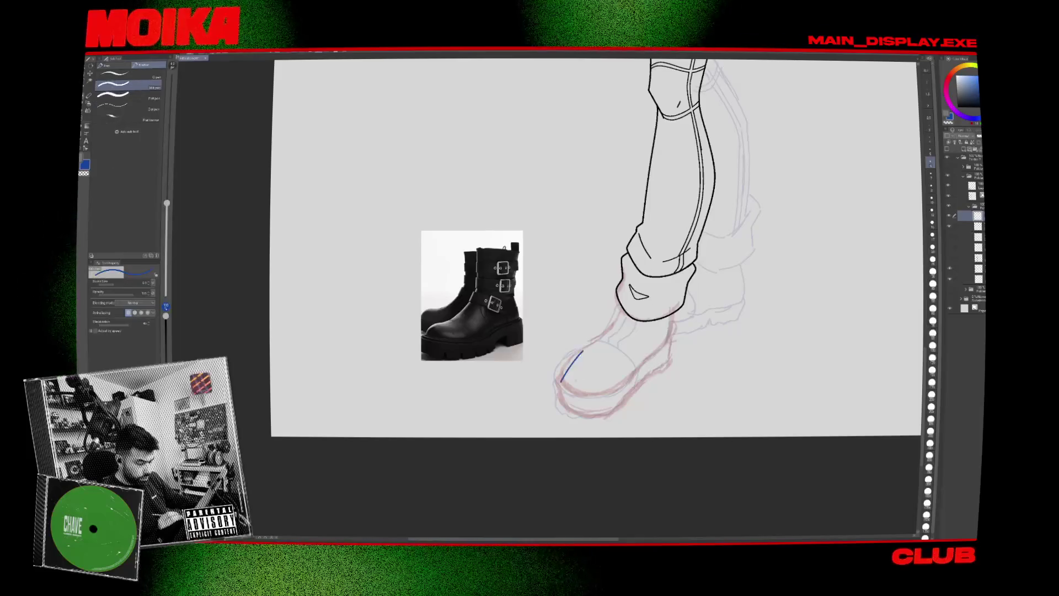
left_click_drag(568, 295, 559, 325)
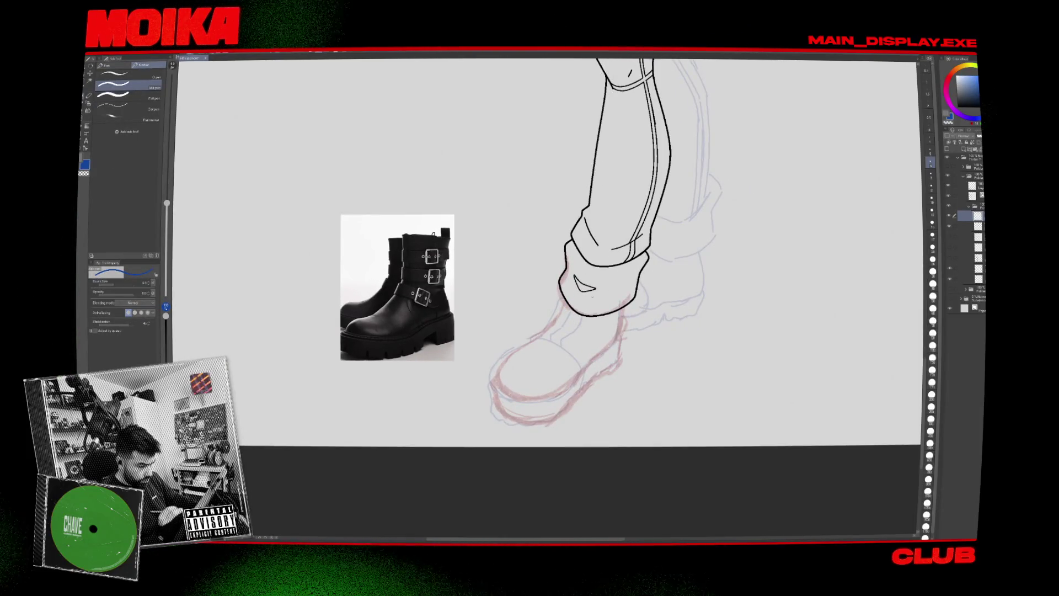
left_click_drag(552, 276, 500, 359)
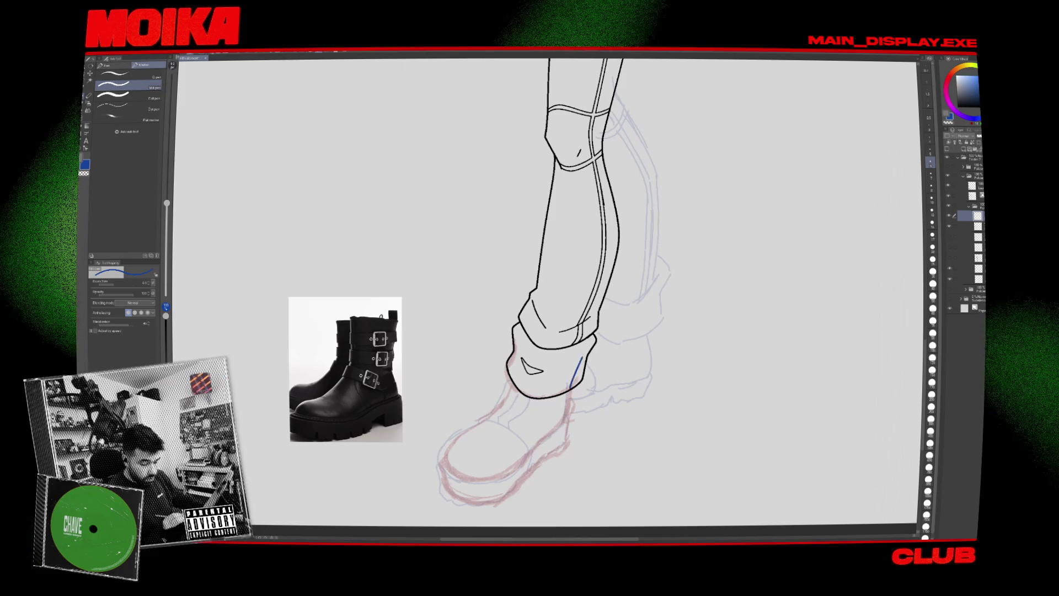
On the black line art layer, erase the cuff line overlapping the boot toe.
left_click(948, 196)
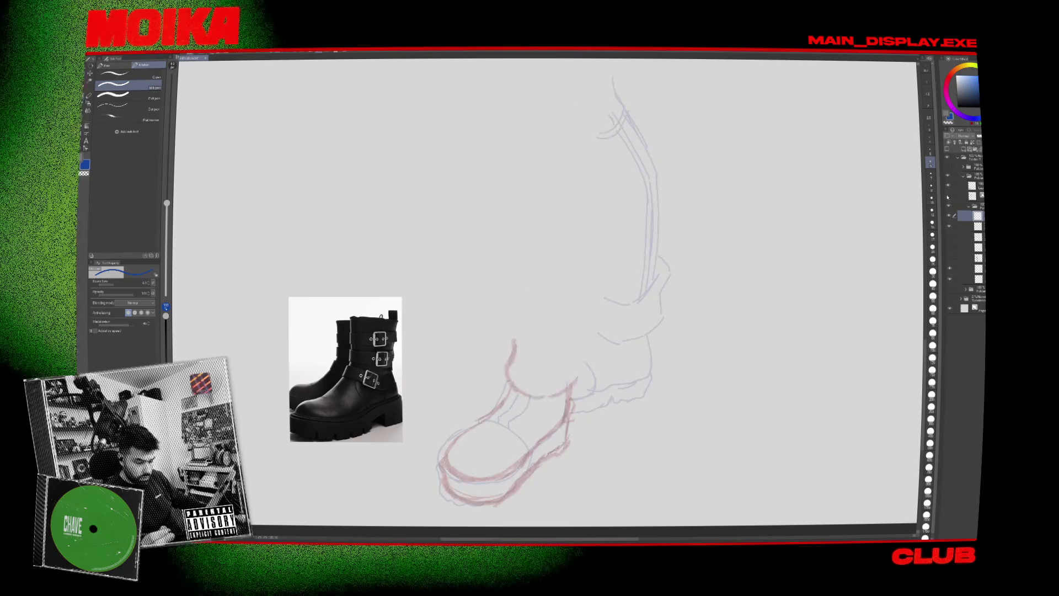
left_click(948, 196)
left_click(974, 196)
key("e")
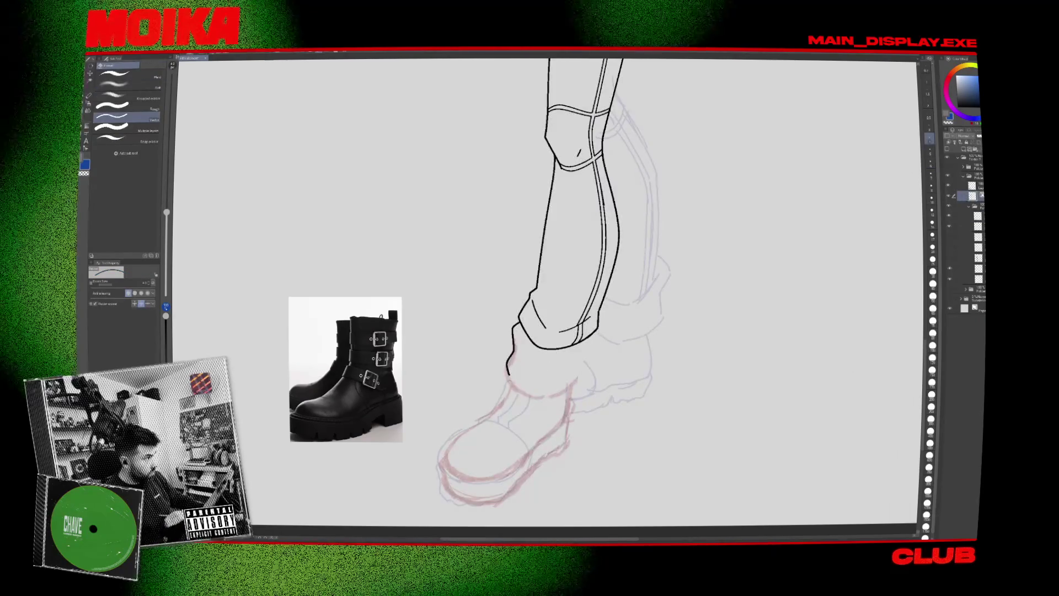
left_click_drag(514, 328, 509, 373)
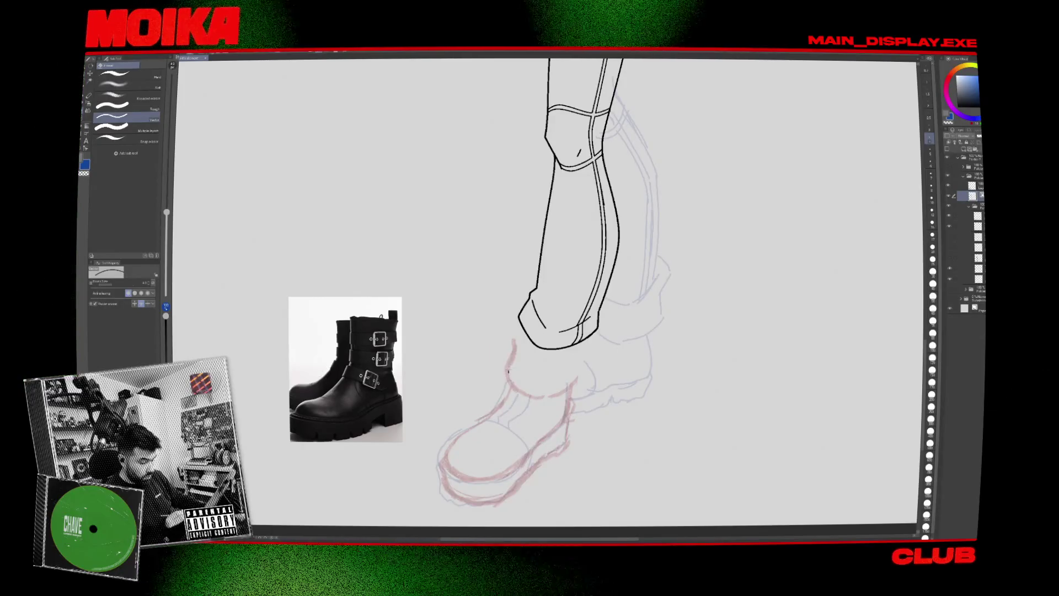
Extend the blue front boot line from the ankle around the toe and lower the pen stabilization.
left_click(976, 216)
key("p")
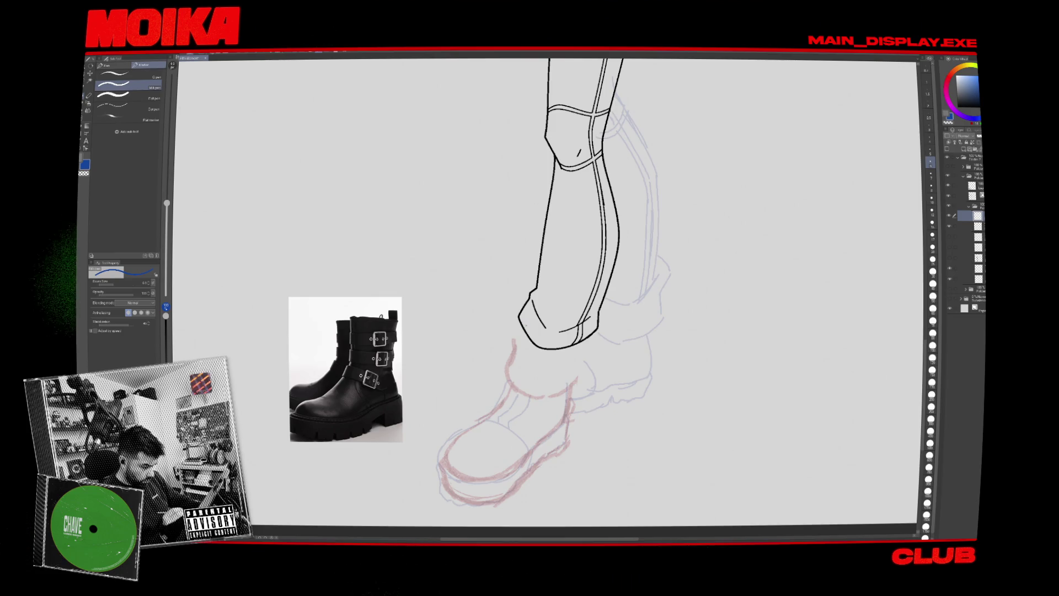
mouse_move(516, 363)
left_mouse_down()
mouse_move(509, 394)
mouse_move(448, 463)
left_mouse_up()
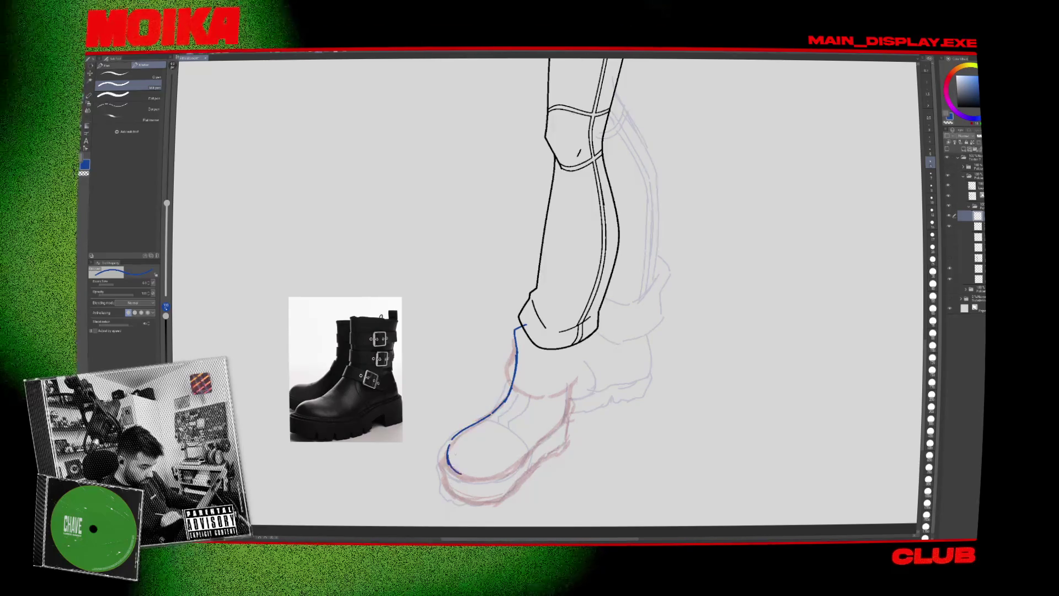
left_click(100, 324)
Ink the front boot's toe line, back edge and inner seam in blue.
mouse_move(464, 331)
left_mouse_down()
mouse_move(457, 436)
mouse_move(462, 472)
mouse_move(477, 476)
left_mouse_up()
key("ctrl+z")
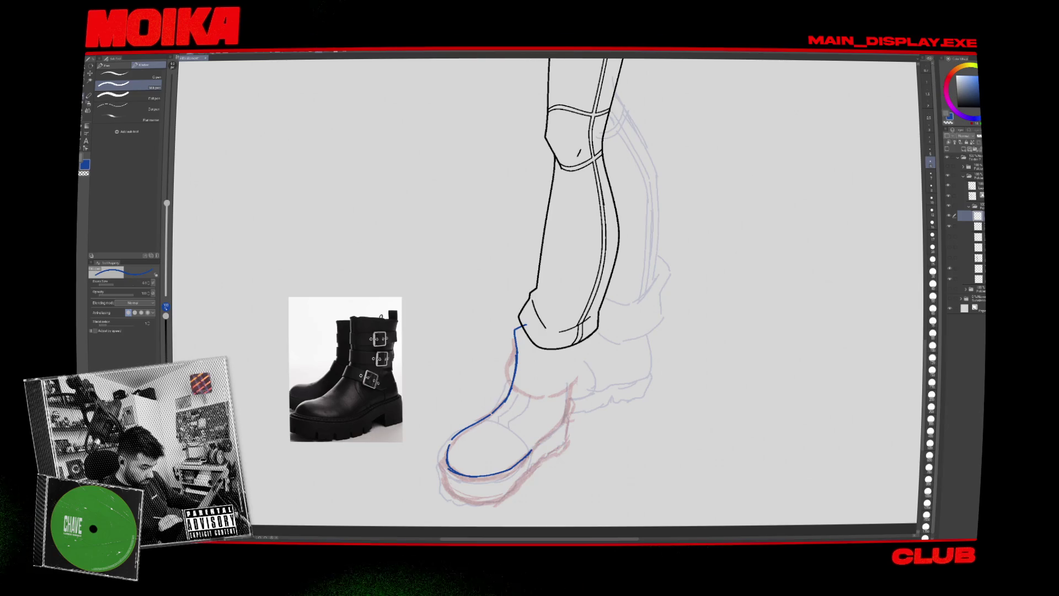
mouse_move(569, 373)
left_mouse_down()
mouse_move(568, 414)
mouse_move(543, 415)
mouse_move(565, 417)
mouse_move(530, 446)
left_mouse_up()
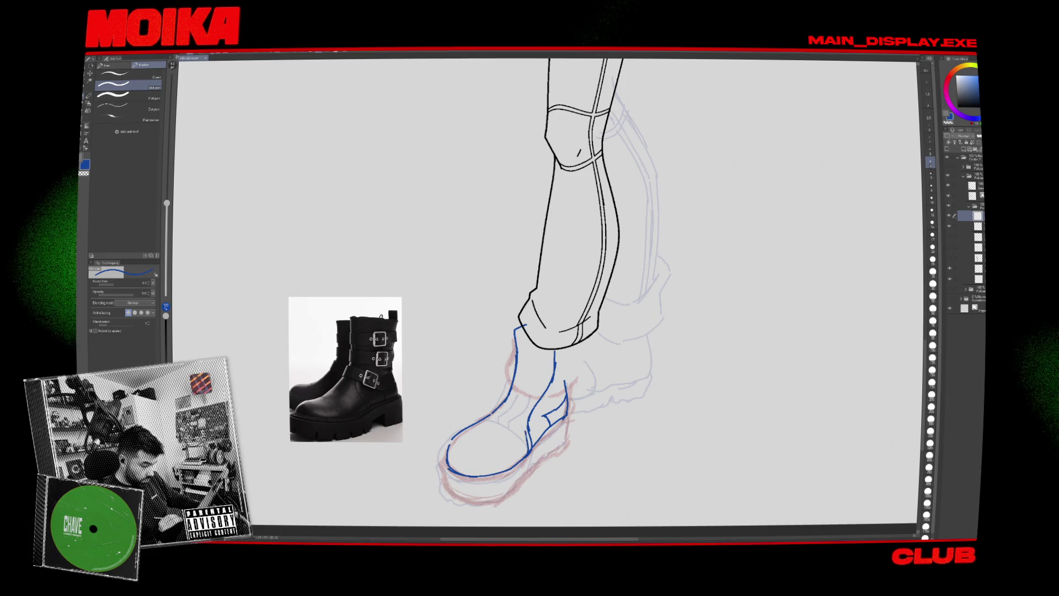
left_click_drag(538, 393, 527, 436)
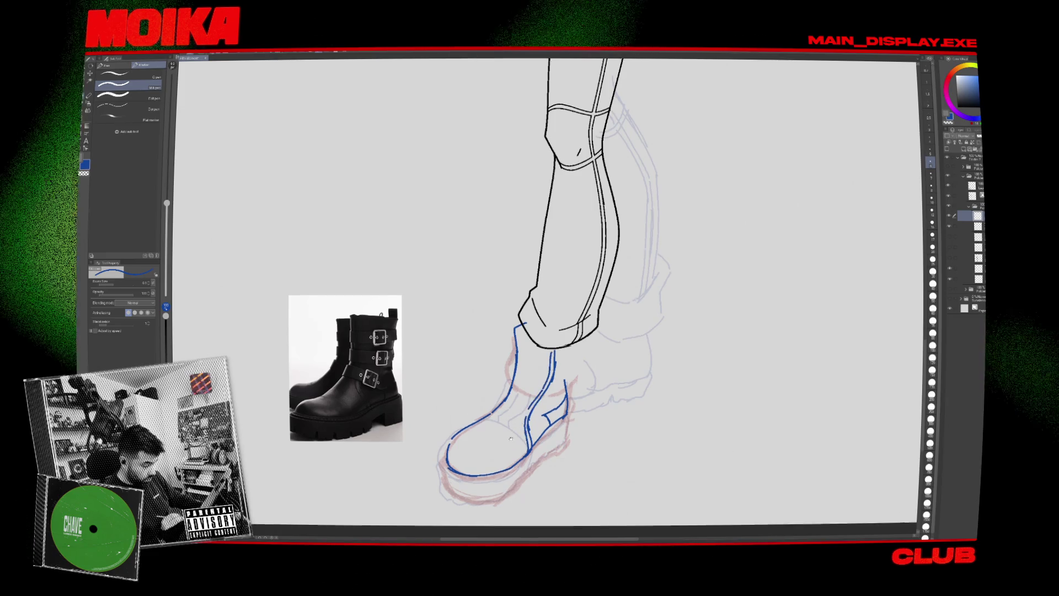
Outline the chunky sole, lengthen the back edge and ink the back of the shaft.
scroll(546, 292, "down", 1)
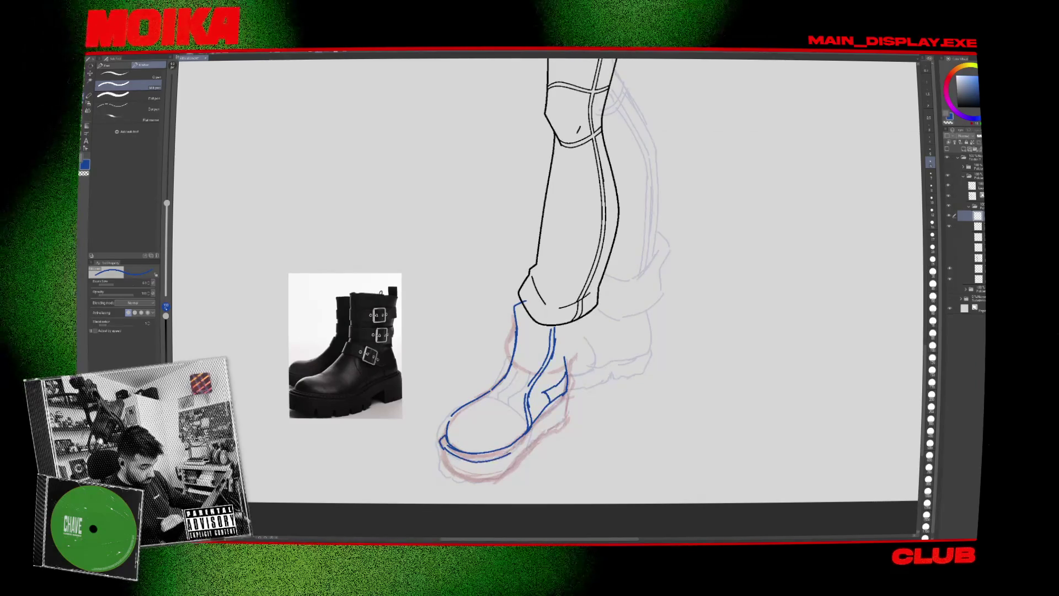
left_click_drag(442, 446, 527, 442)
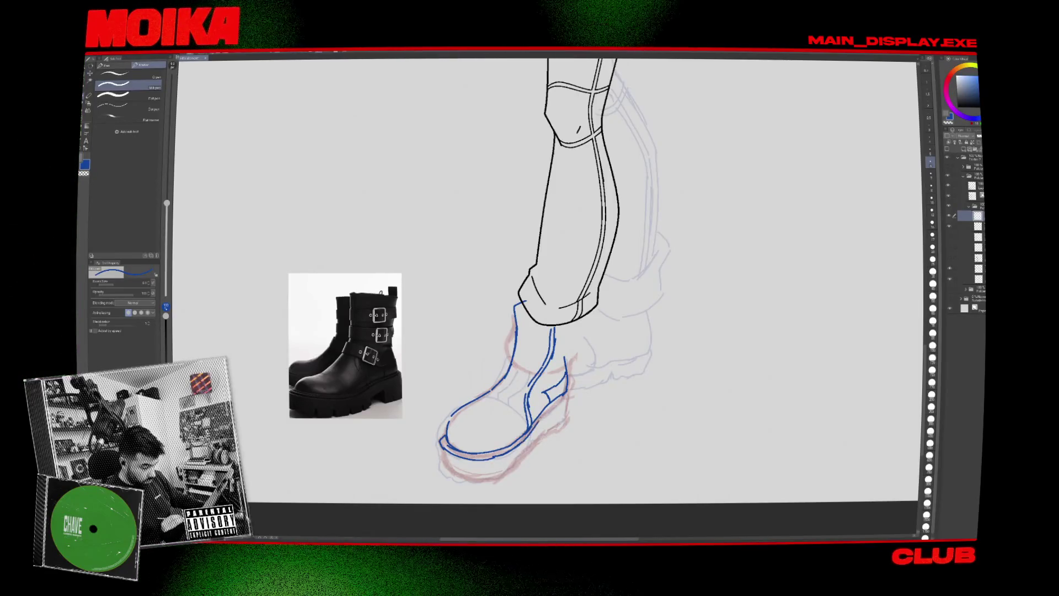
key("e")
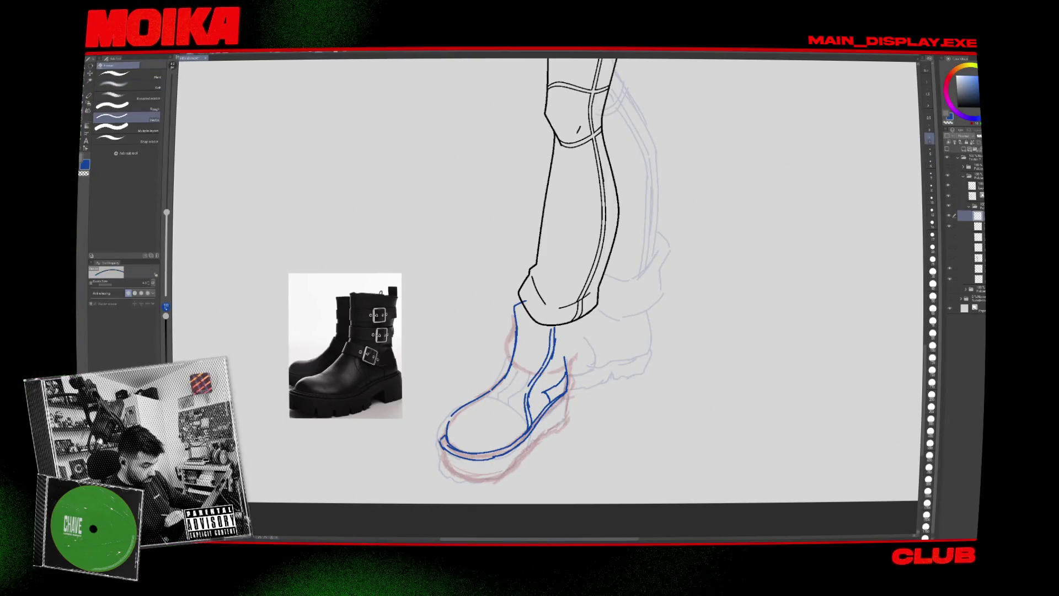
key("p")
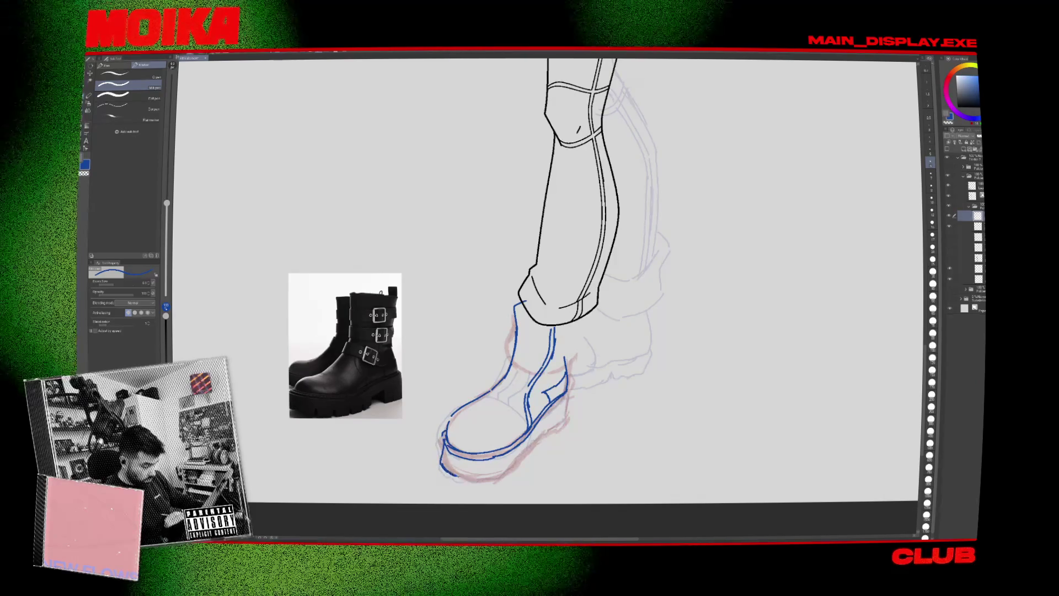
left_click_drag(447, 472, 500, 478)
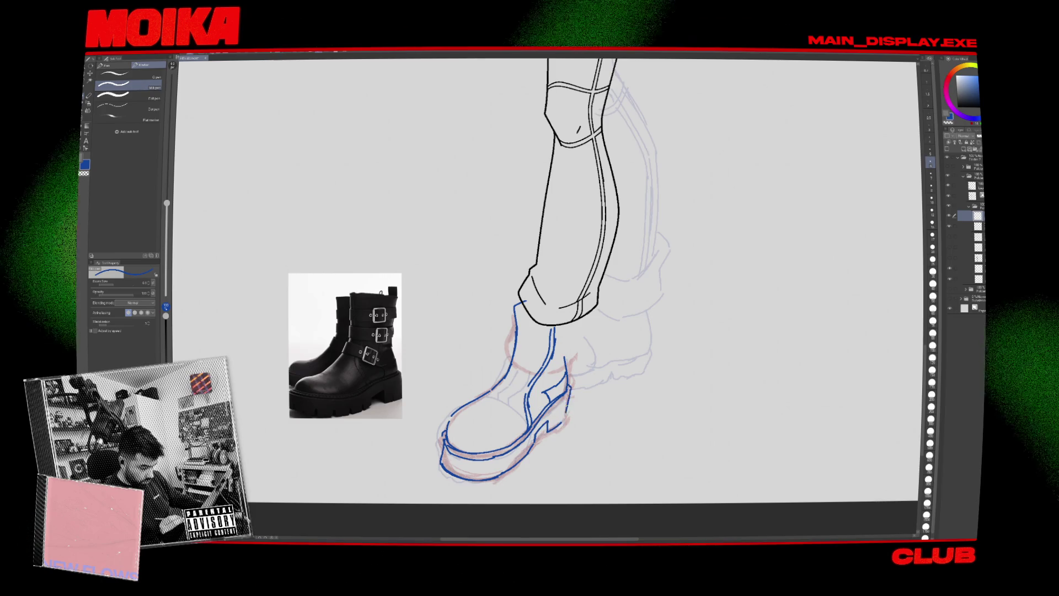
left_click_drag(568, 349, 569, 386)
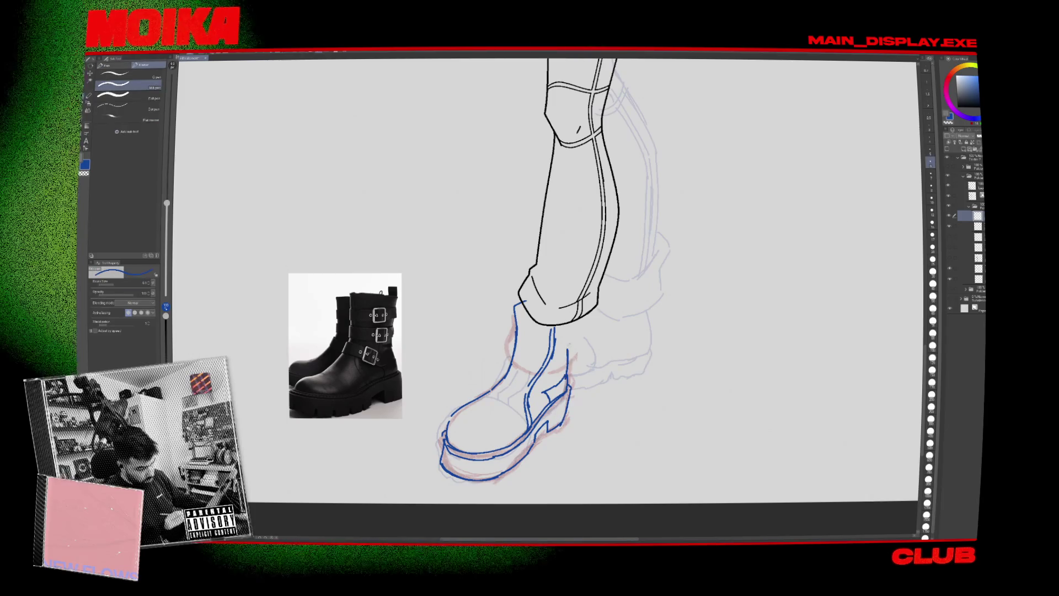
left_click_drag(587, 315, 572, 353)
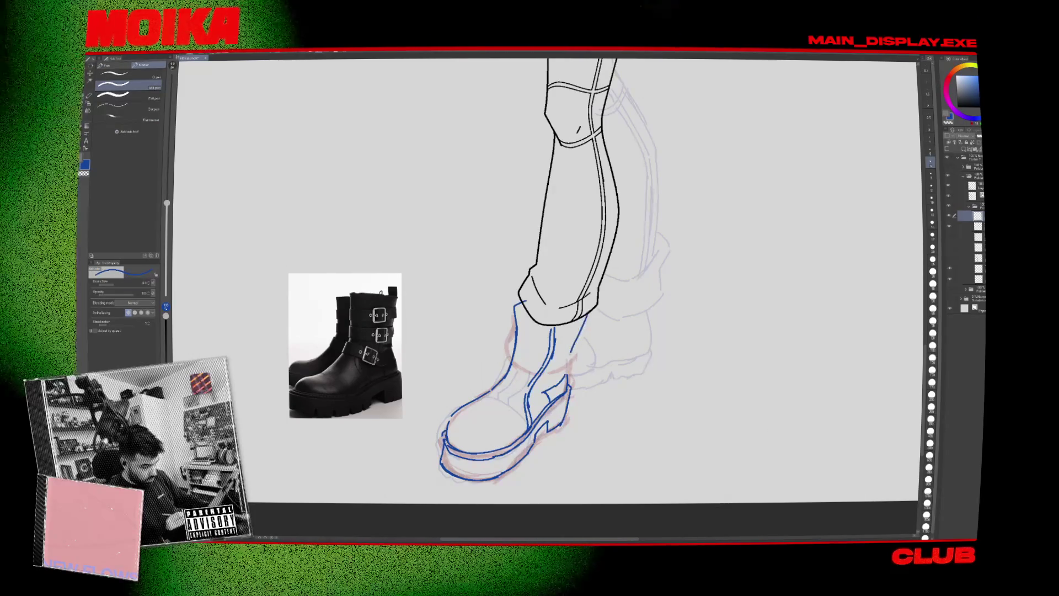
scroll(524, 386, "down", 5)
scroll(524, 387, "up", 5)
Lasso the front boot's blue lines and rotate them slightly clockwise.
key("m")
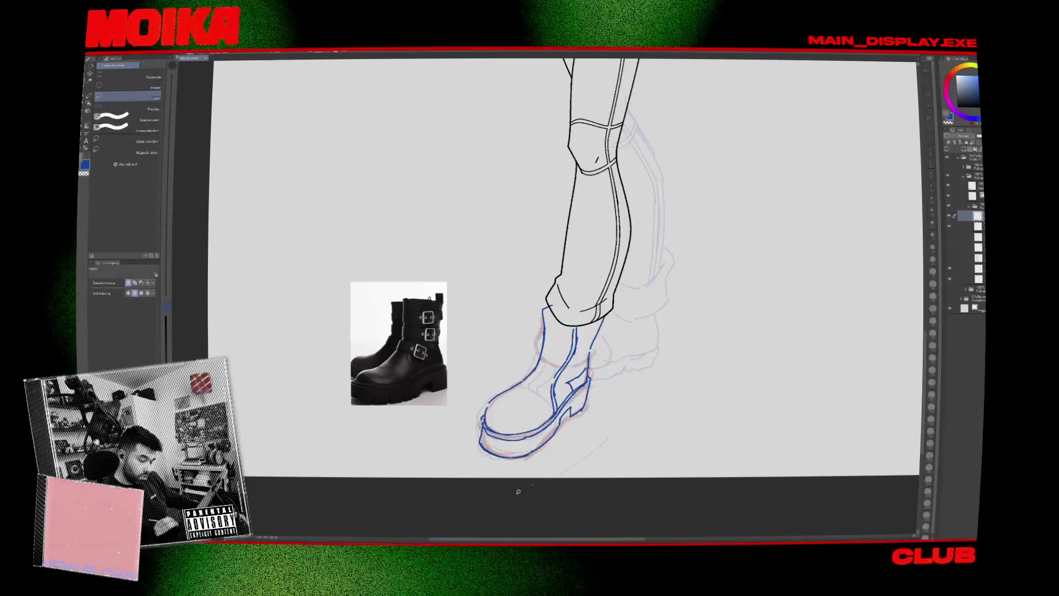
left_click_drag(601, 275, 607, 438)
key("ctrl+t")
left_click_drag(661, 336, 657, 345)
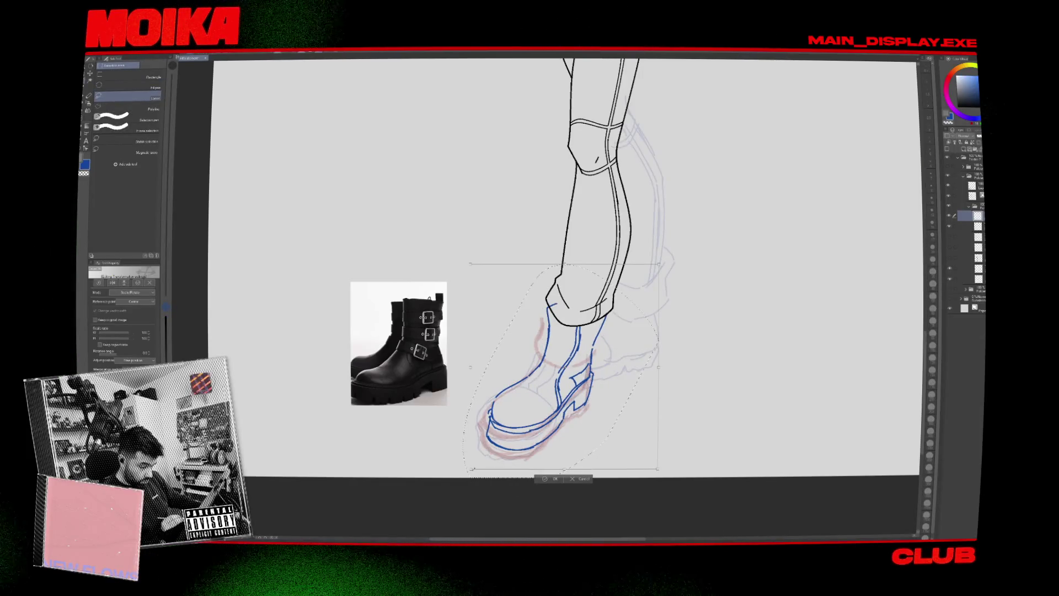
key("Return")
left_click_drag(599, 505, 563, 553)
Start inking the back boot in blue with its cuff and ankle curve.
key("p")
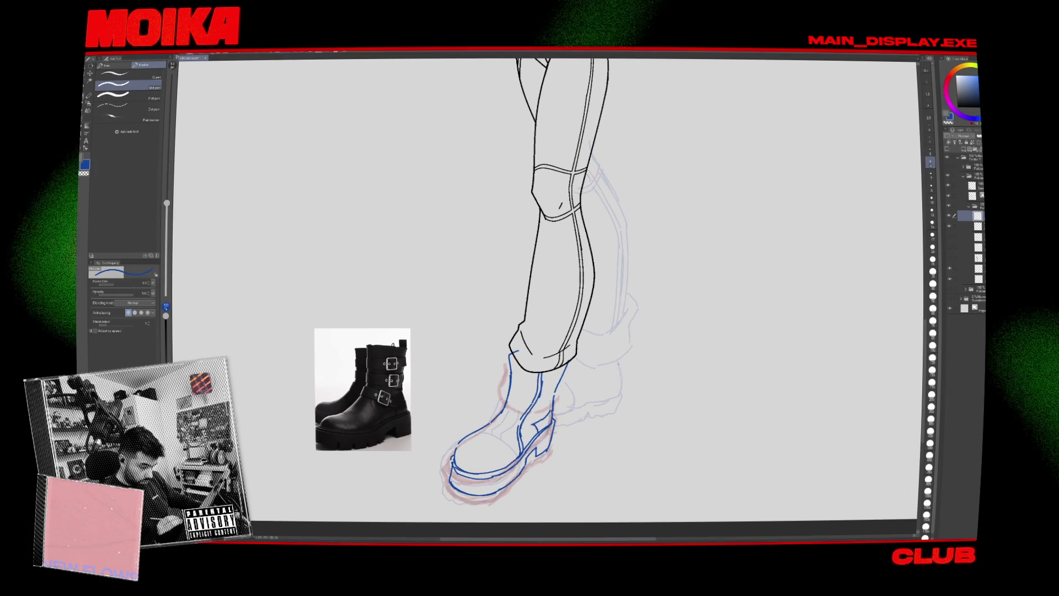
mouse_move(583, 330)
left_mouse_down()
mouse_move(622, 316)
mouse_move(618, 391)
left_mouse_up()
key("ctrl+z")
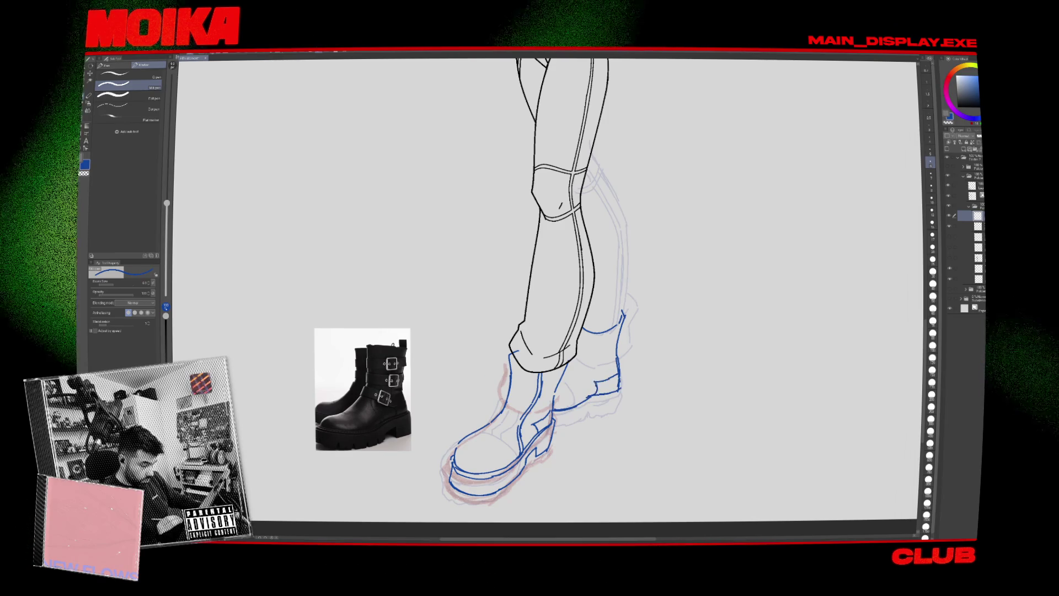
mouse_move(575, 381)
left_mouse_down()
mouse_move(593, 394)
mouse_move(578, 386)
left_mouse_up()
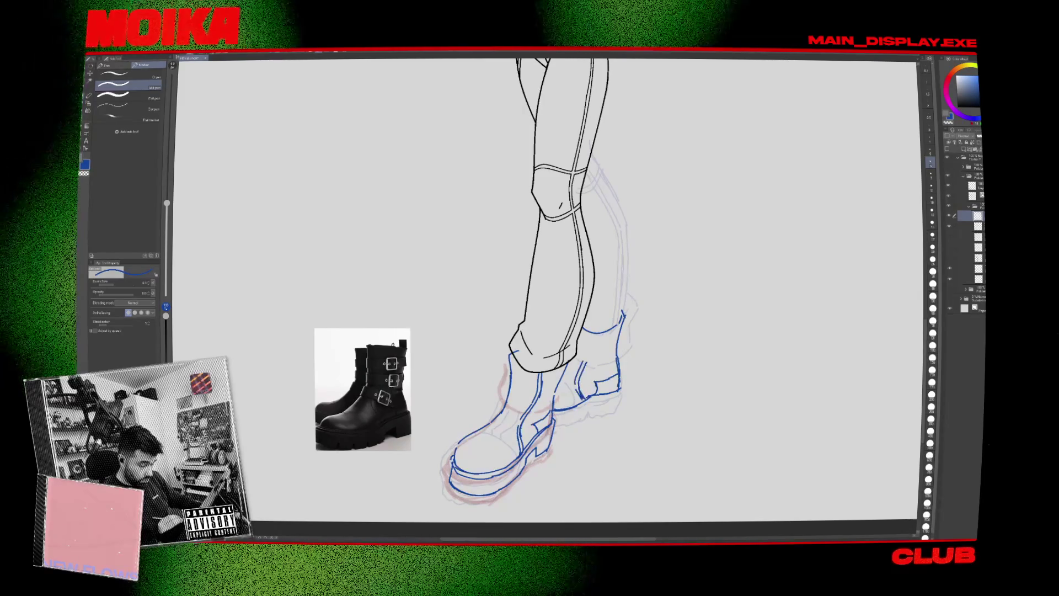
Ink the back boot's sole edge, top arc and closed buckle outline in blue.
left_click_drag(555, 426, 586, 420)
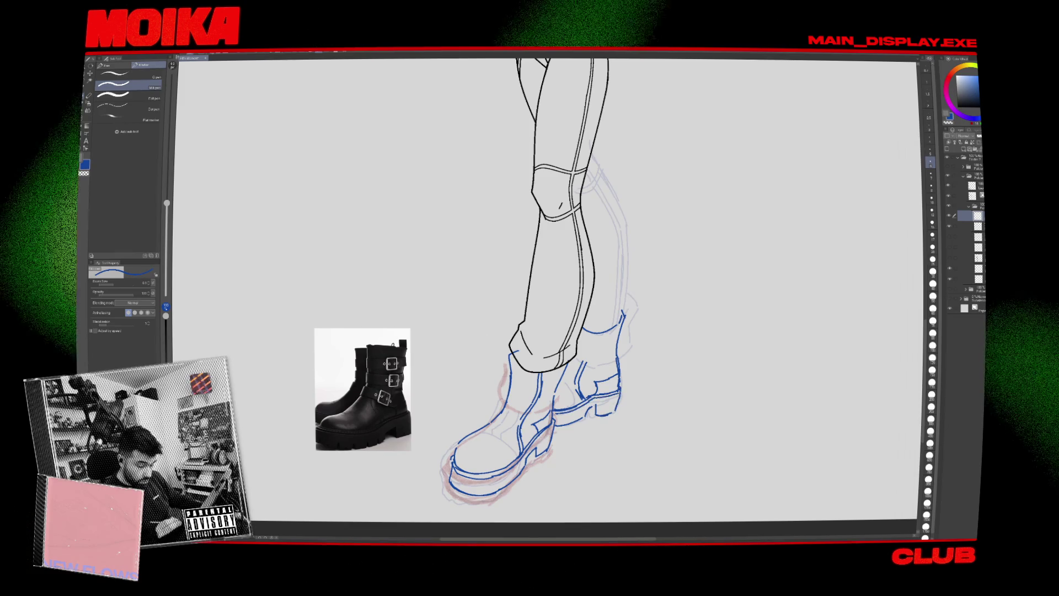
key("ctrl+z")
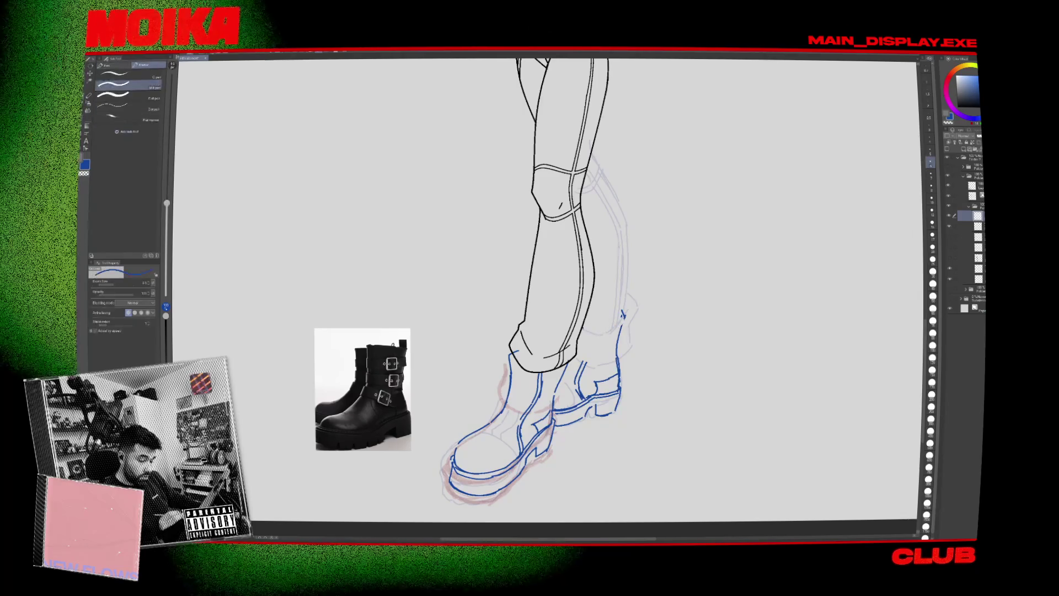
key("ctrl+y")
left_click_drag(623, 316, 635, 307)
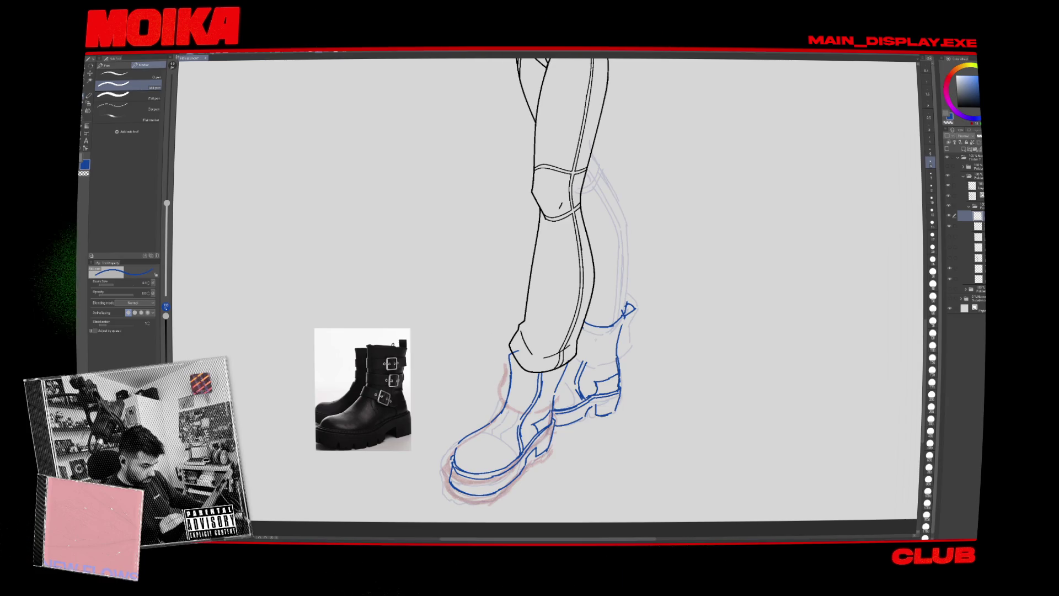
mouse_move(596, 336)
left_mouse_down()
mouse_move(608, 334)
mouse_move(596, 367)
mouse_move(619, 351)
left_mouse_up()
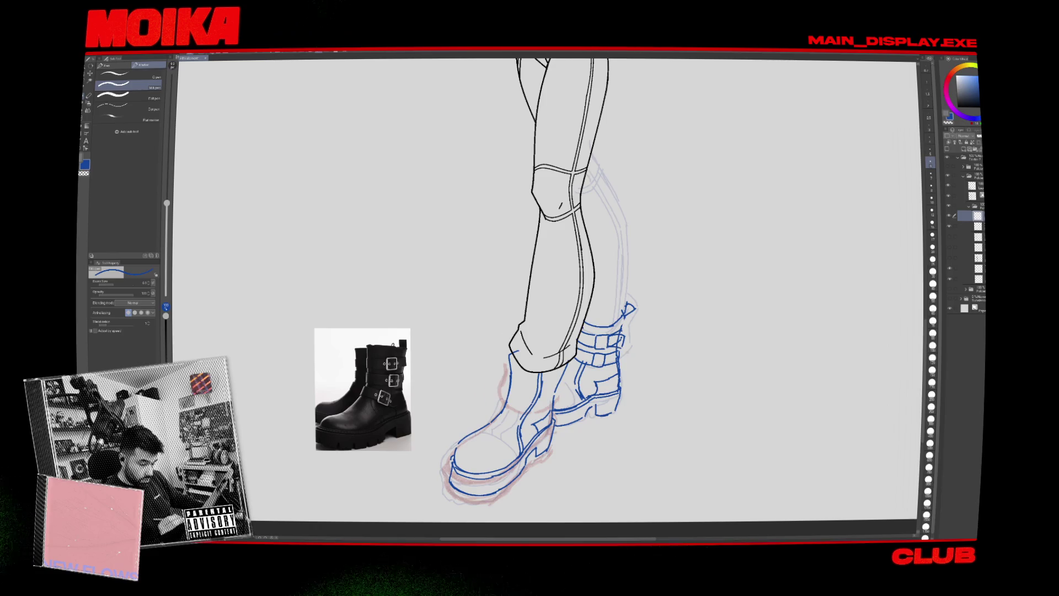
Draw a blue buckle and strap across the front boot's shaft.
scroll(657, 364, "down", 5)
scroll(657, 364, "up", 5)
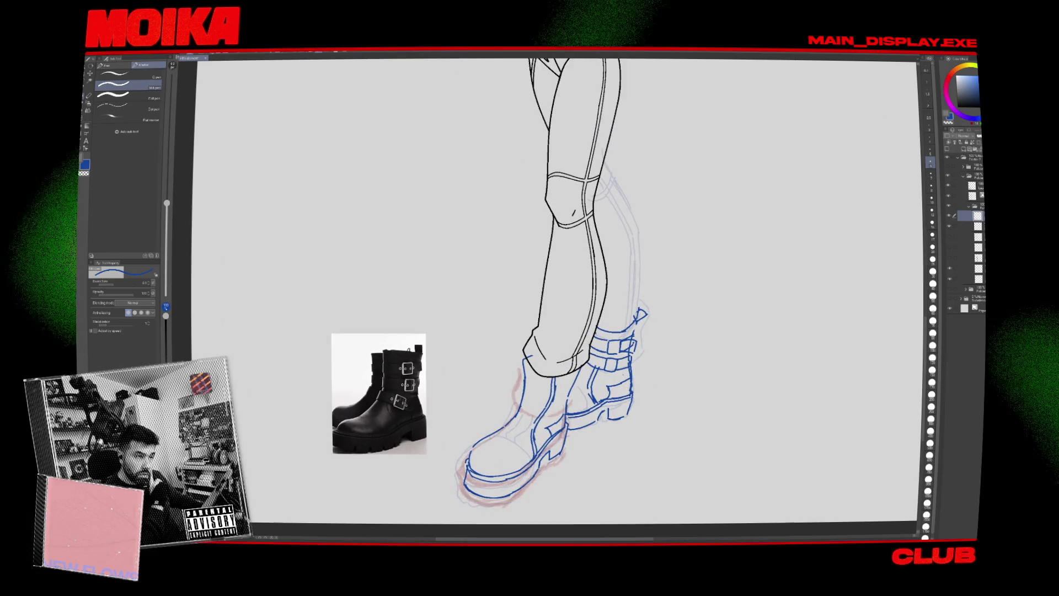
left_click_drag(552, 276, 569, 264)
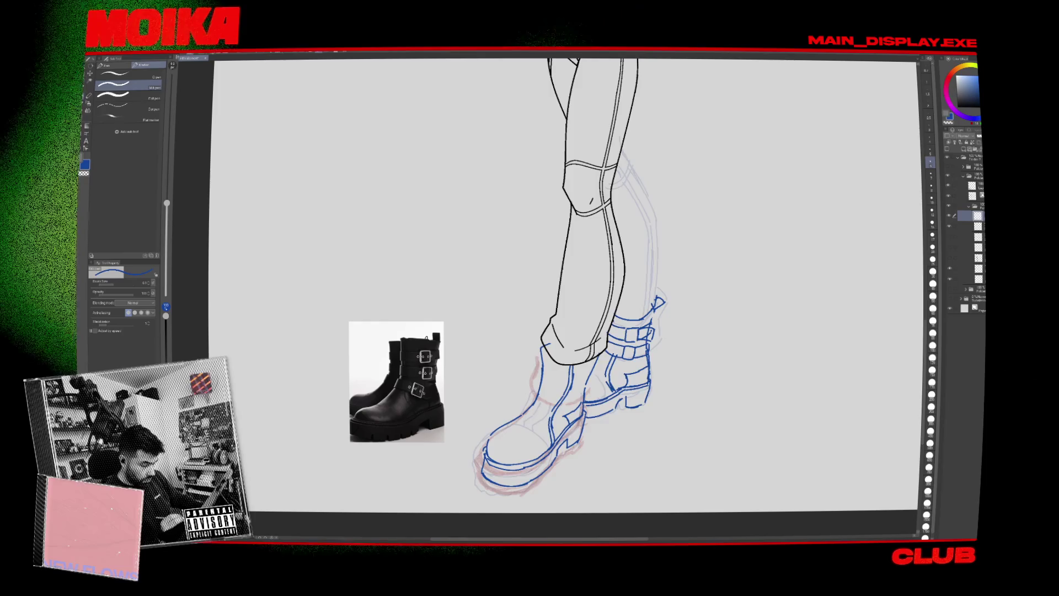
left_click_drag(564, 407, 578, 410)
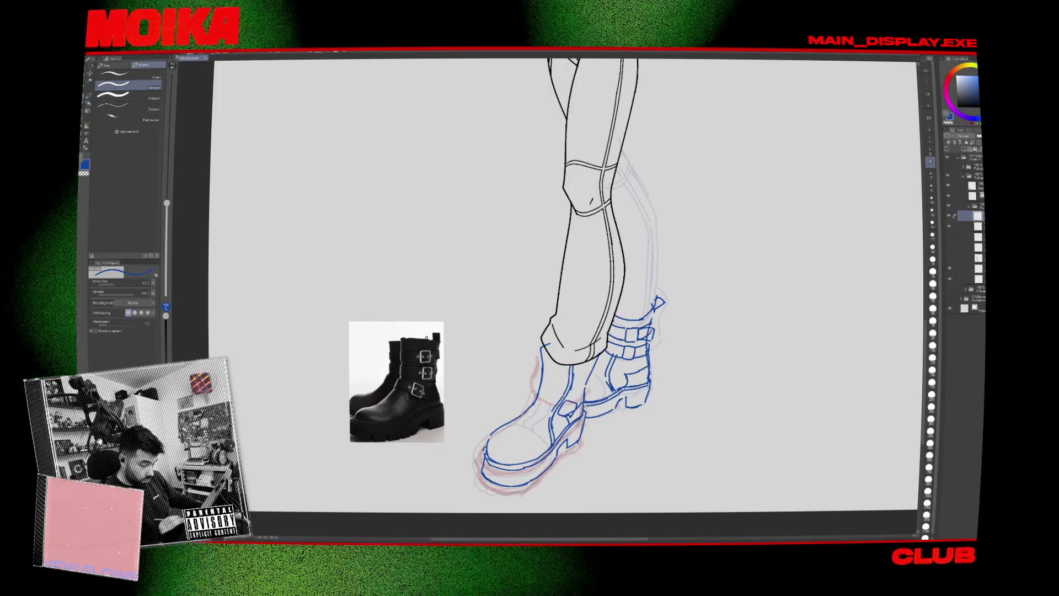
left_click_drag(533, 400, 553, 409)
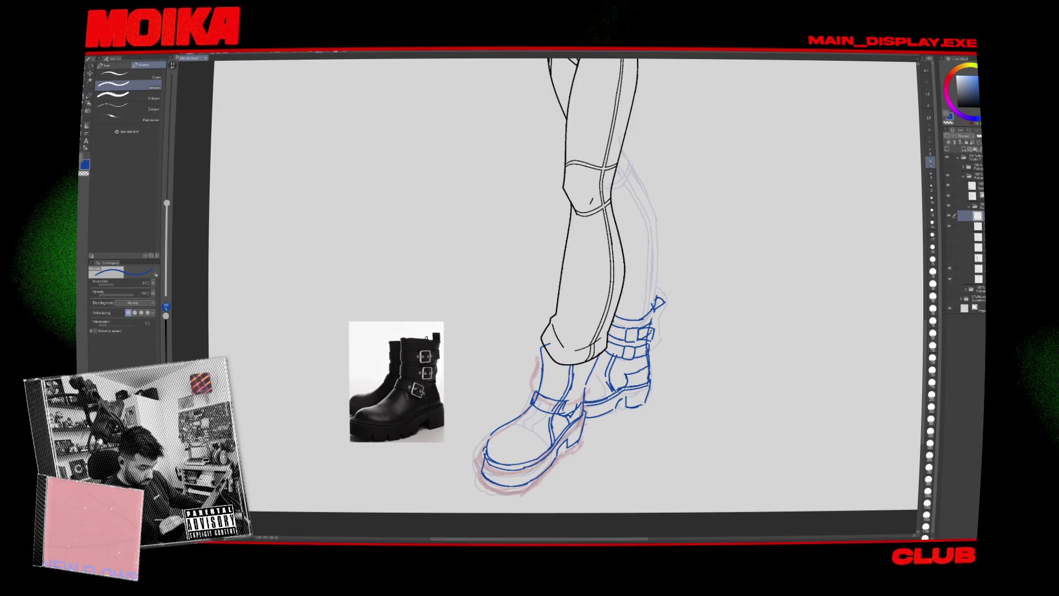
left_click_drag(584, 403, 577, 381)
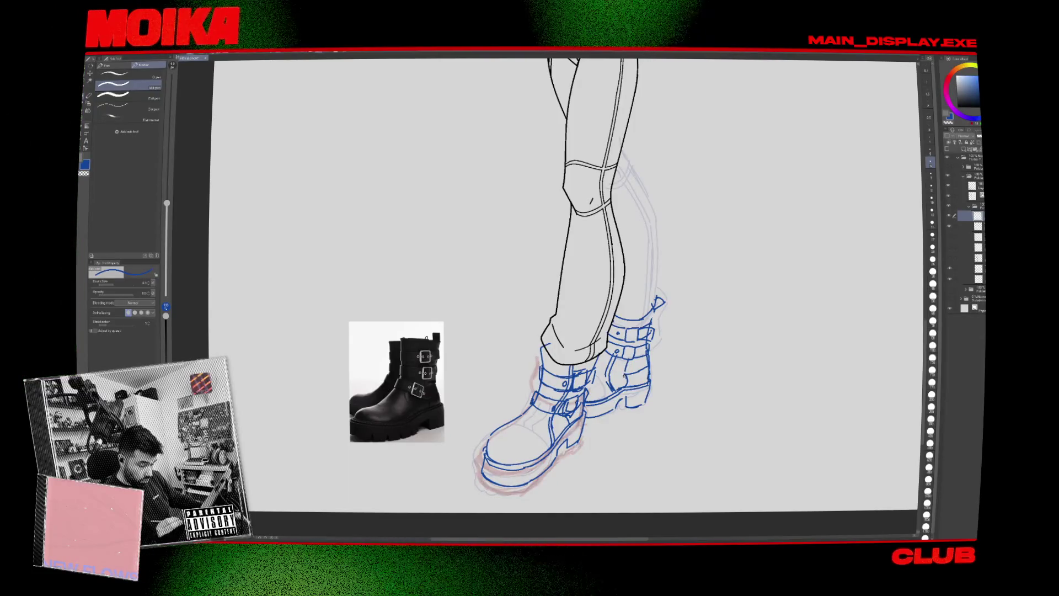
Remove stray strokes near the boot toe and check the drawing mirrored and zoomed out.
left_click_drag(533, 444, 553, 395)
key("ctrl+z")
left_click_drag(503, 427, 523, 440)
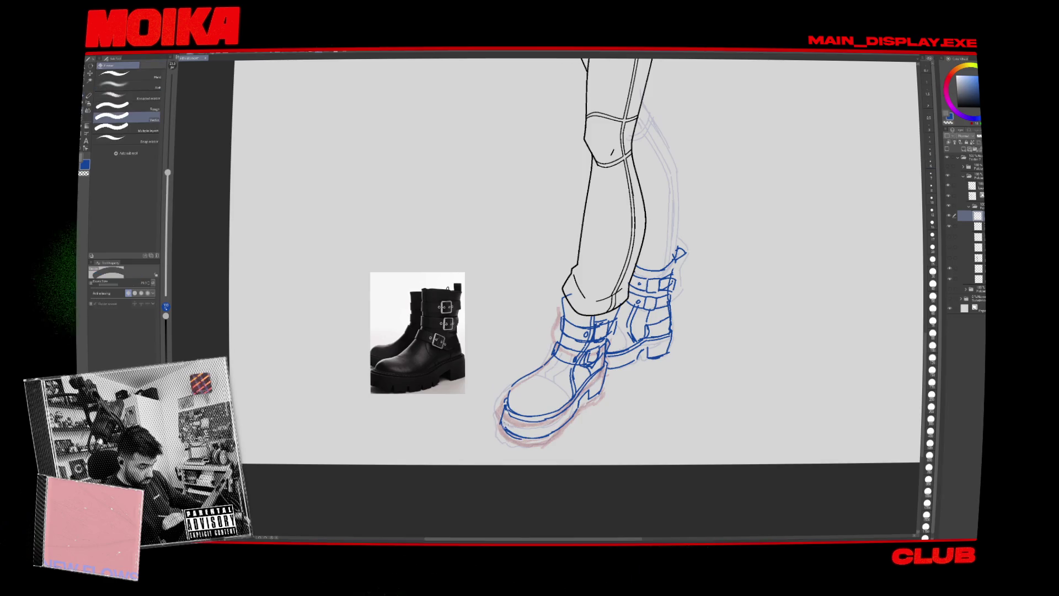
key("ctrl+z")
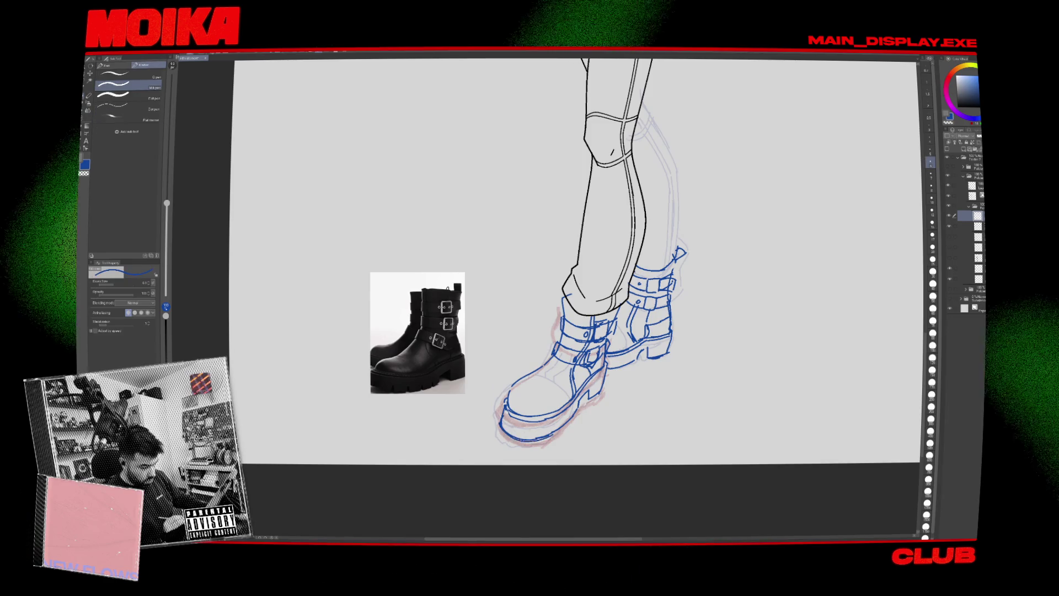
key("e")
key("p")
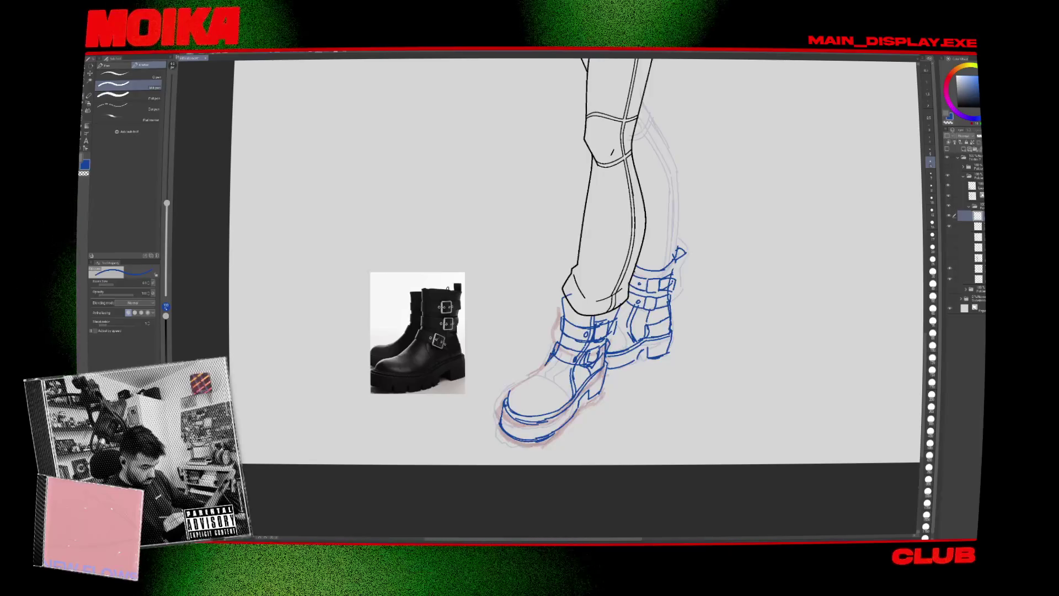
key("ctrl+z")
key("h")
key("h")
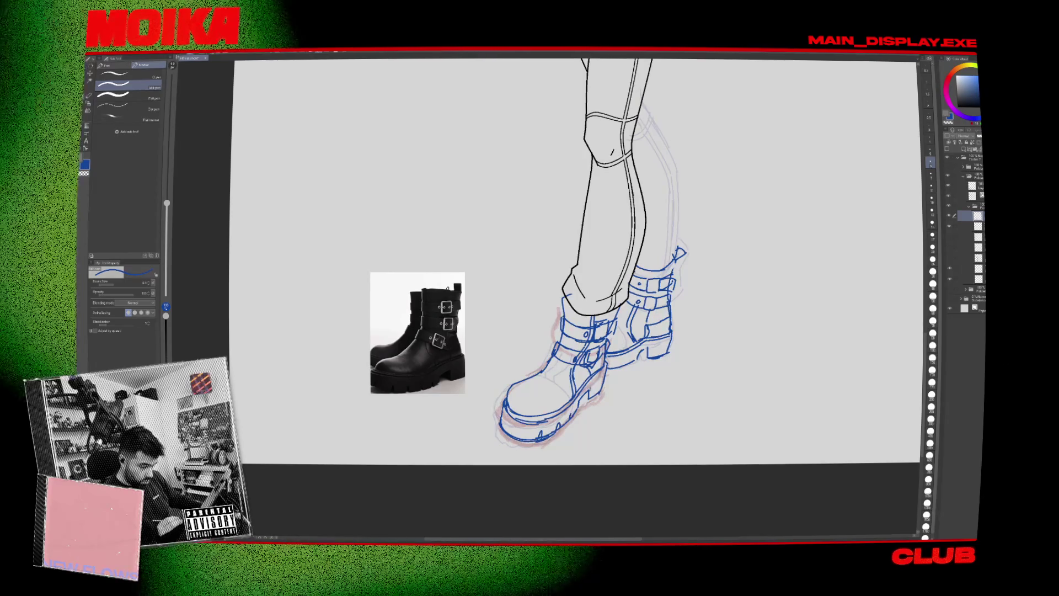
key("ctrl+minus")
key("ctrl+plus")
key("ctrl+plus")
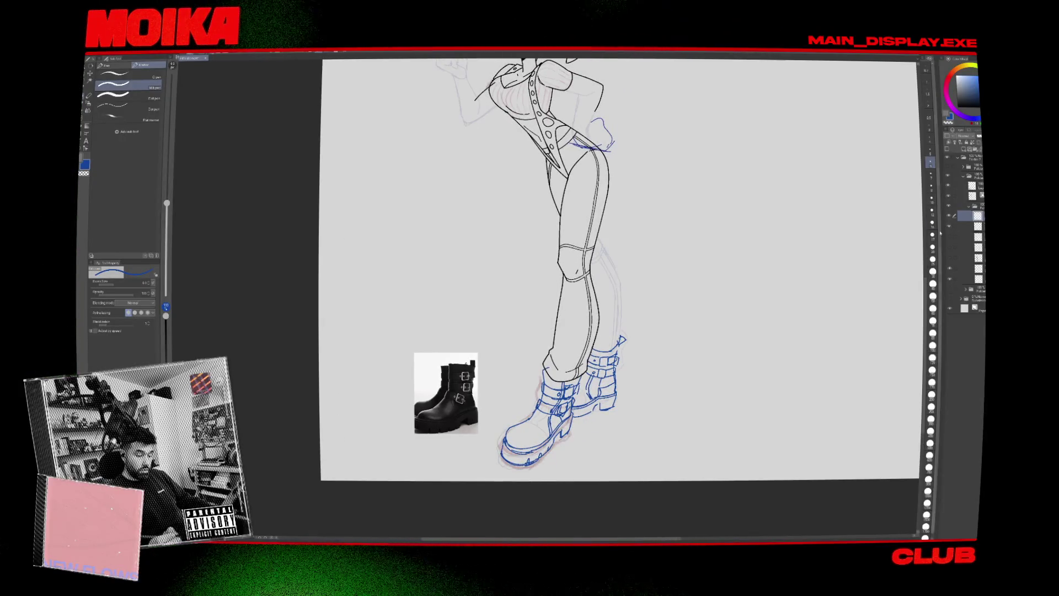
Select the lineart layer, hide the red and lavender rough sketch, and switch the pen to black.
key("ctrl+minus")
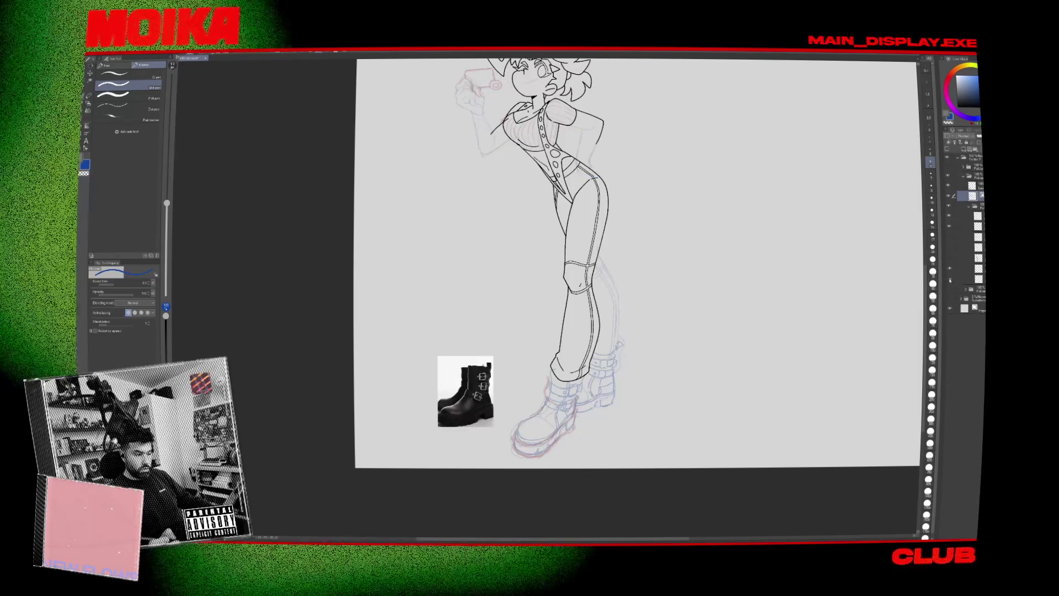
left_click(972, 279)
key("m")
scroll(635, 297, "up", 3)
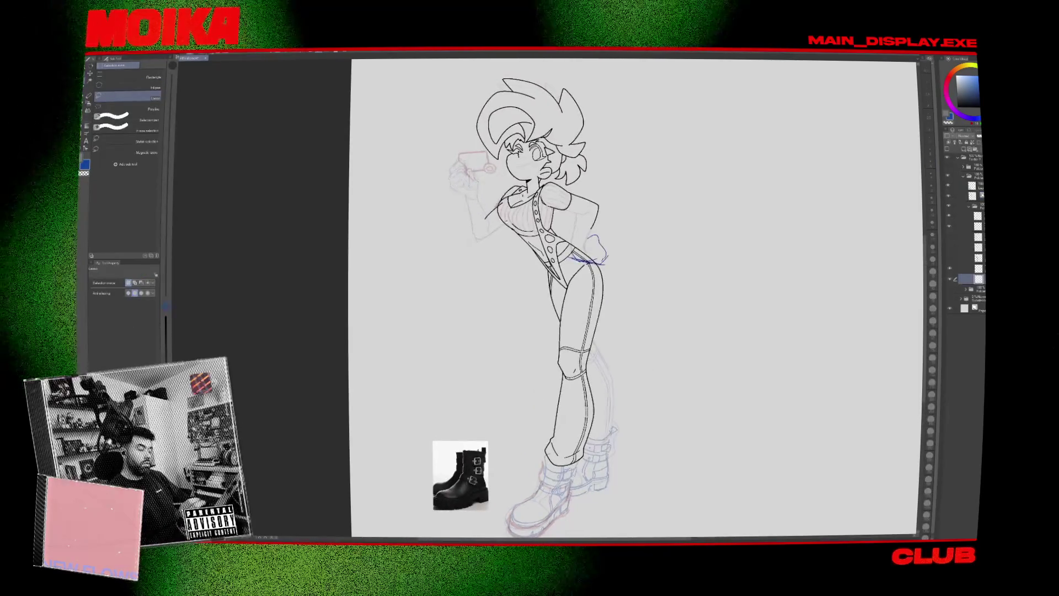
scroll(571, 263, "up", 4)
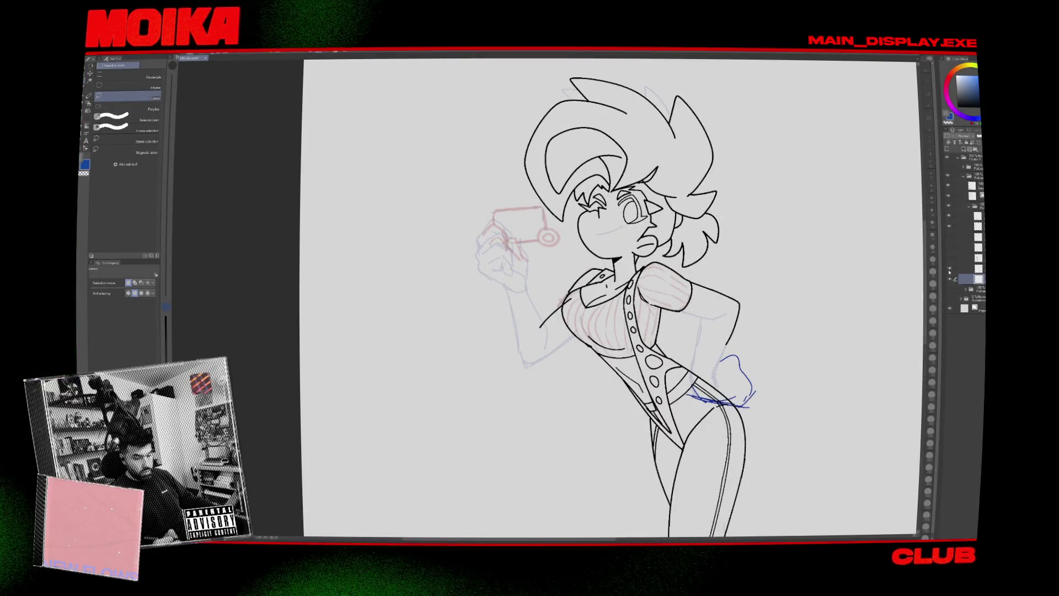
left_click(949, 226)
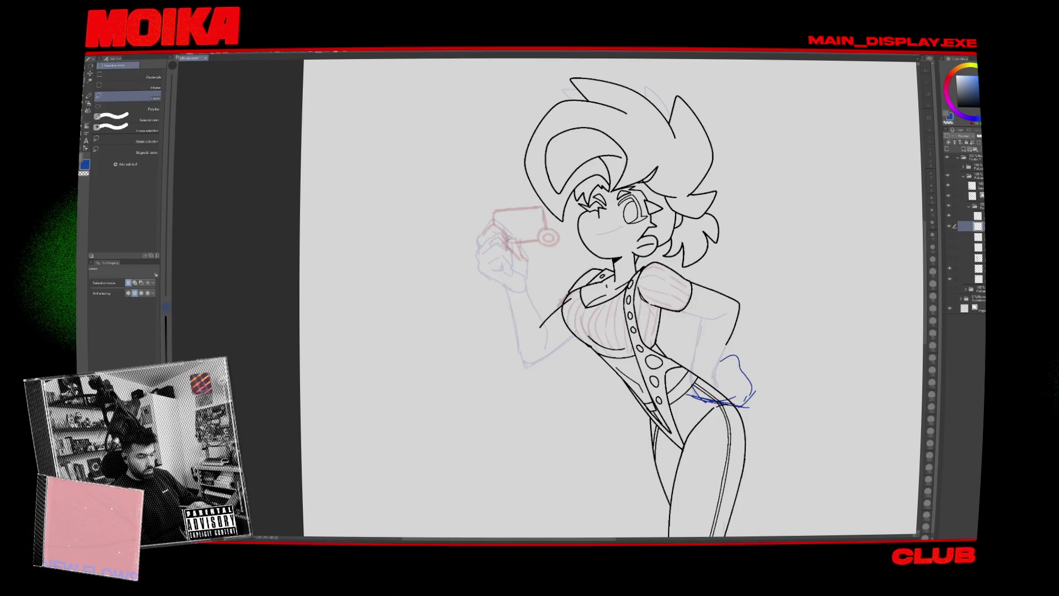
key("e")
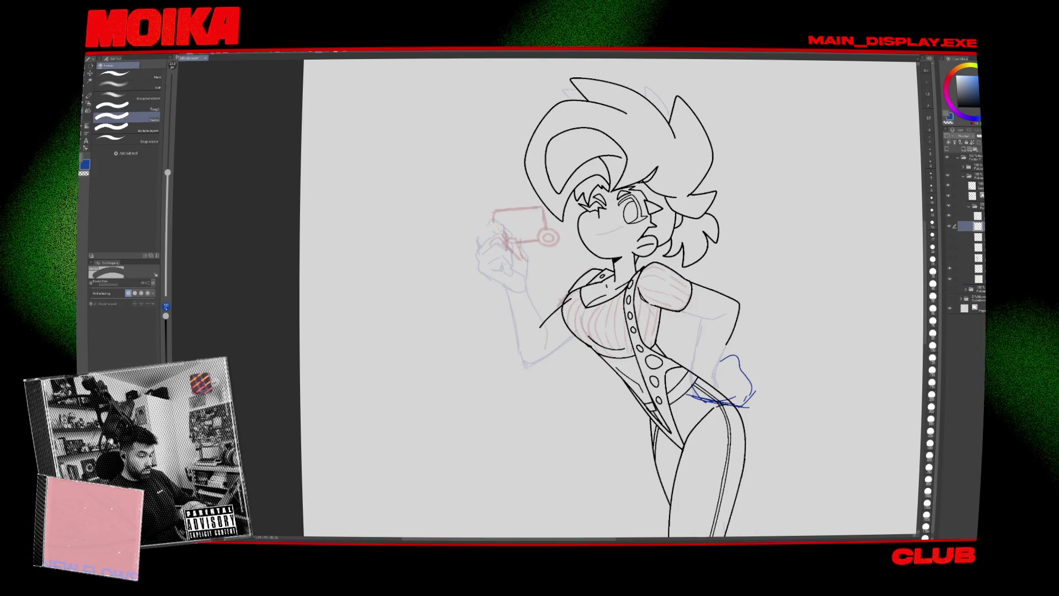
scroll(475, 187, "up", 2)
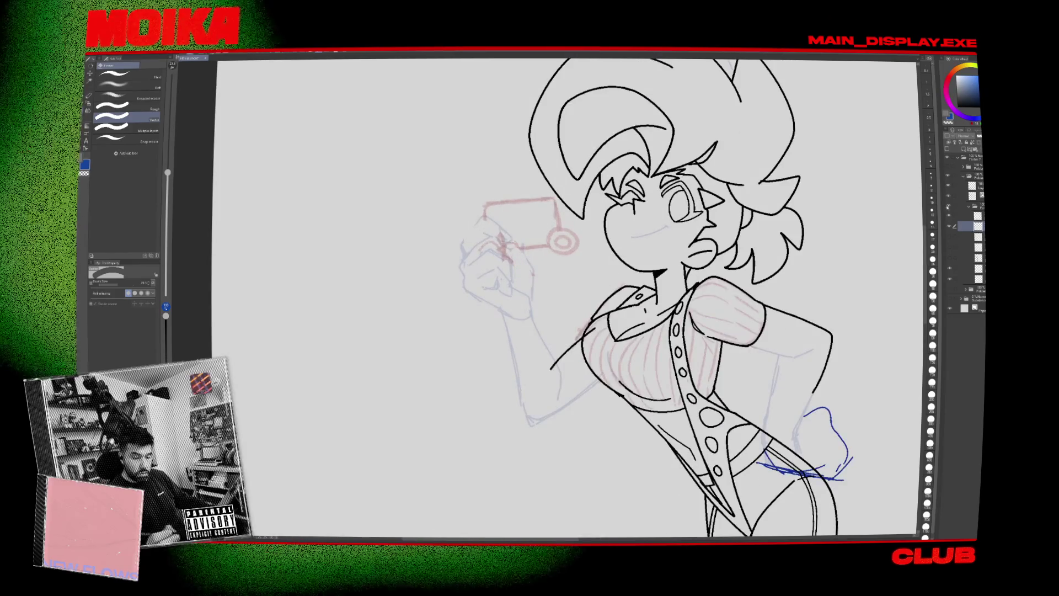
key("p")
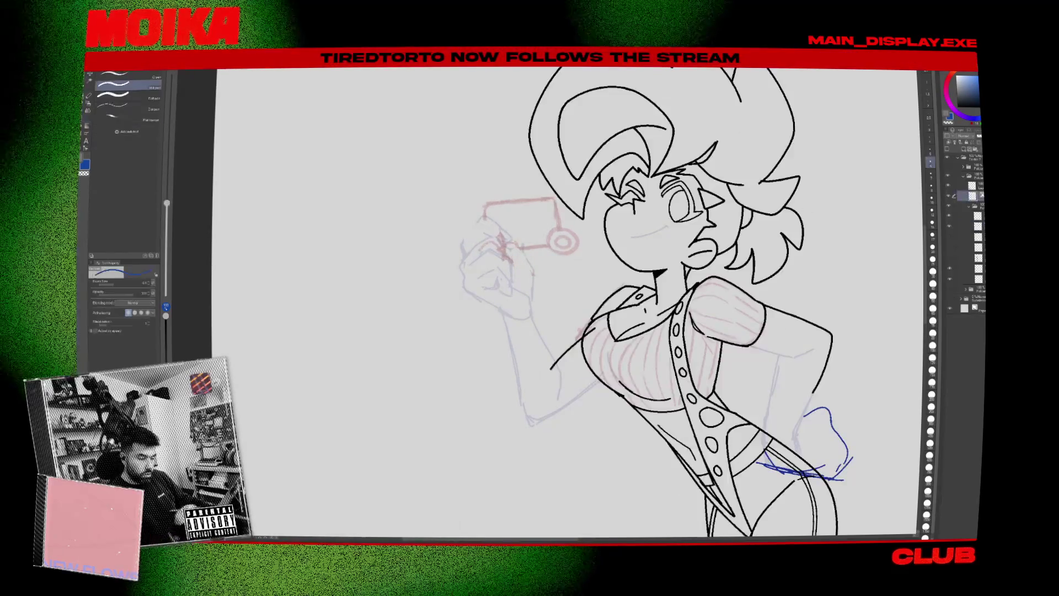
key("x")
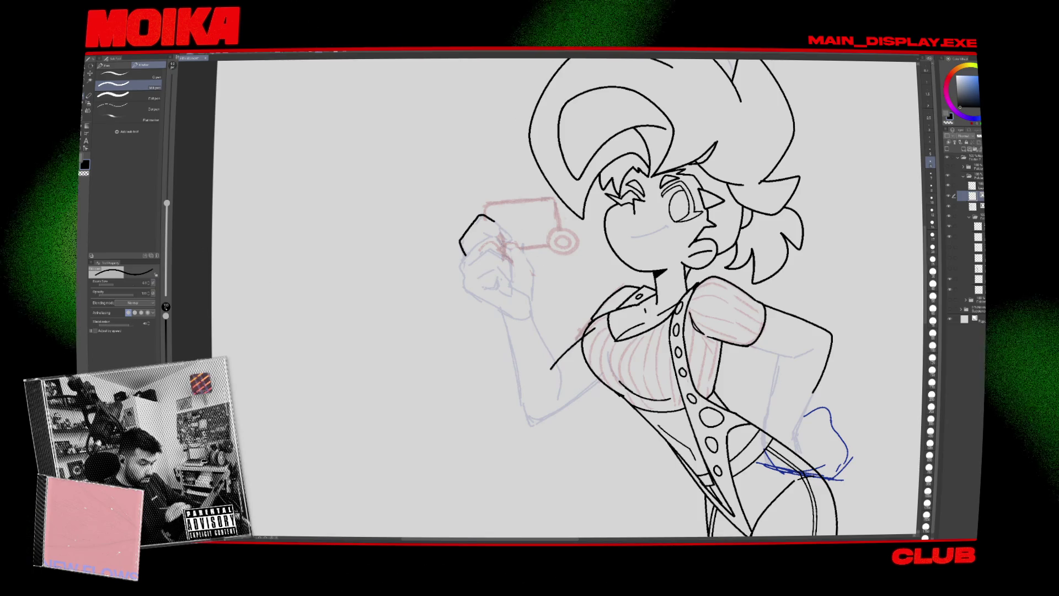
Extend the ink line down the girl's fist, mirroring the view to check it.
key("h")
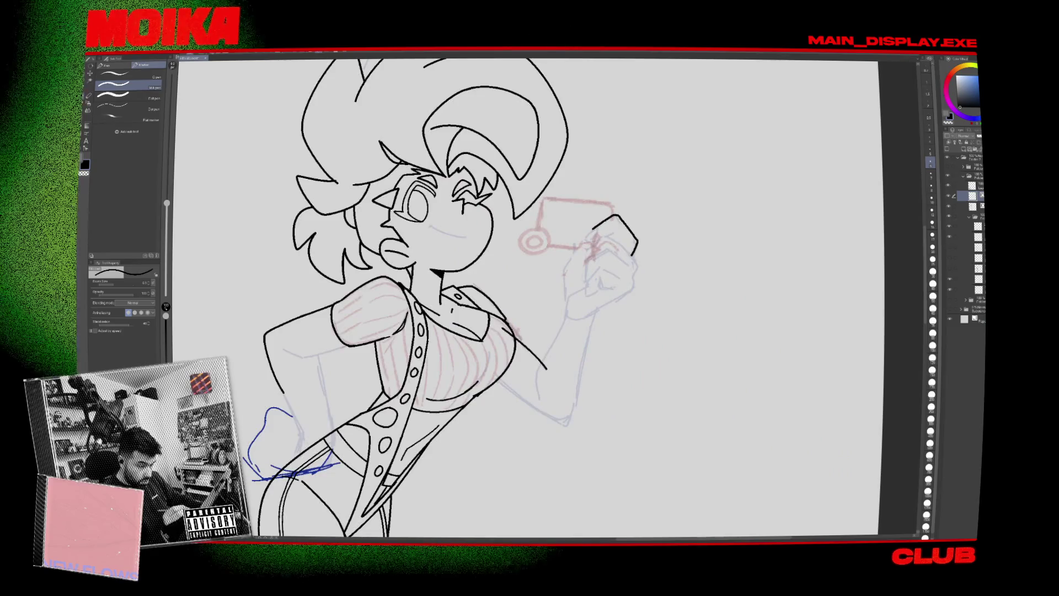
key("h")
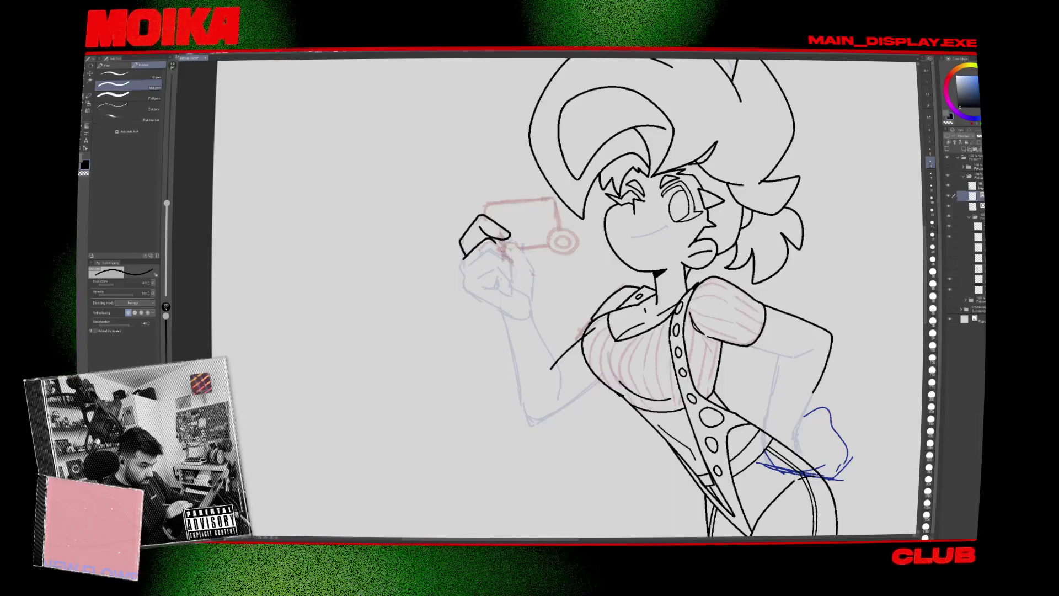
left_click_drag(512, 270, 513, 279)
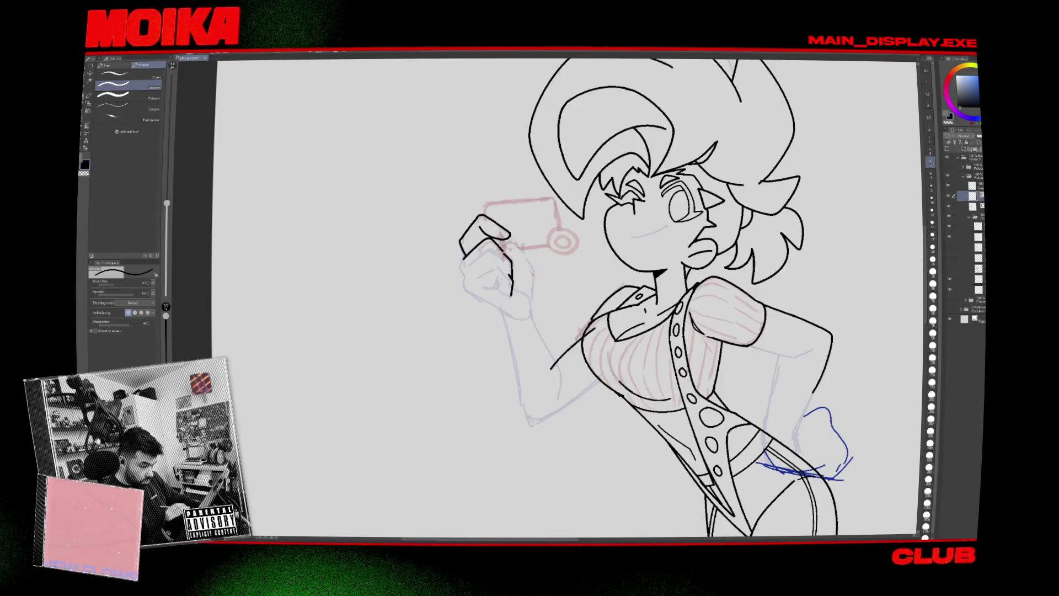
key("h")
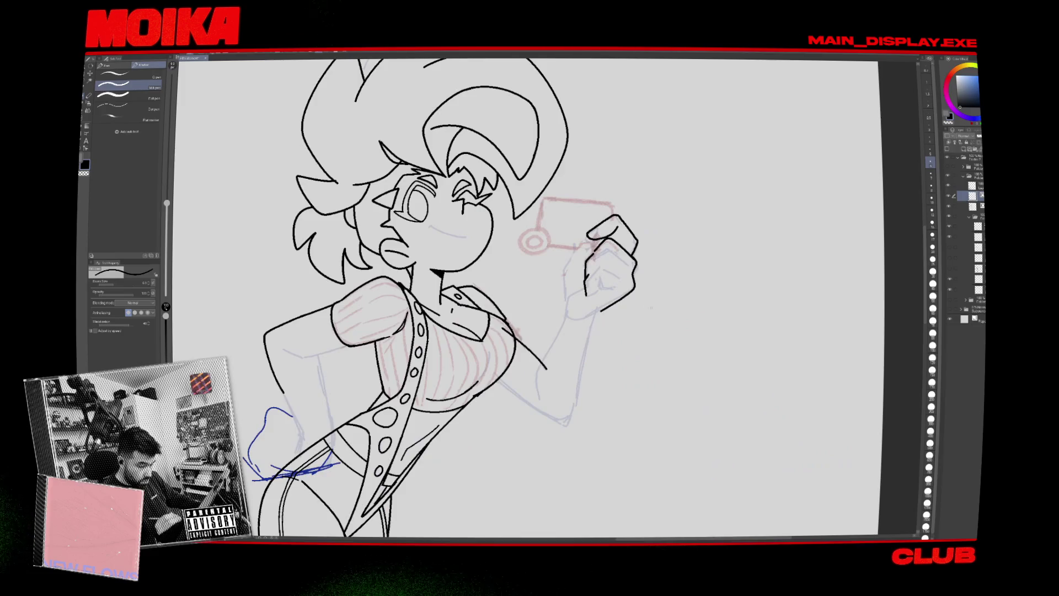
key("h")
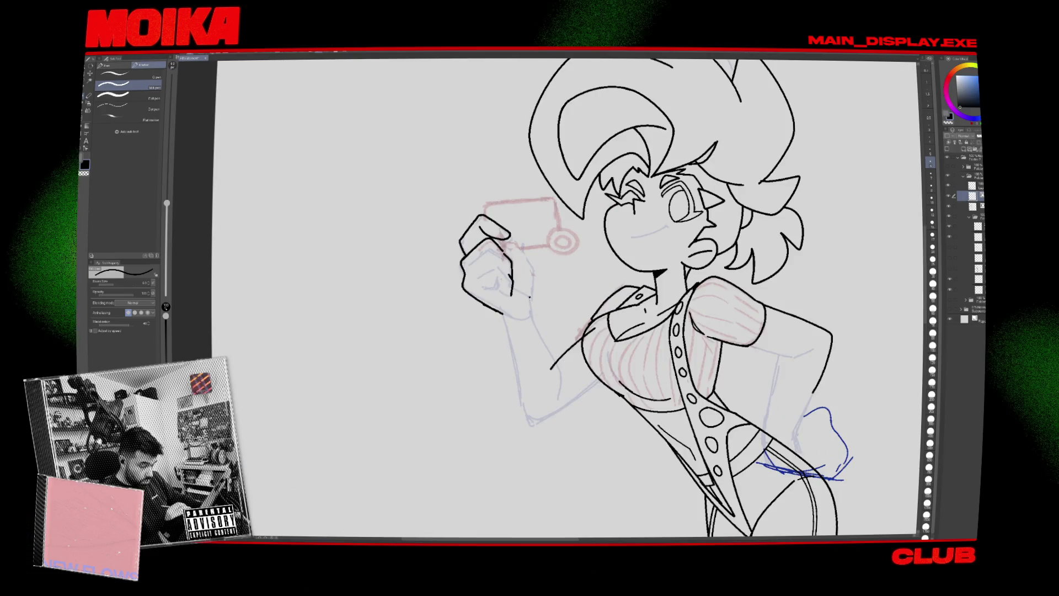
Ink the forearm and elbow outline, then undo that stroke and part of the upper-arm line.
mouse_move(531, 301)
left_mouse_down()
mouse_move(555, 405)
mouse_move(552, 416)
mouse_move(524, 403)
mouse_move(607, 375)
left_mouse_up()
key("ctrl+z")
key("ctrl+z")
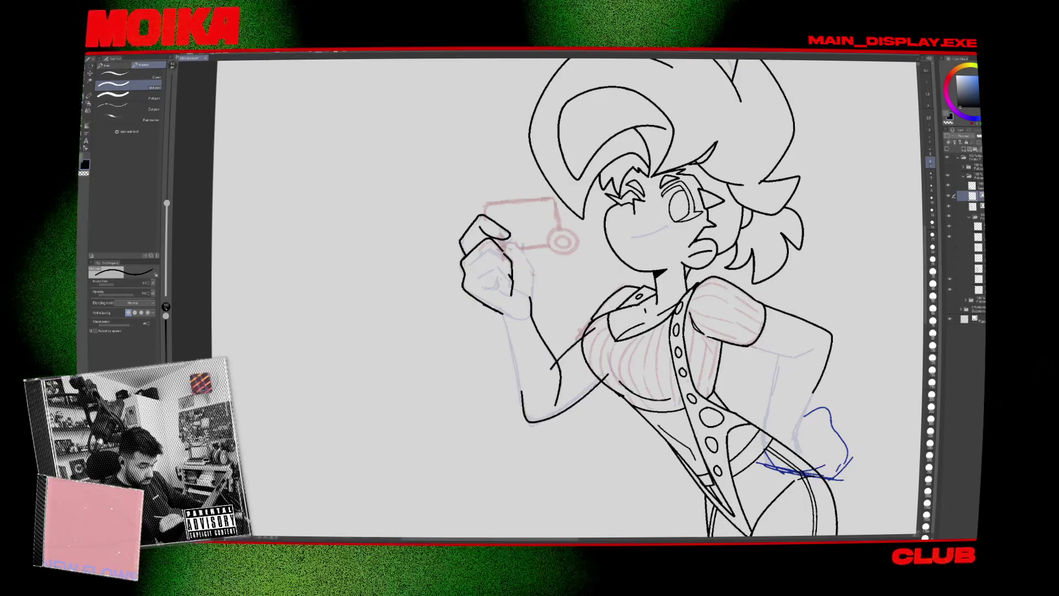
key("ctrl+z")
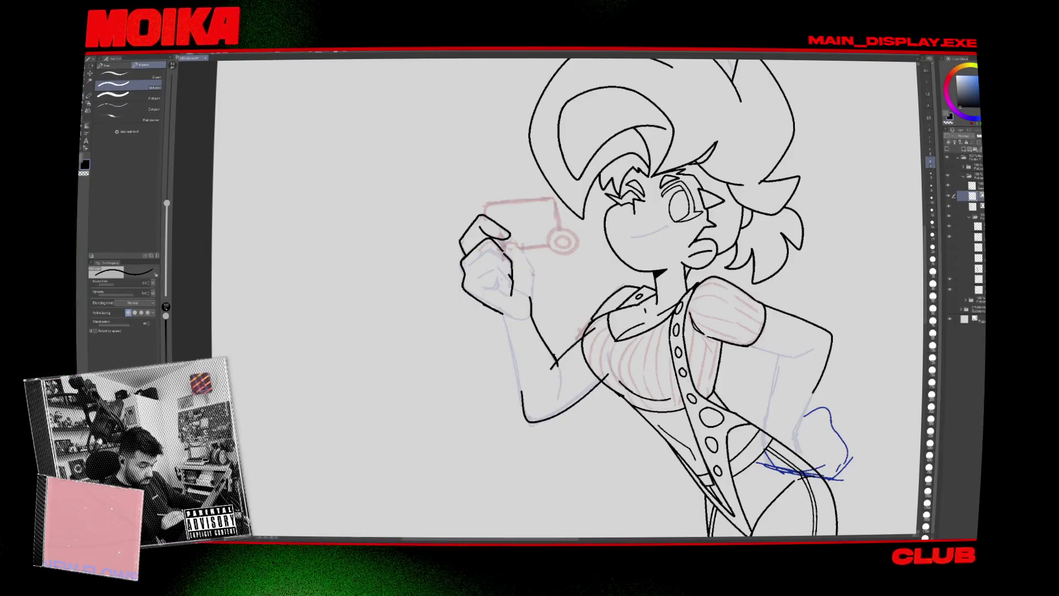
key("h")
key("h")
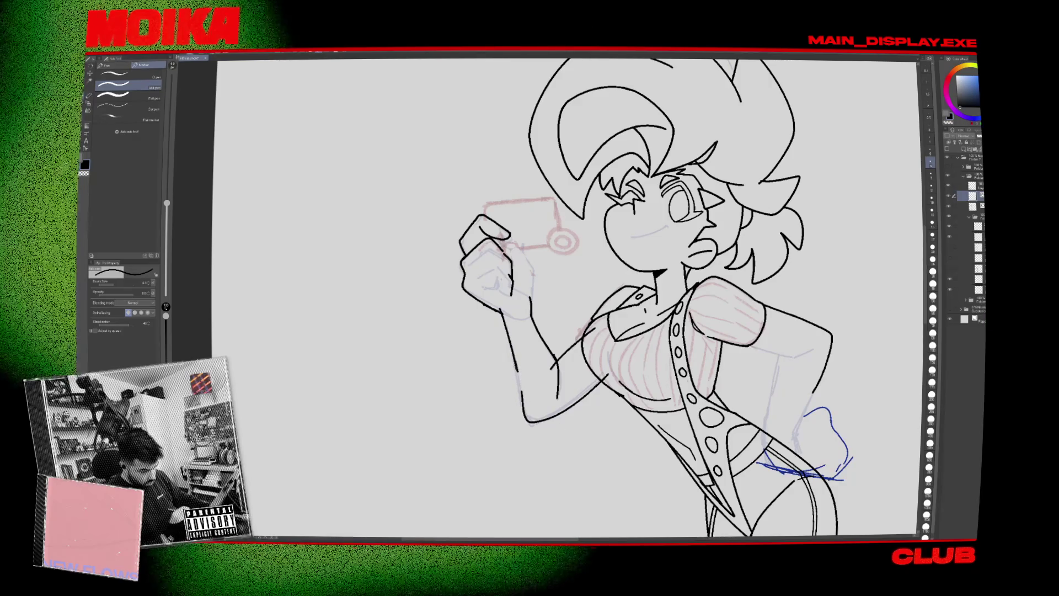
key("e")
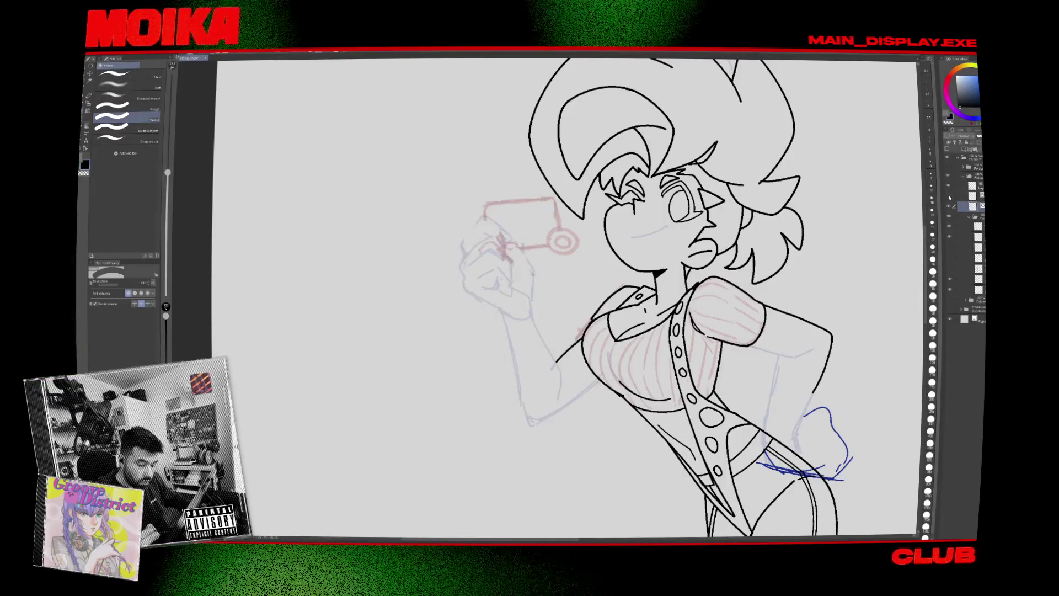
Select the layer one above and mirror the canvas to check the drawing's proportions.
left_click(973, 196)
key("p")
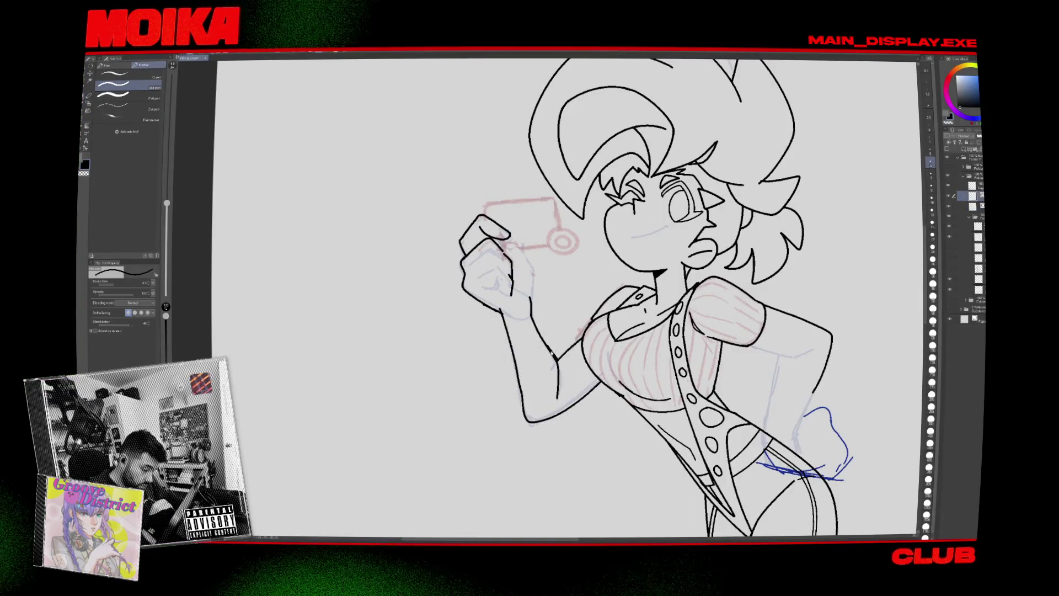
key("e")
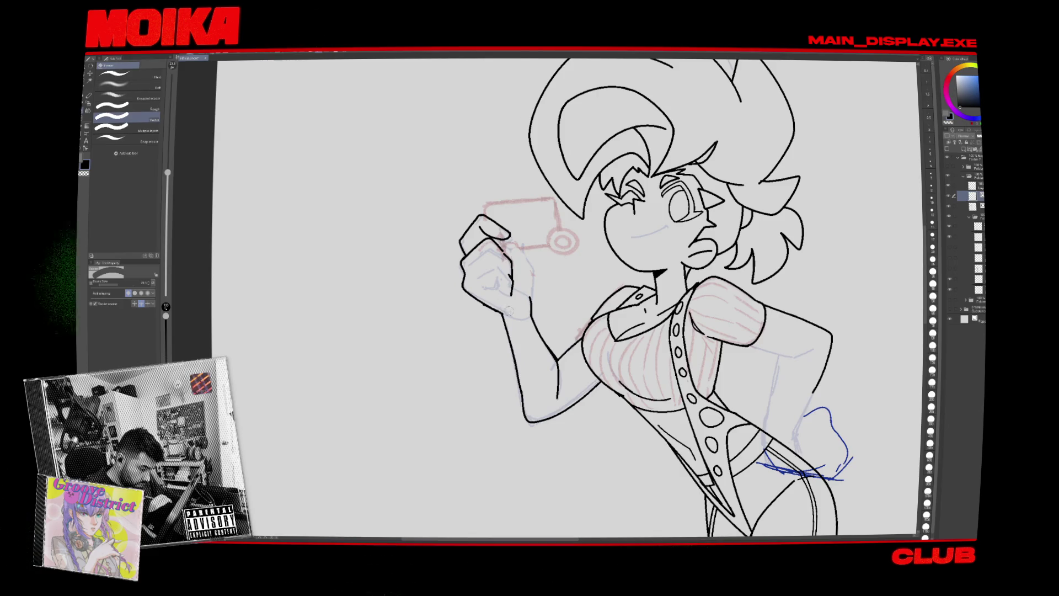
key("h")
key("p")
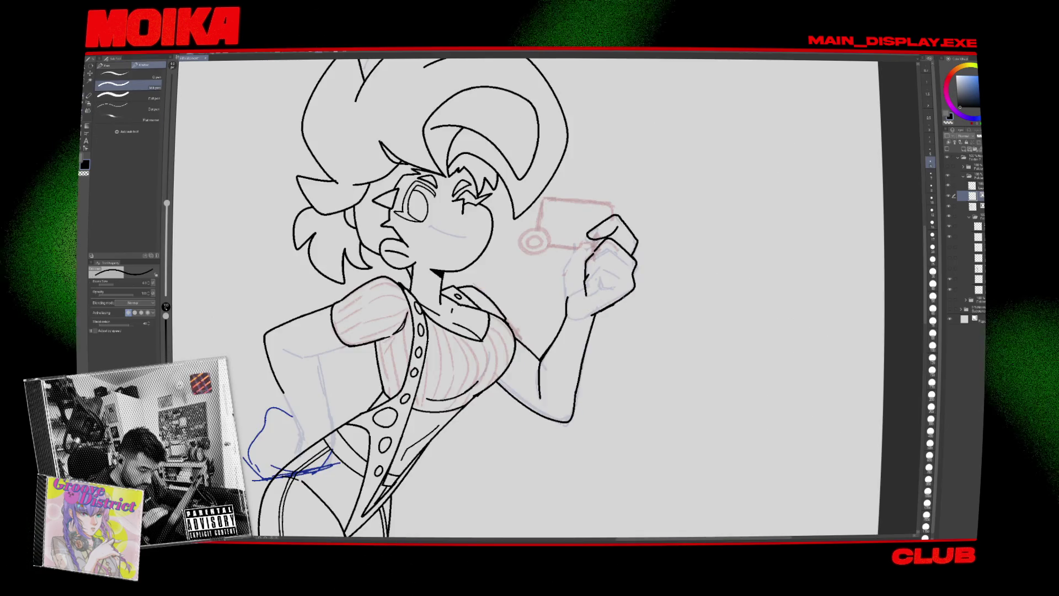
key("h")
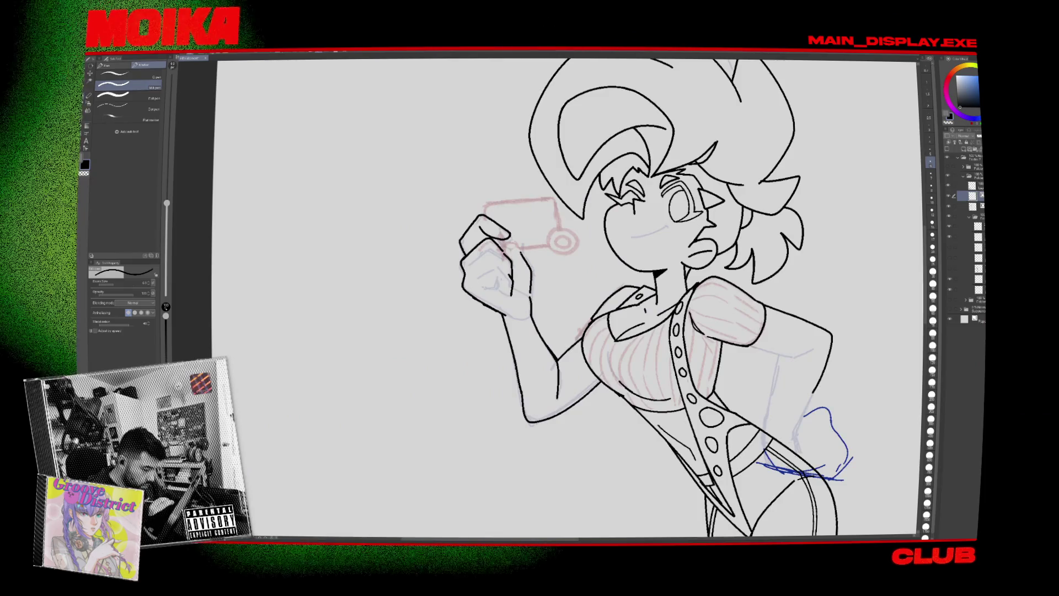
key("h")
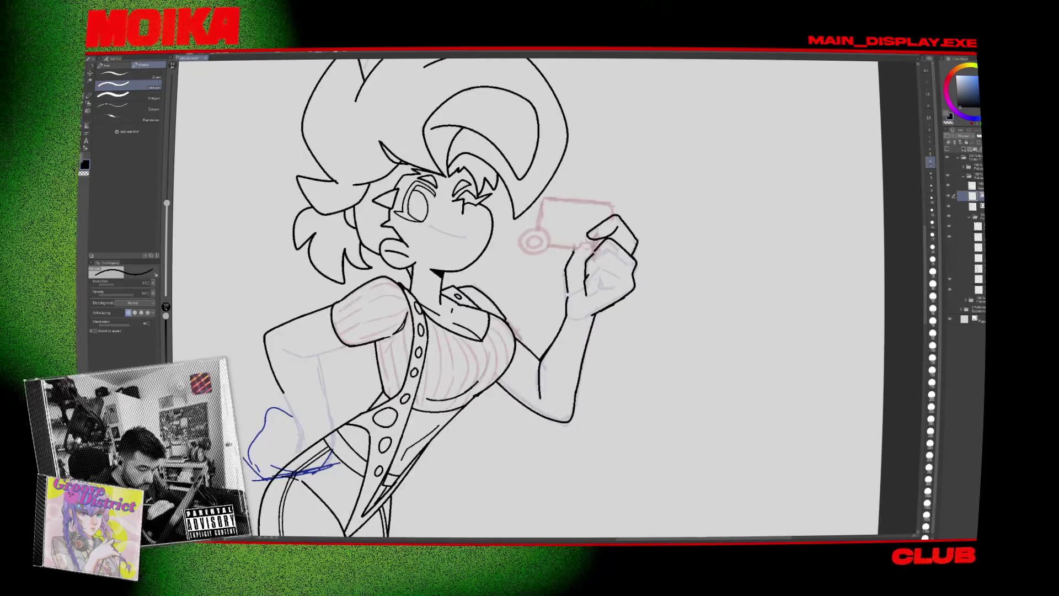
key("h")
Rotate the view and undo the two black strokes over the key's top edge.
key("minus")
key("minus")
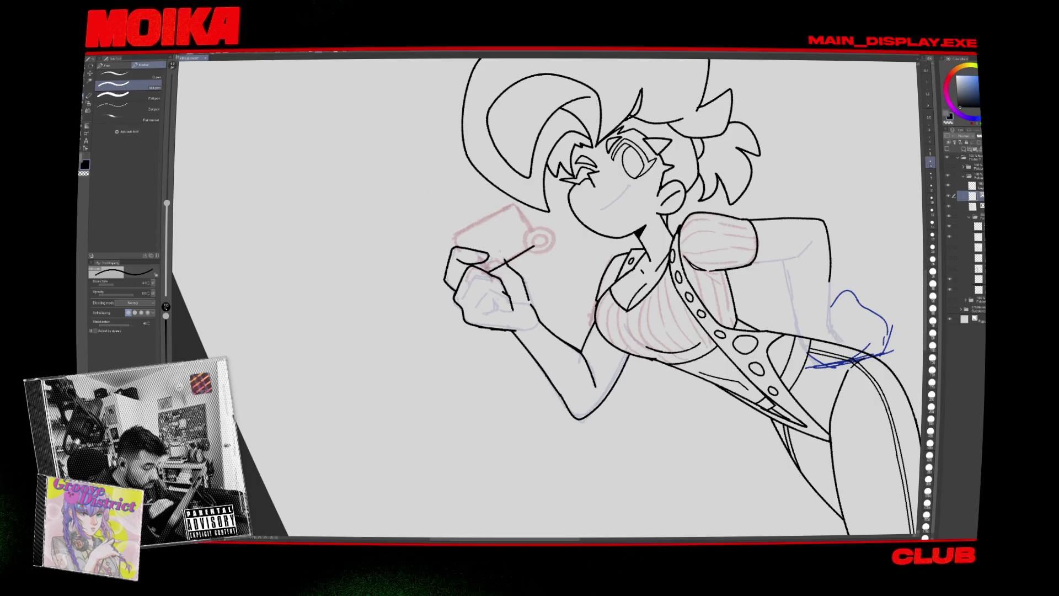
key("ctrl+z")
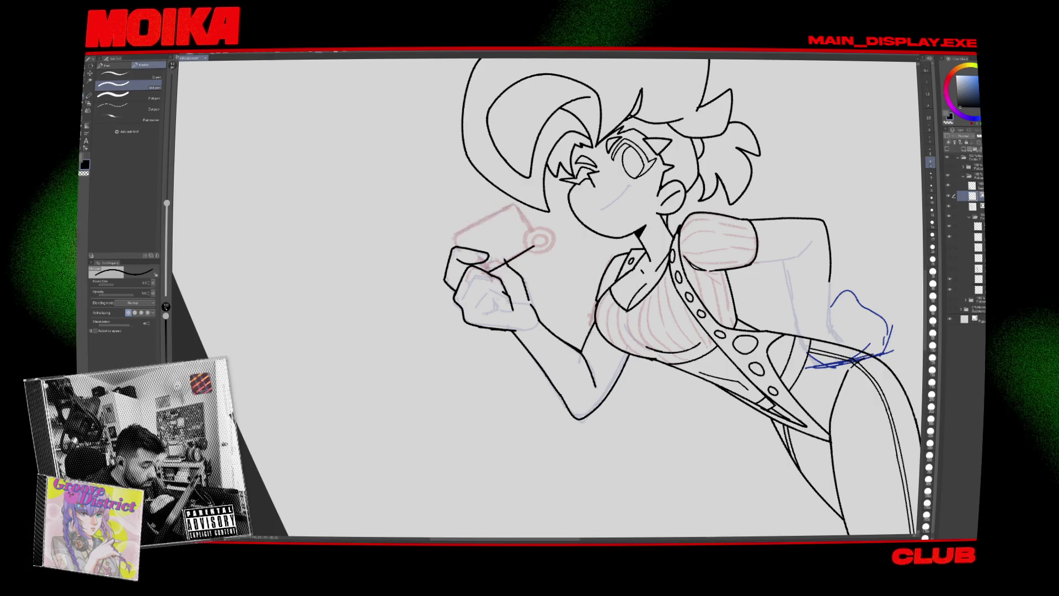
key("ctrl+z")
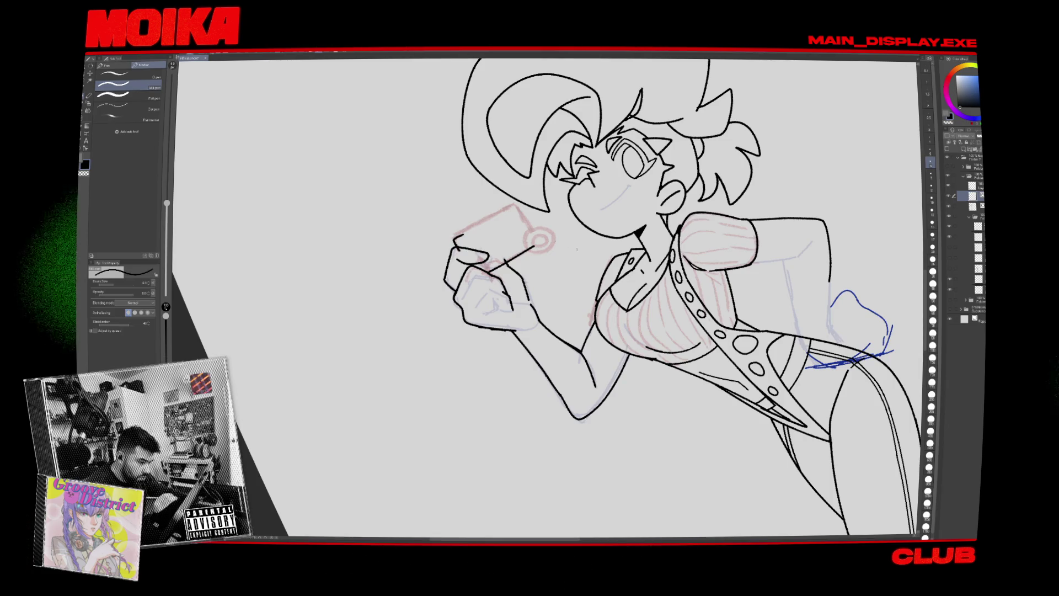
key("minus")
key("minus")
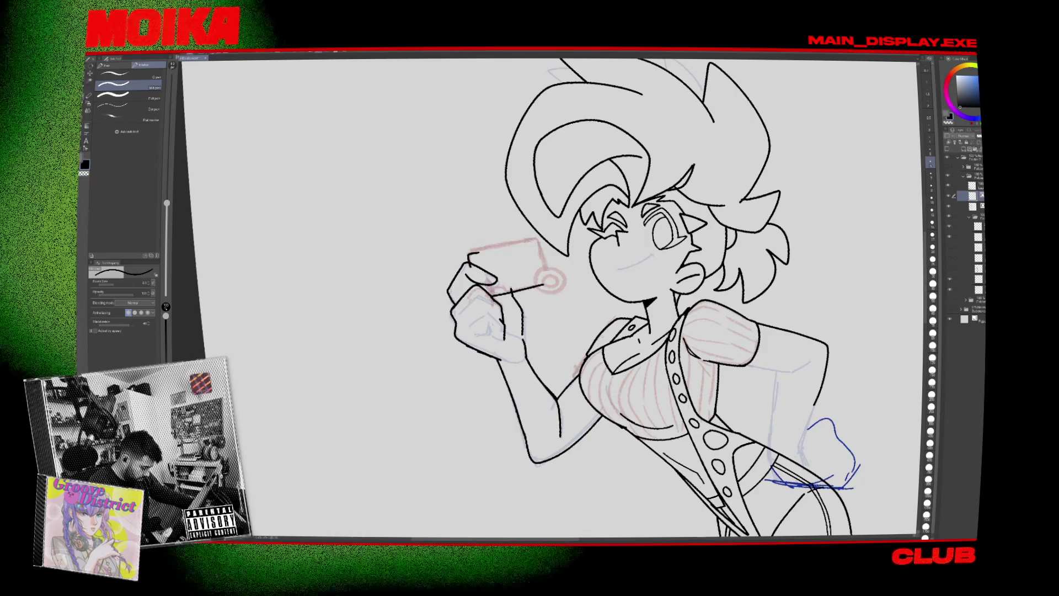
Ink the top-left edge of the key's rectangular head, using the eraser to touch up edges.
key("h")
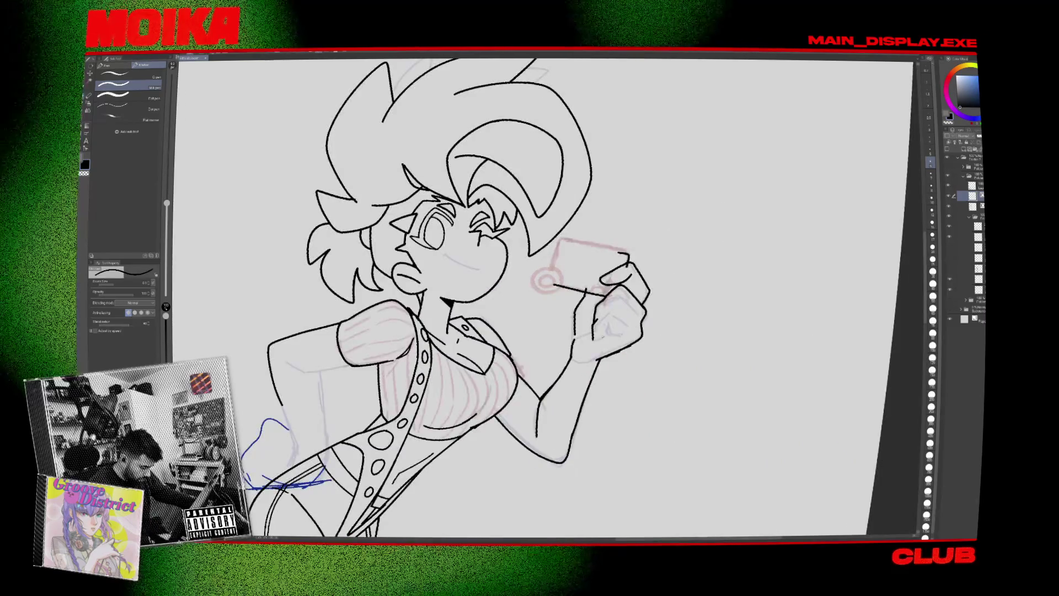
key("minus")
key("minus")
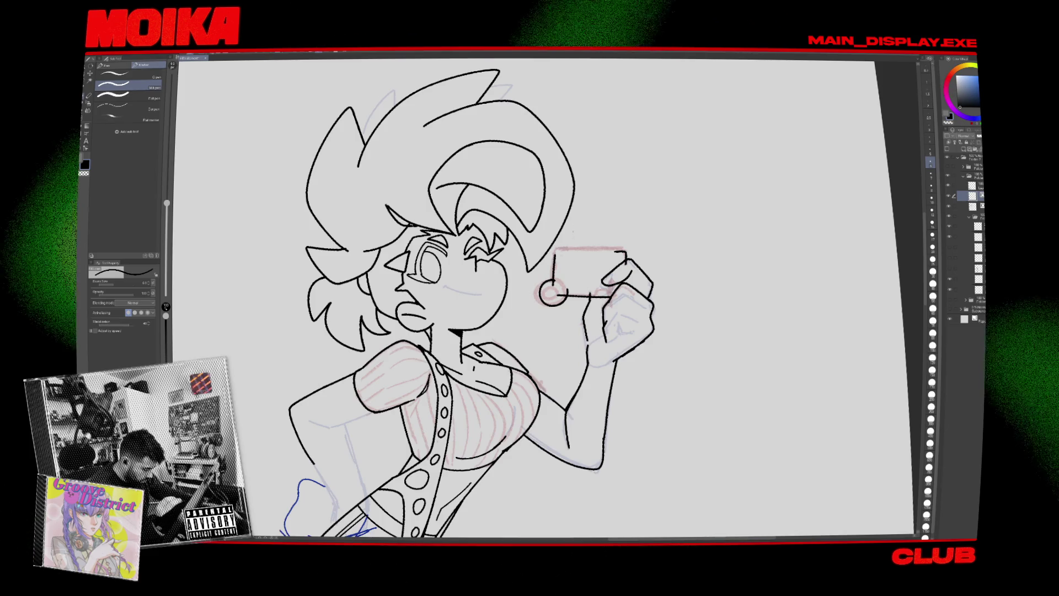
left_click_drag(552, 255, 582, 249)
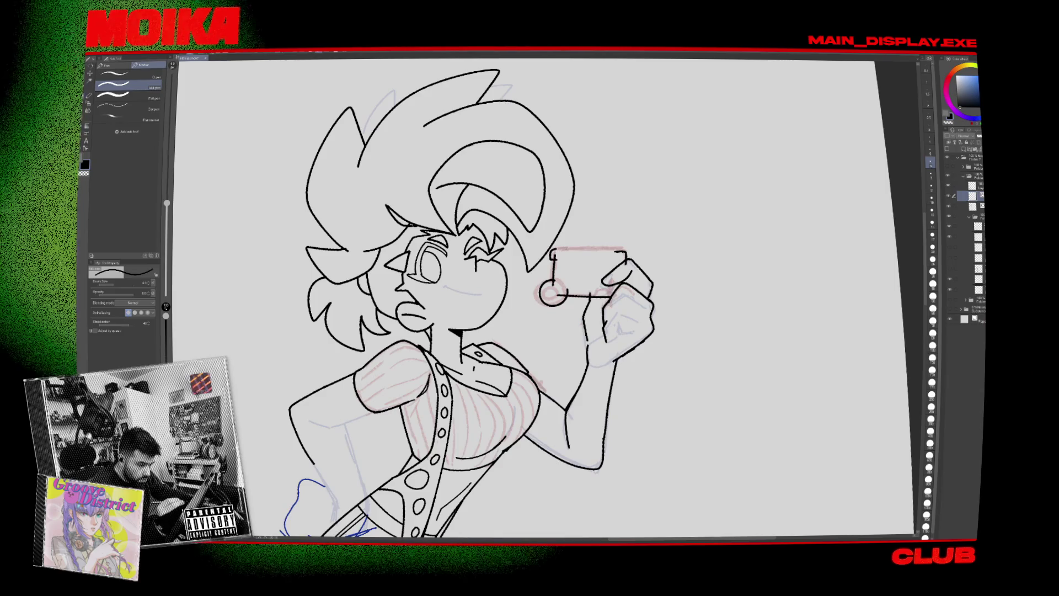
key("minus")
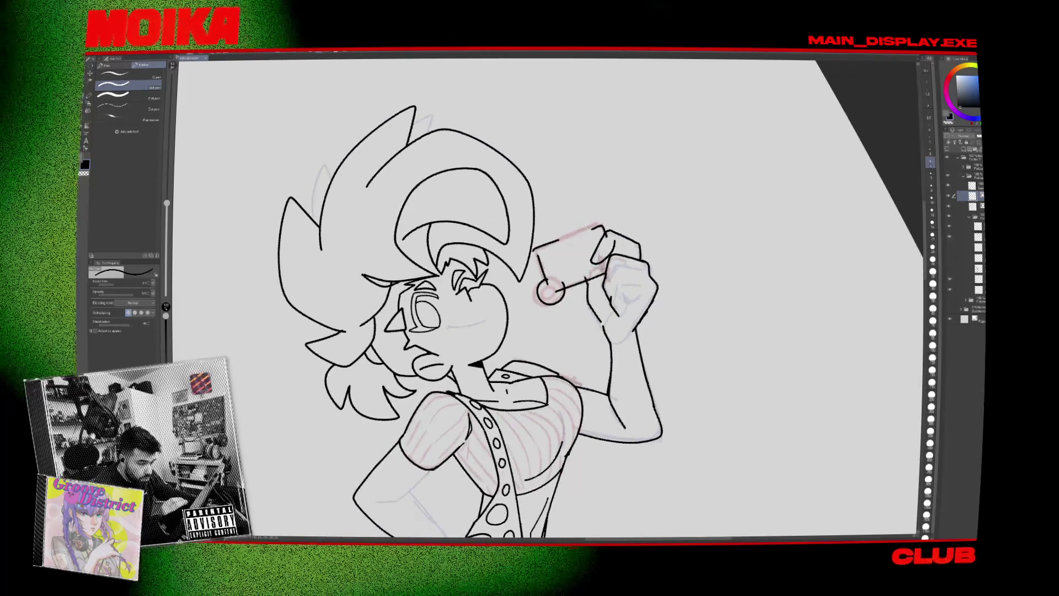
scroll(547, 298, "up", 1)
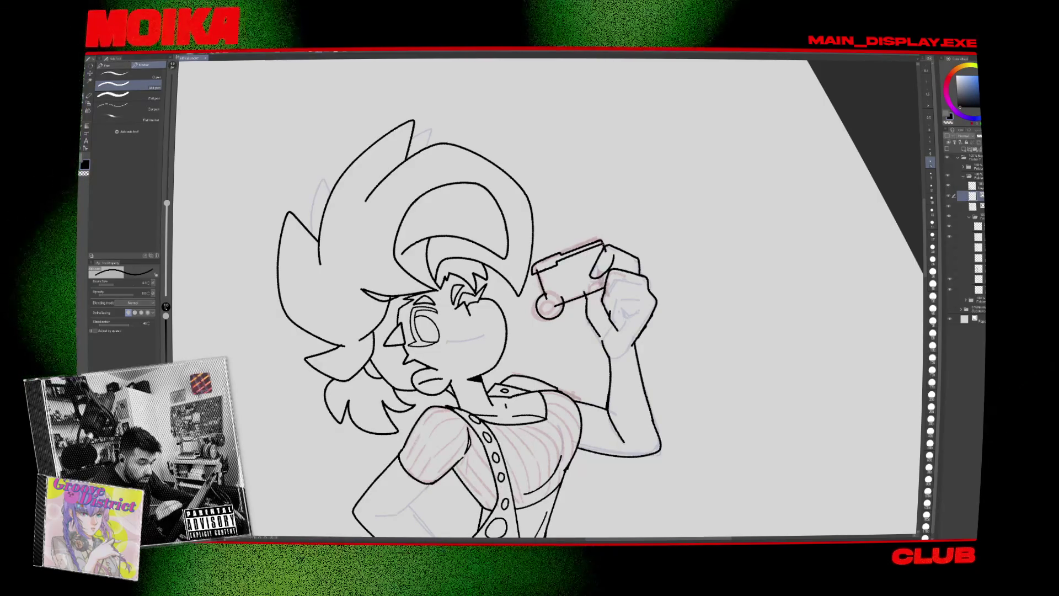
key("e")
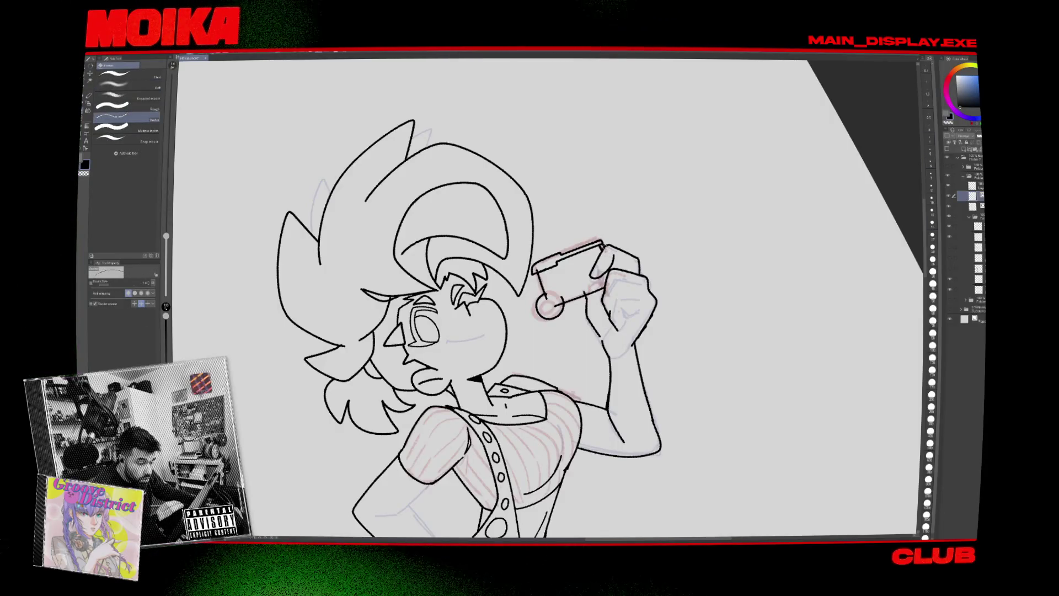
key("p")
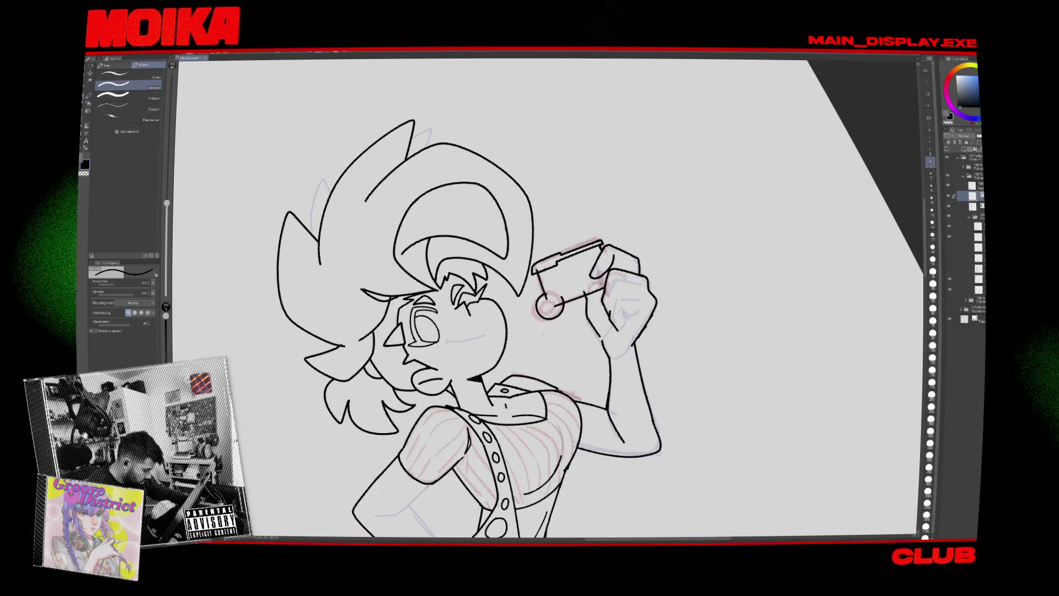
key("e")
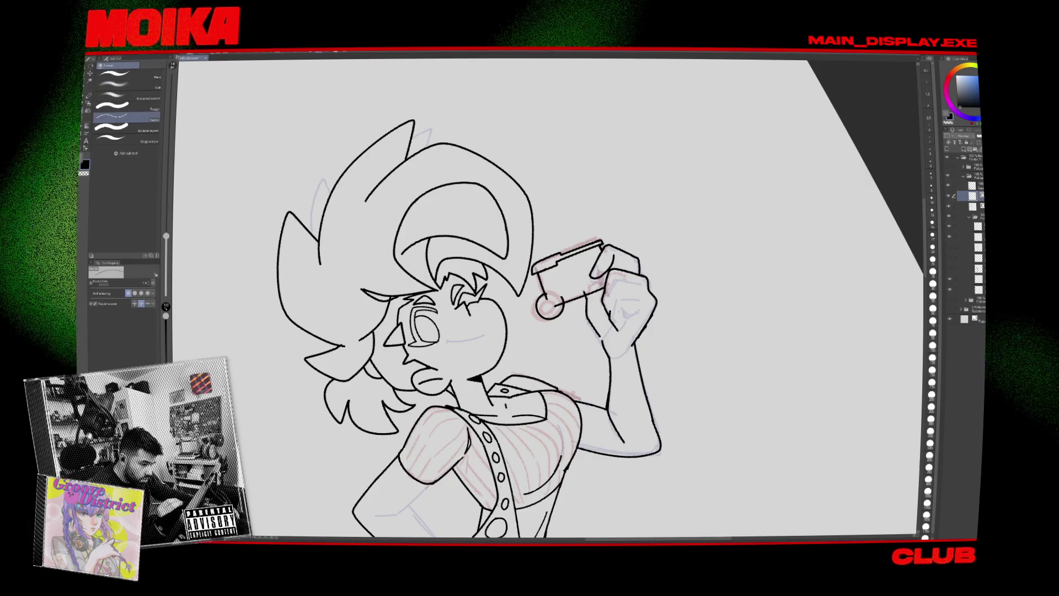
key("p")
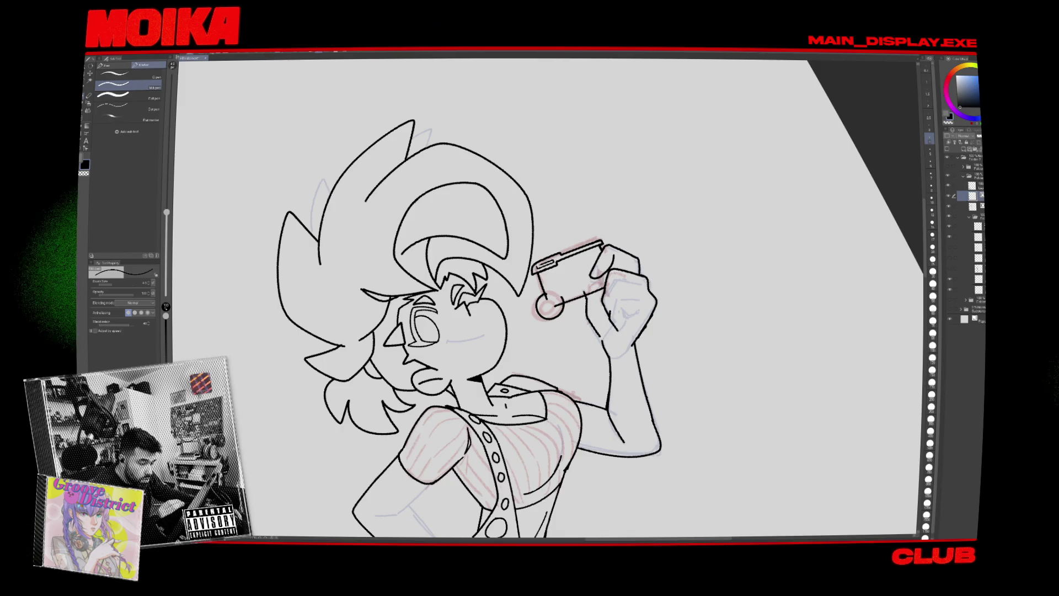
Straighten the view and ink the short line along the key's shaft, erasing overlaps.
key("ctrl+0")
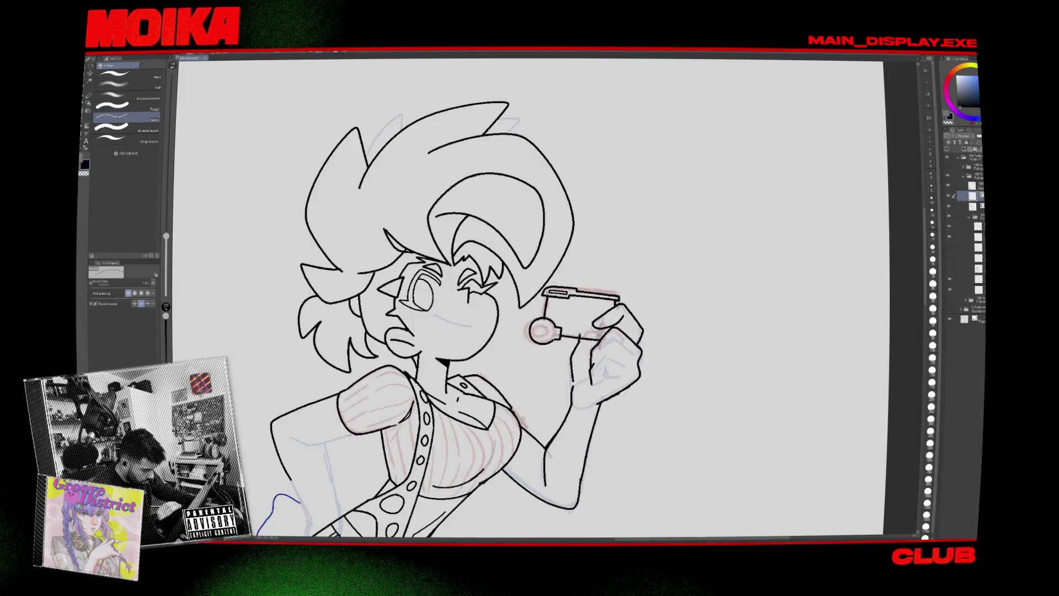
key("p")
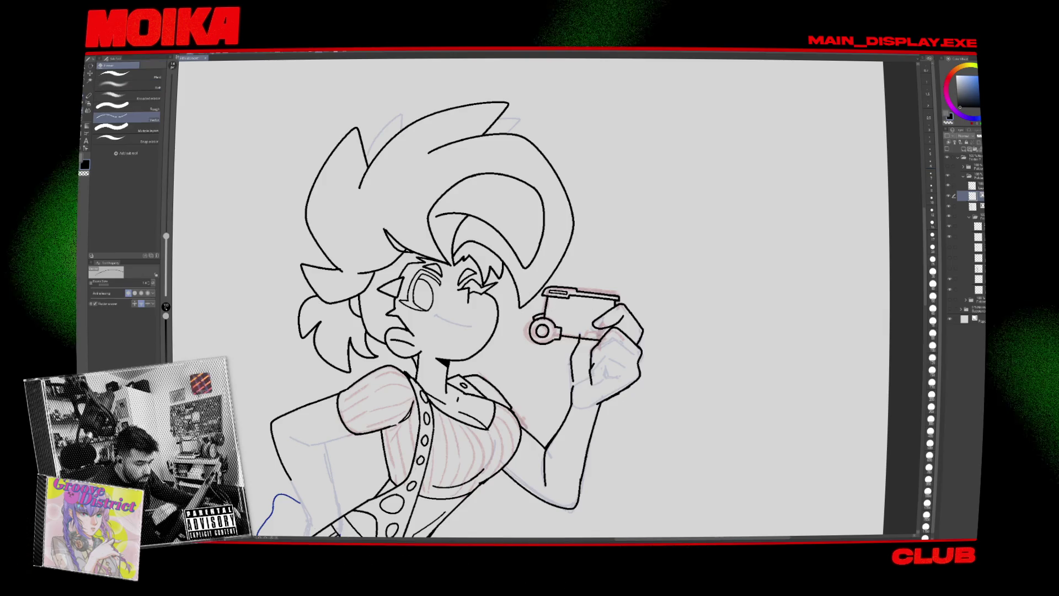
key("e")
key("p")
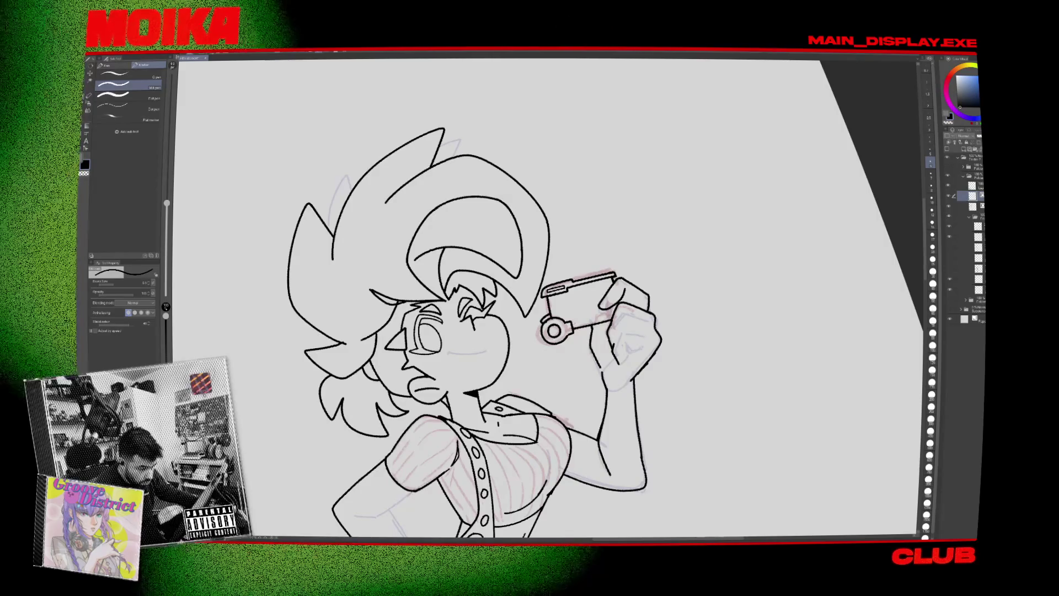
key("e")
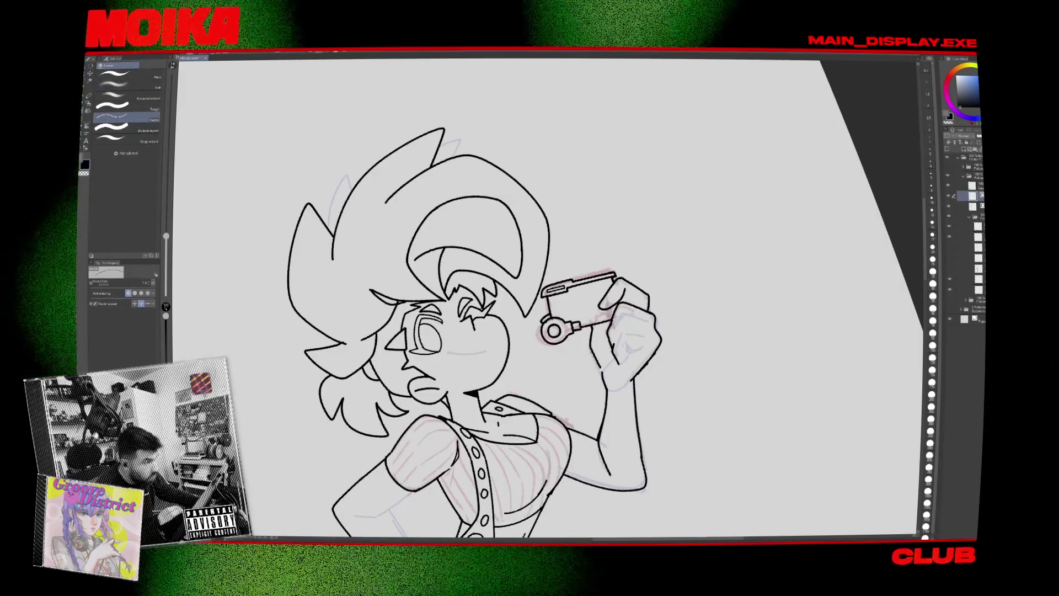
key("p")
left_click_drag(574, 327, 616, 316)
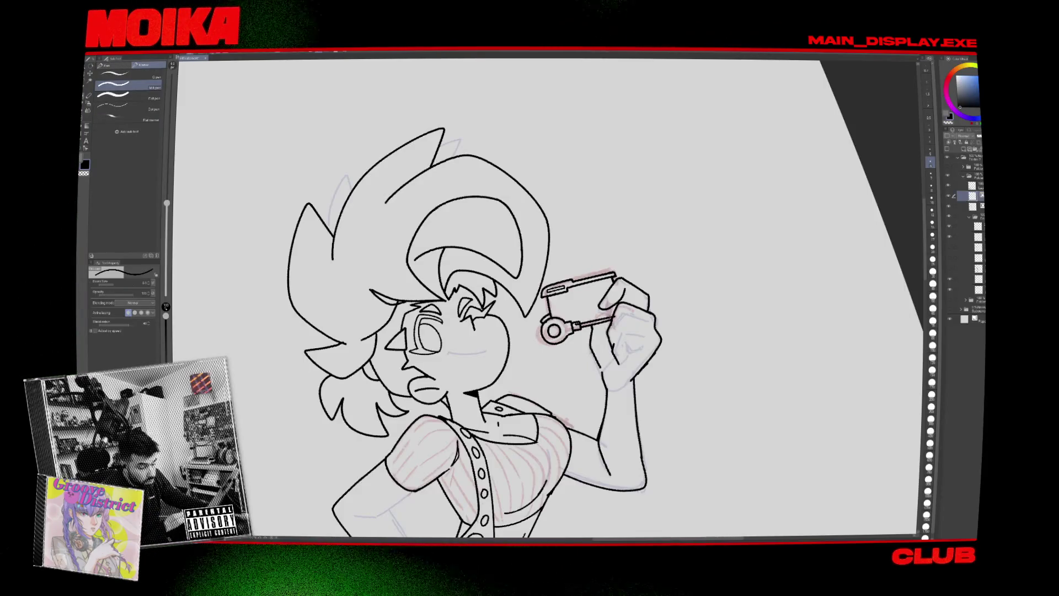
key("e")
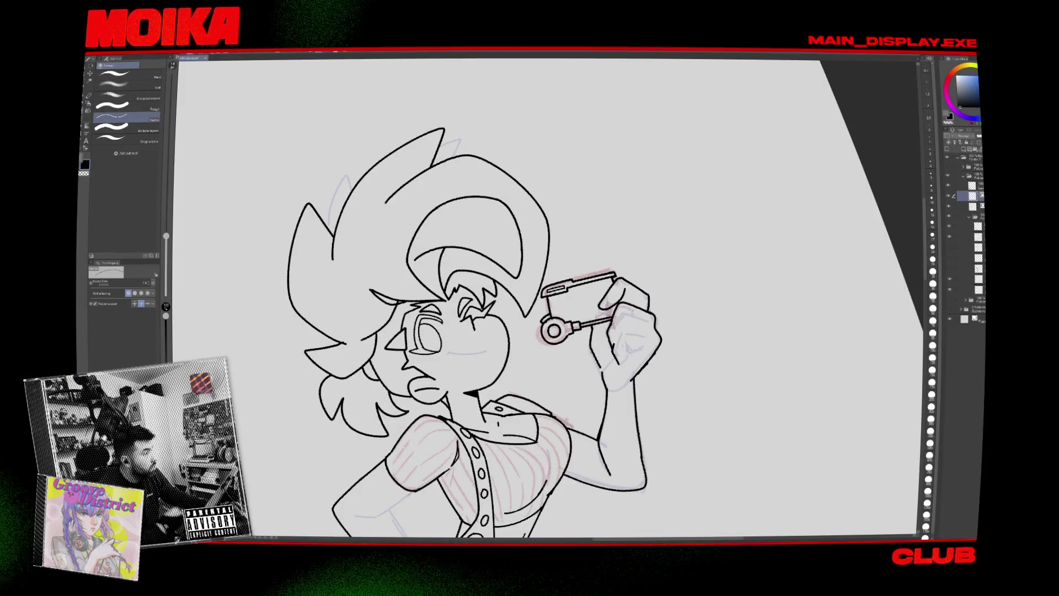